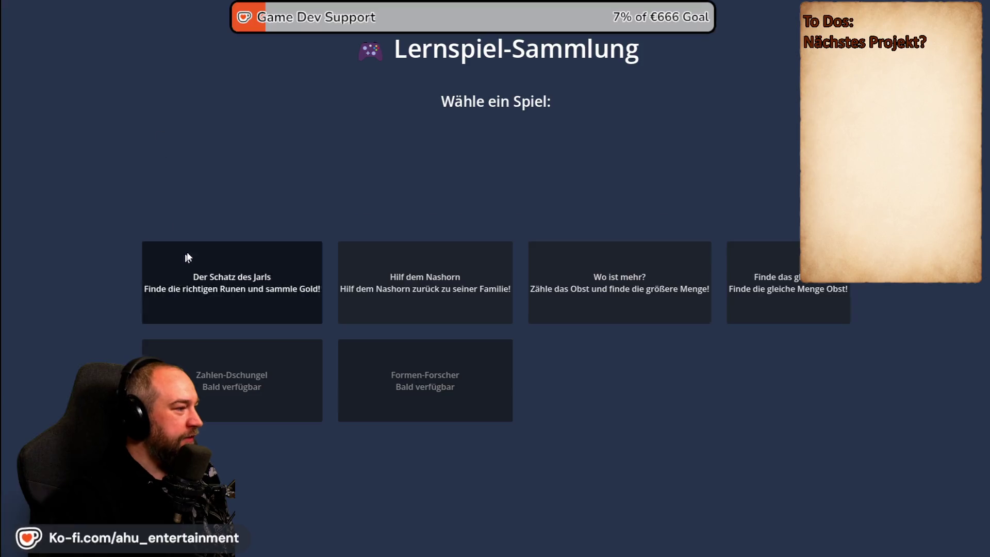
Stop the running game and review the logged goto_scene errors in the Debugger
click(510, 334)
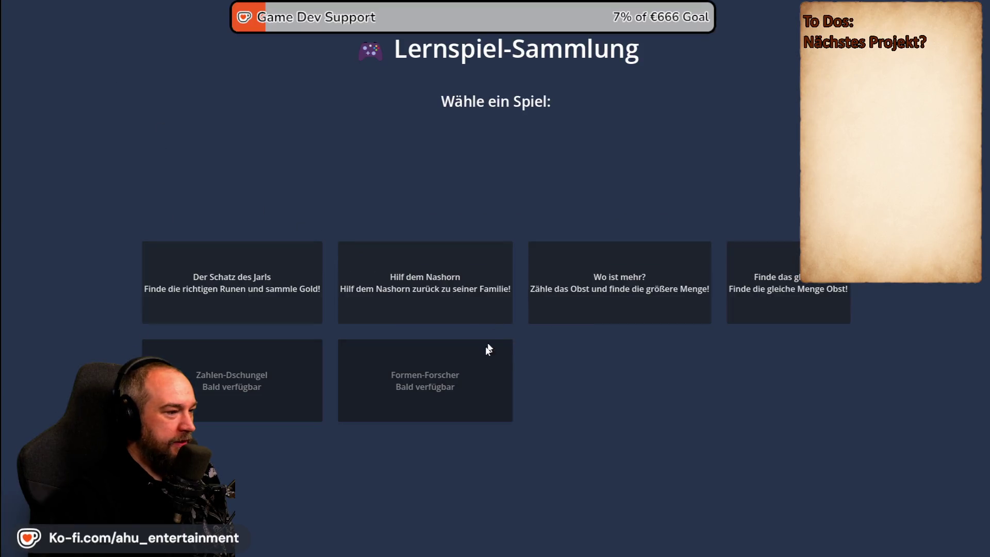
key(alt+F4)
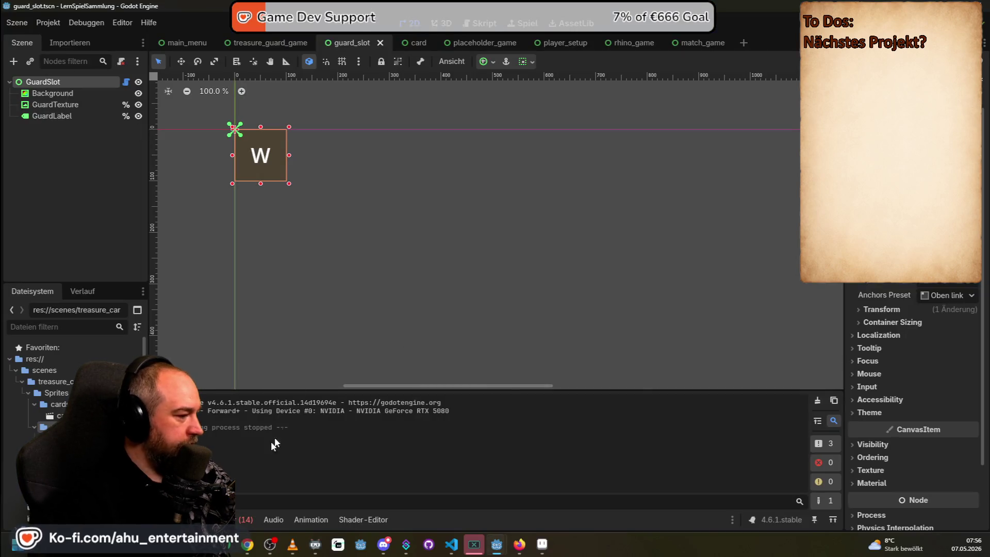
click(235, 519)
click(236, 395)
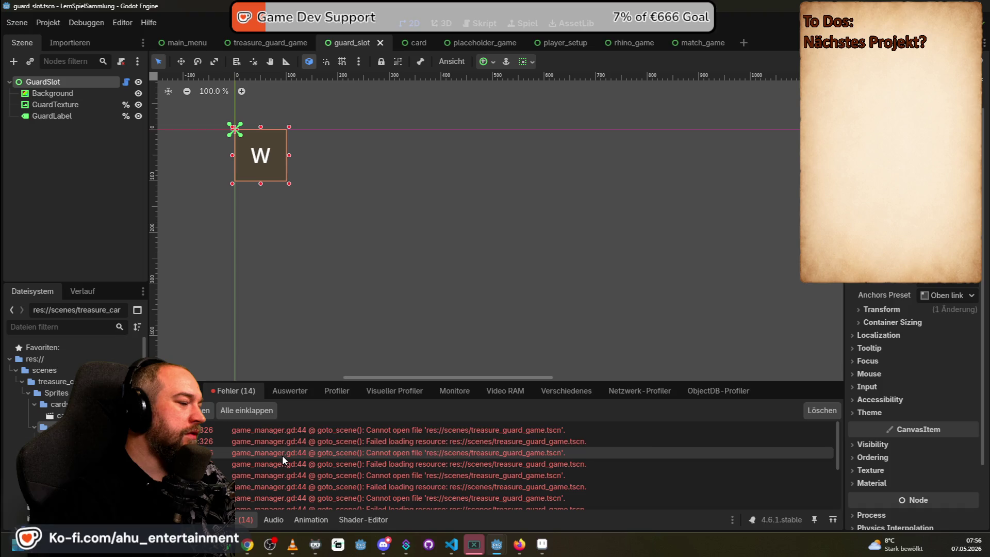
scroll(283, 455, down, 3)
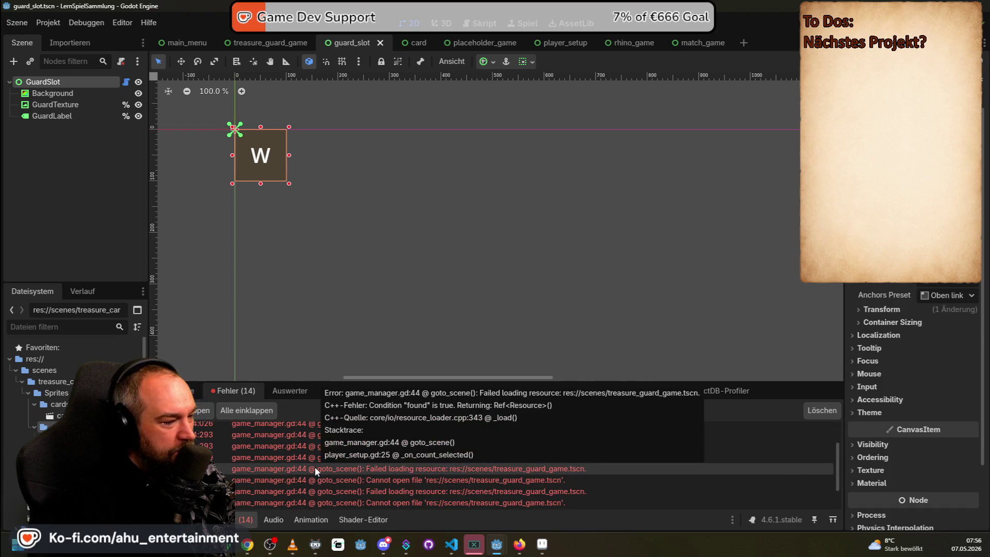
scroll(314, 466, up, 1)
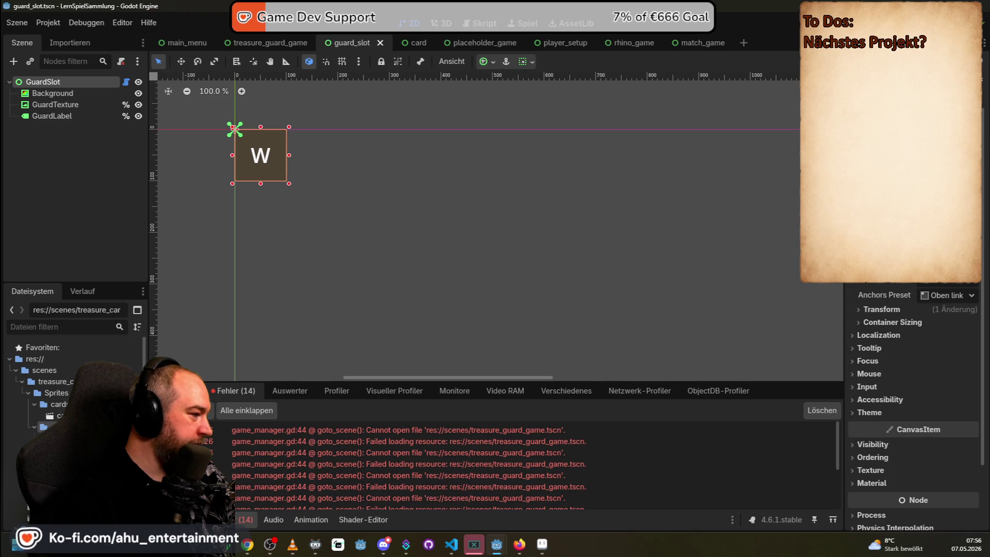
Open the main_menu.tscn scene and its main_menu.gd script
click(21, 382)
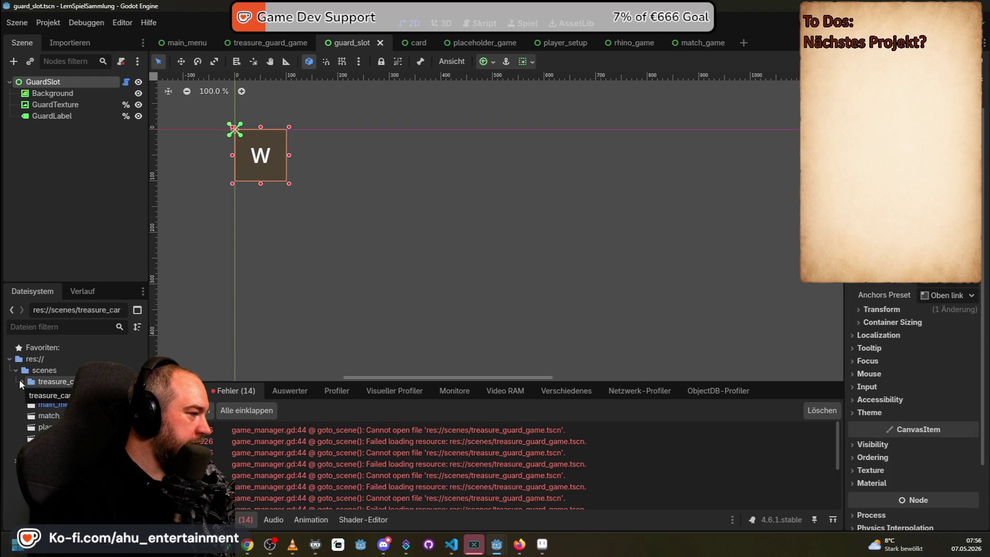
click(20, 382)
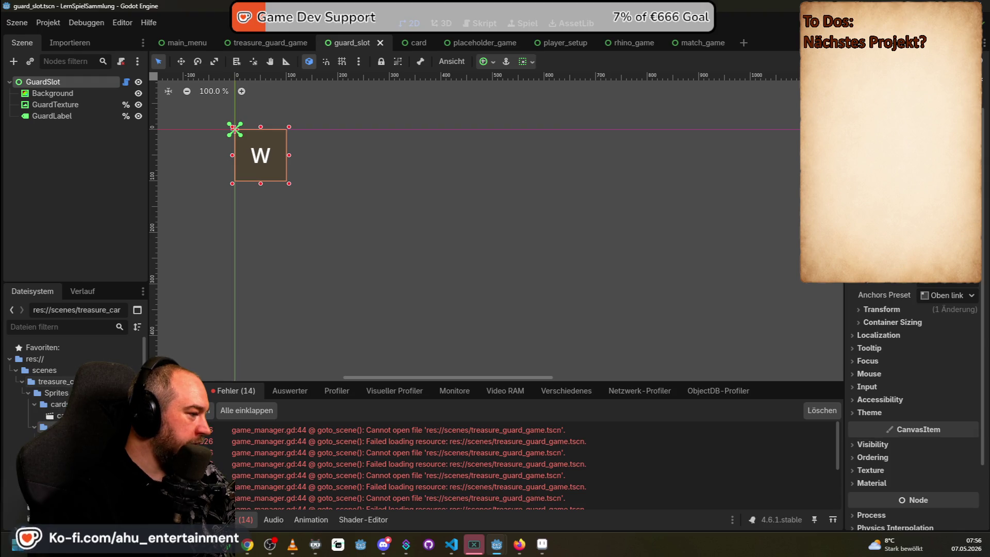
double_click(61, 473)
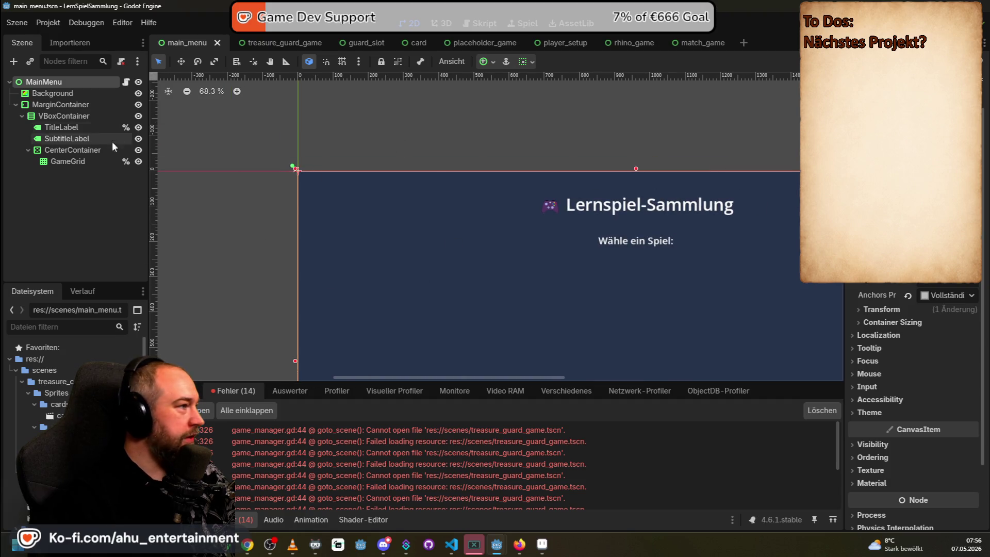
click(125, 82)
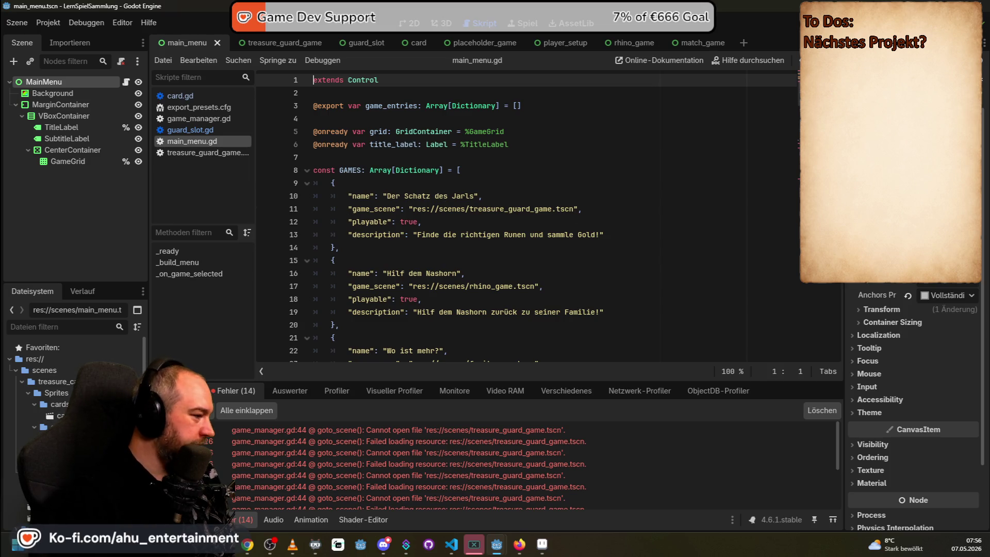
Drop the treasure_guard_game.tscn path onto line 11, then undo the botched edits
mouse_move(67, 460)
mouse_down()
mouse_move(343, 237)
mouse_move(414, 211)
mouse_up()
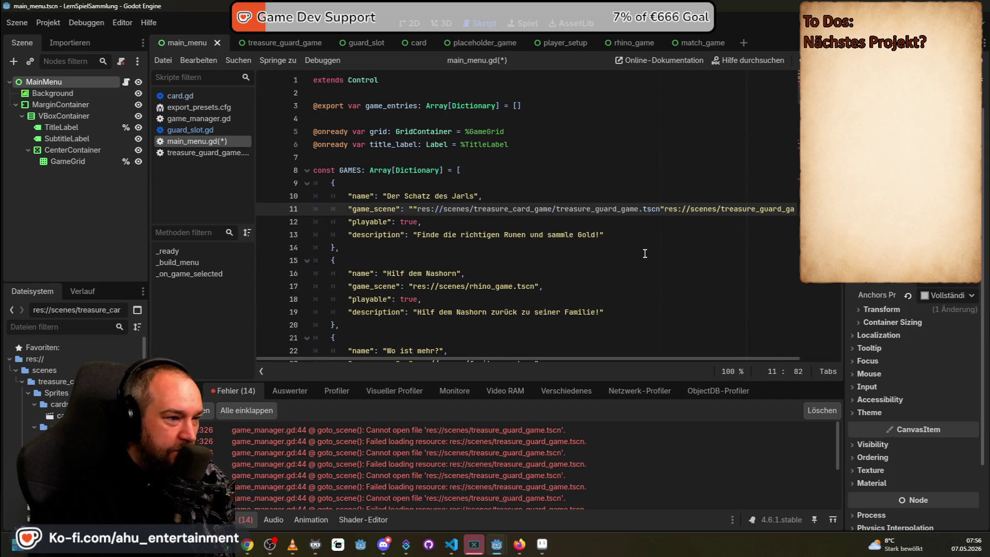
key(Delete)
key(Delete)
key(Delete)
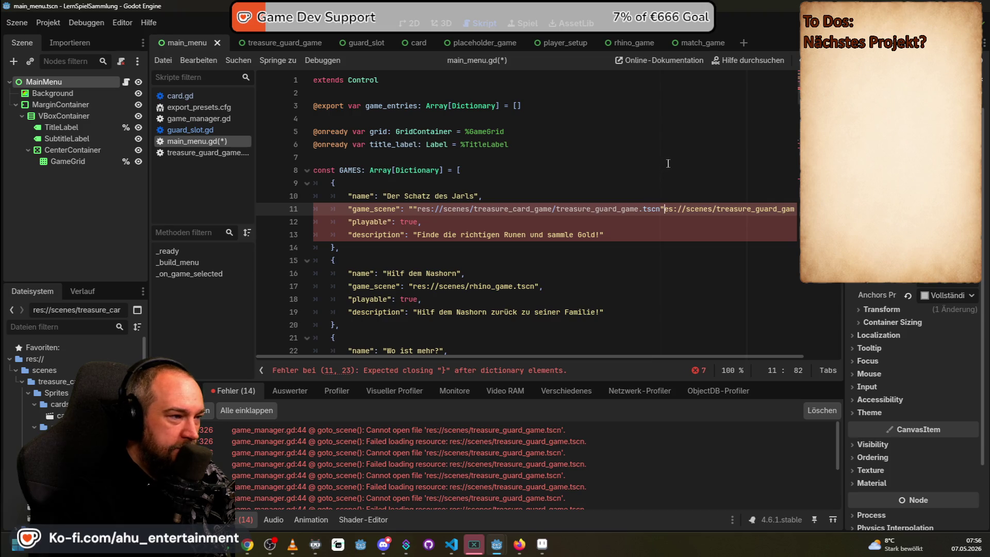
key(Delete)
key(Delete)
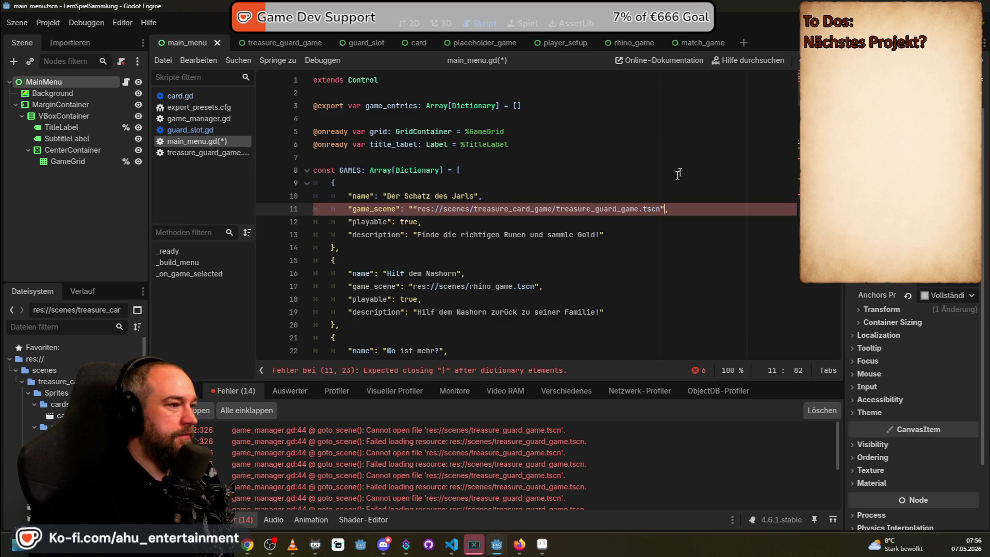
click(642, 247)
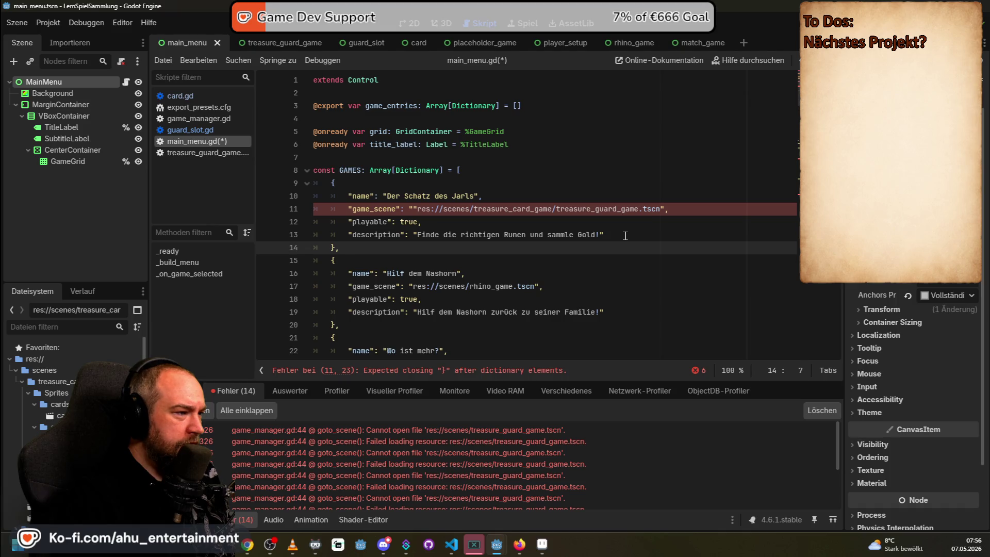
key(ctrl+z)
key(ctrl+z)
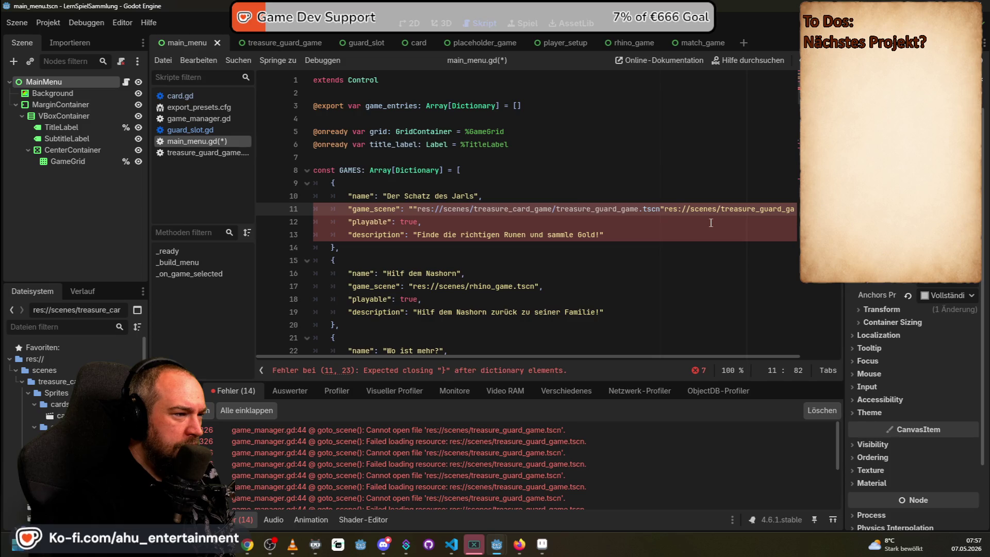
key(ctrl+z)
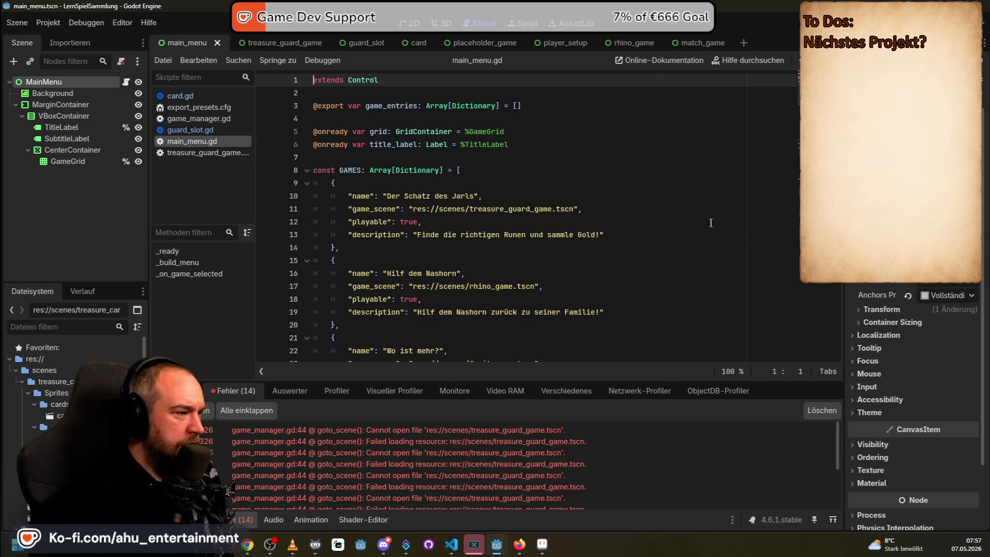
Replace line 11's path with the treasure_card_game/treasure_guard_game.tscn path, save, and run
mouse_move(578, 209)
mouse_down()
mouse_move(392, 221)
mouse_move(409, 209)
mouse_up()
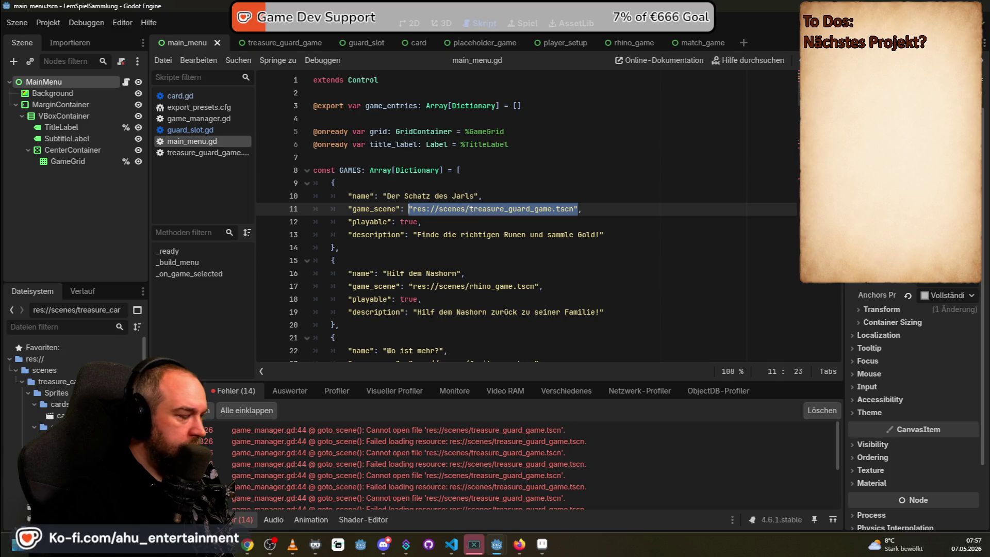
mouse_move(422, 213)
mouse_down()
mouse_move(471, 208)
mouse_move(422, 211)
mouse_up()
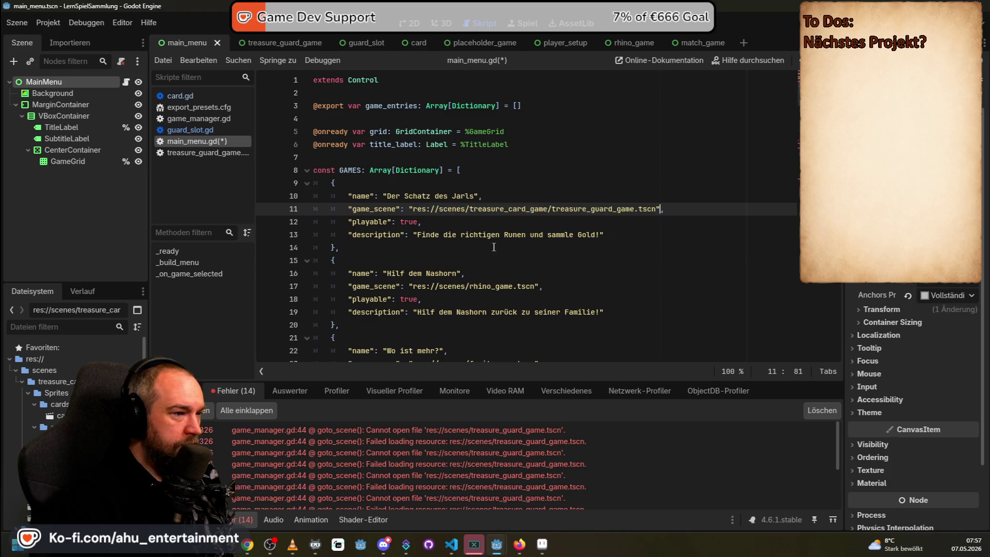
key(ctrl+s)
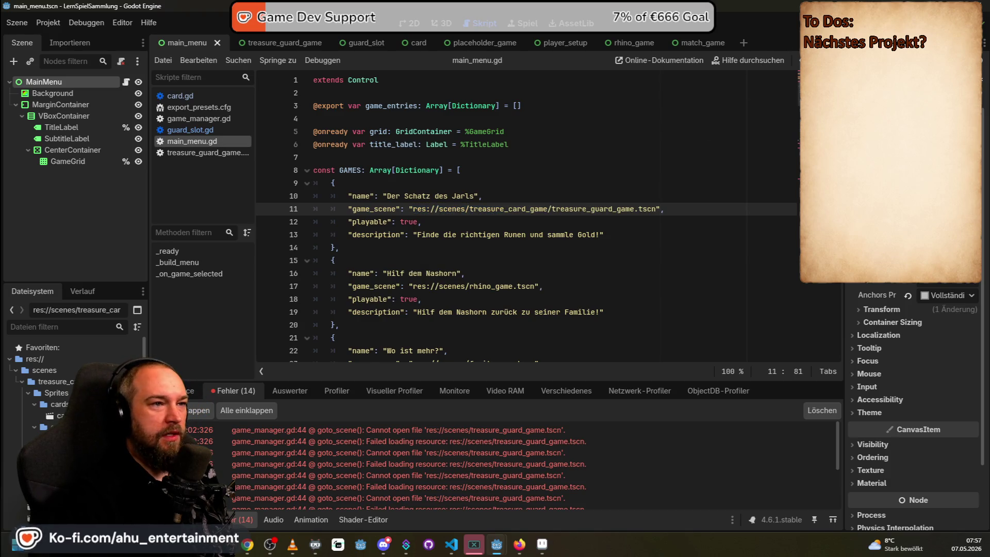
key(F5)
Start Der Schatz des Jarls as a one-player game
click(232, 269)
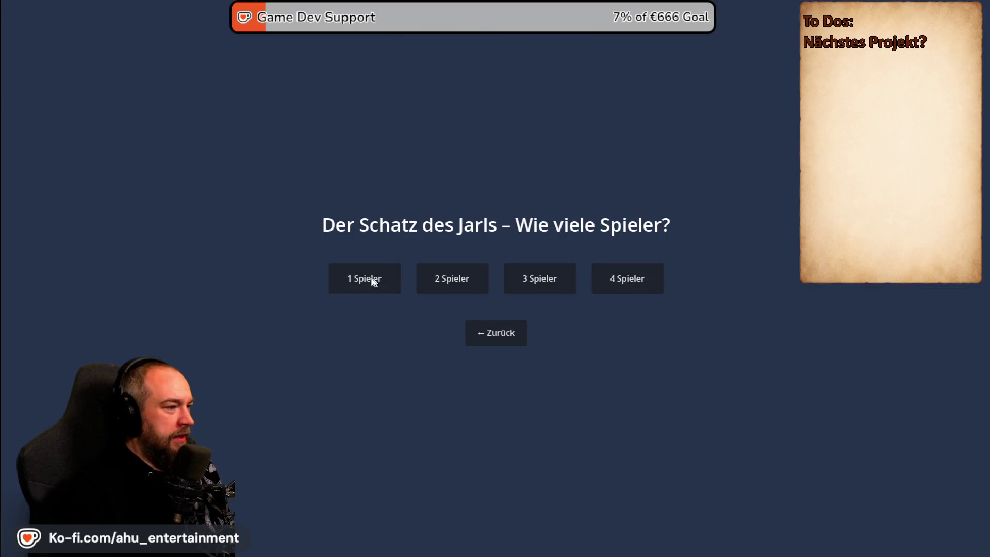
click(378, 283)
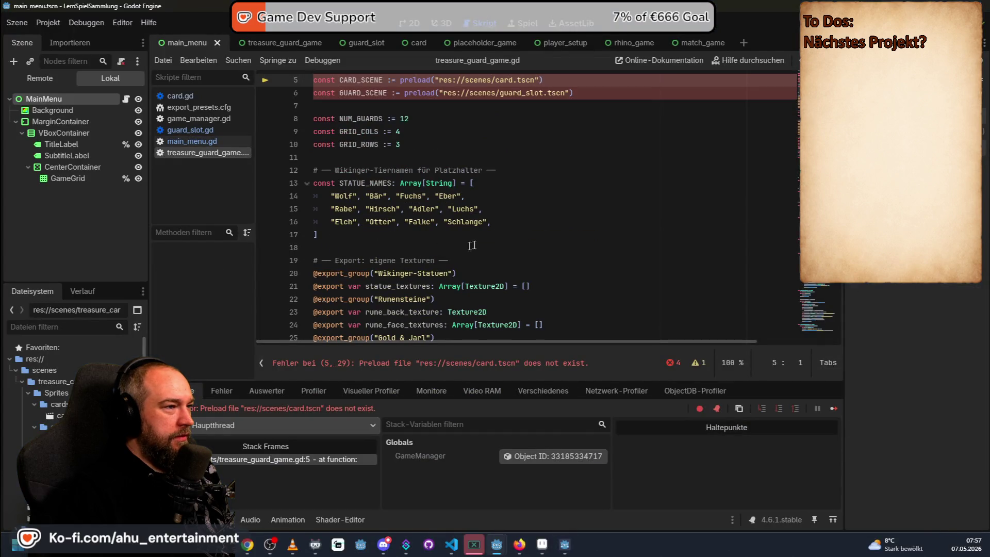
scroll(542, 193, up, 2)
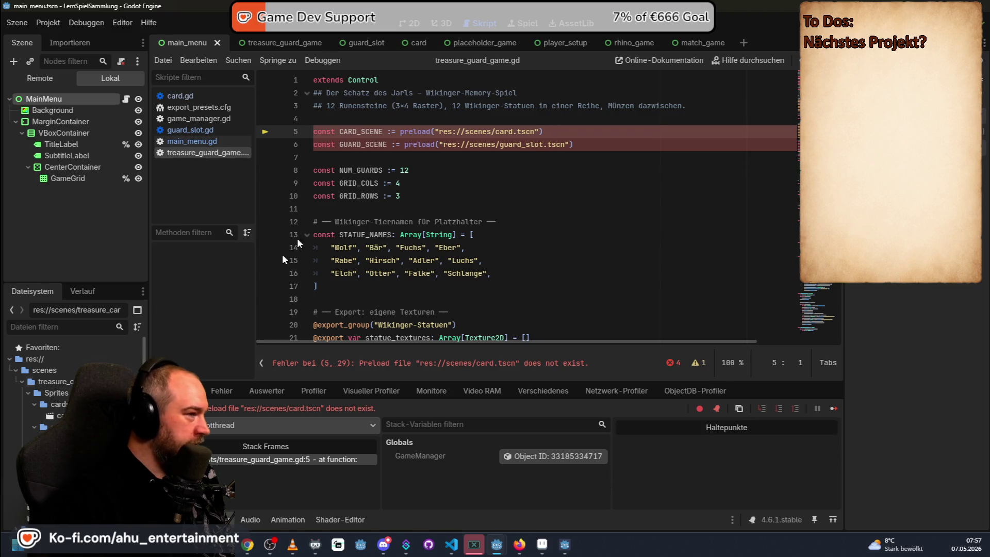
Repoint the card.tscn and guard_slot.tscn preloads on lines 5–6 to their Sprites subfolder paths
drag(536, 131, 439, 131)
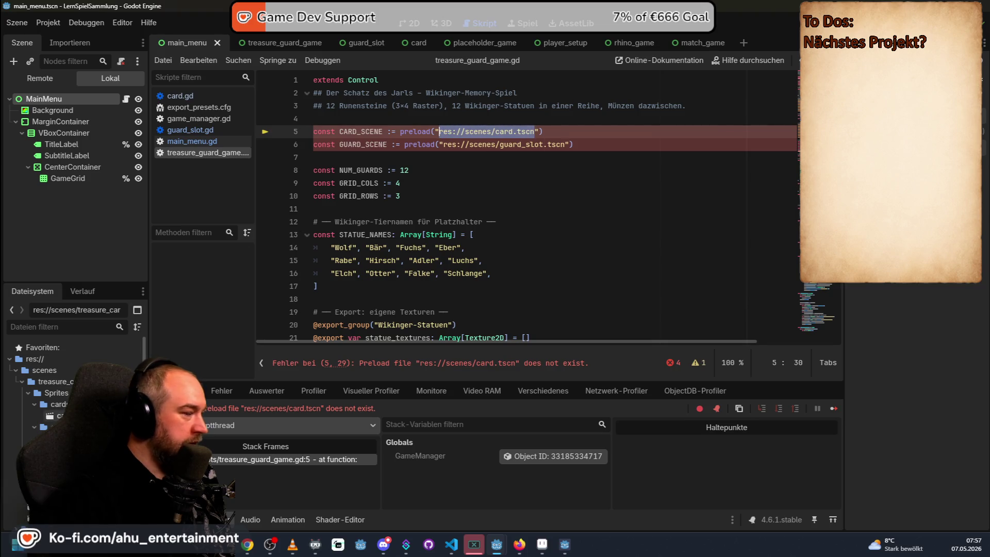
mouse_move(54, 415)
mouse_down()
mouse_move(420, 157)
mouse_move(440, 132)
mouse_up()
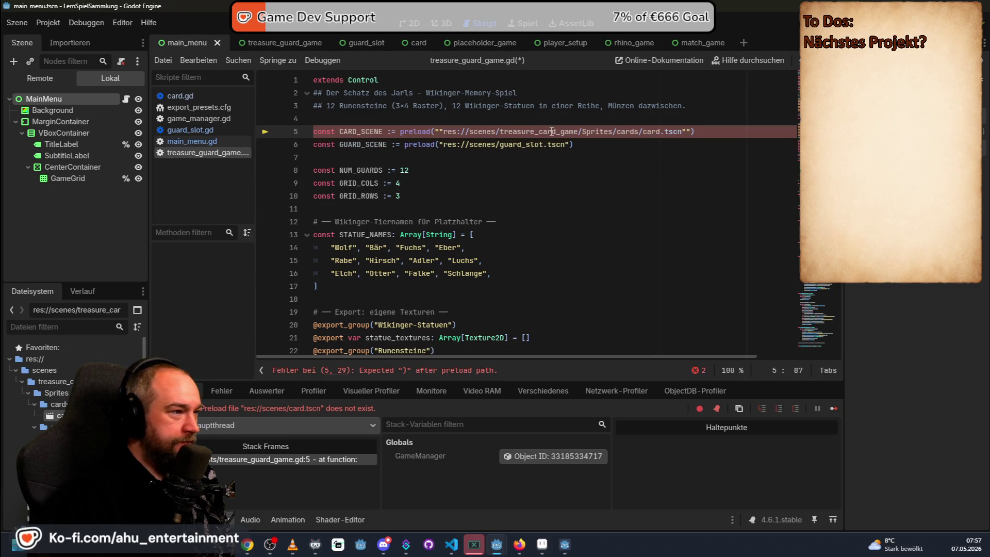
key(Delete)
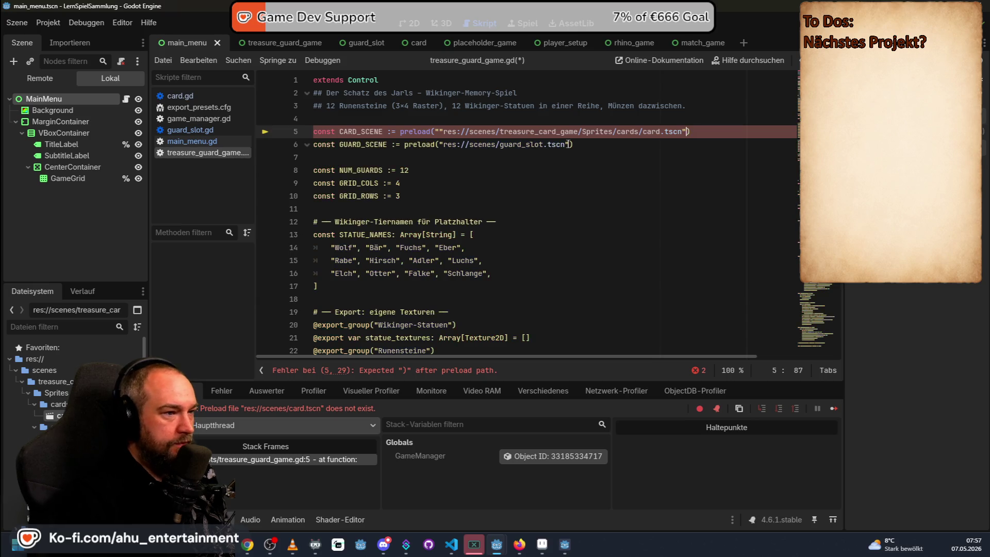
key(Left)
key(Left)
key(Left)
key(BackSpace)
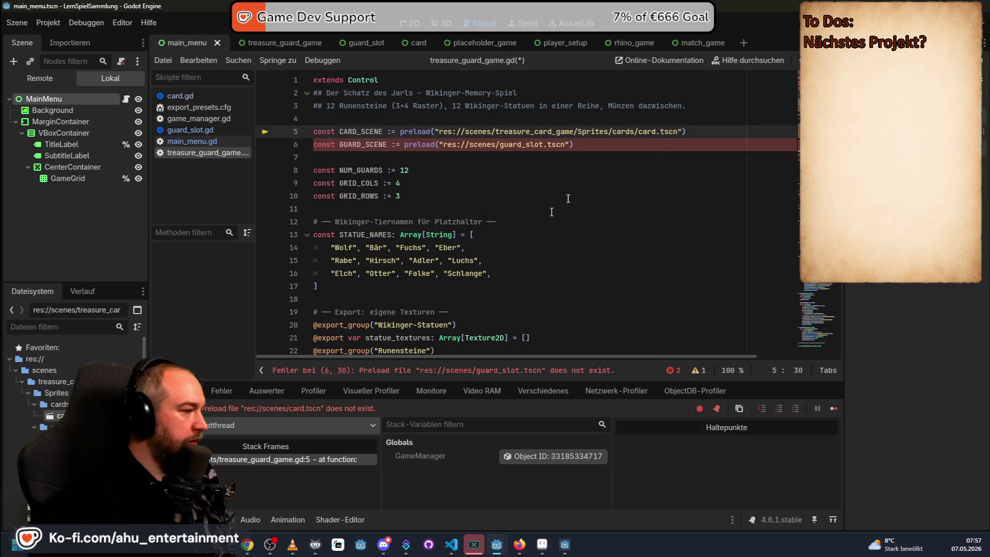
drag(440, 145, 575, 140)
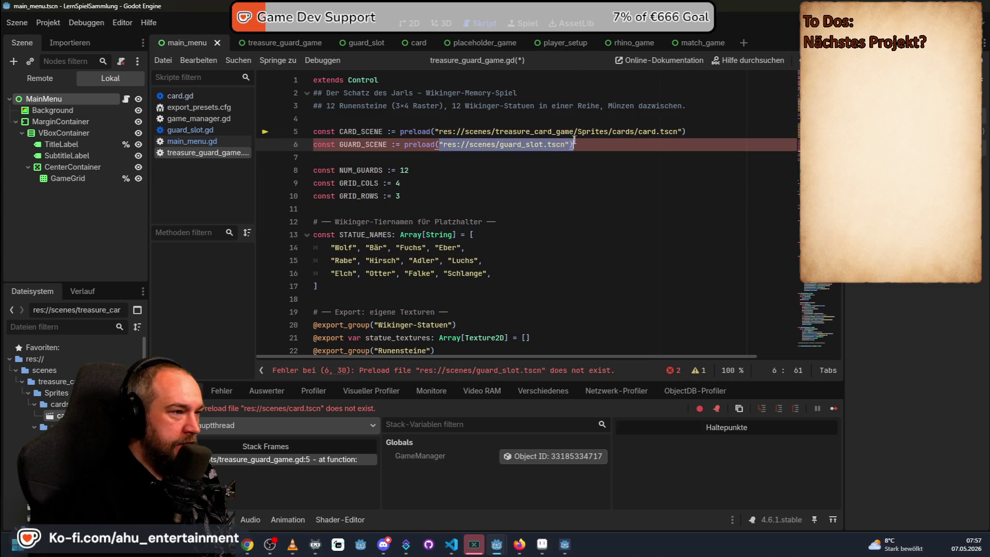
mouse_move(56, 416)
mouse_down()
mouse_move(464, 98)
mouse_move(446, 146)
mouse_up()
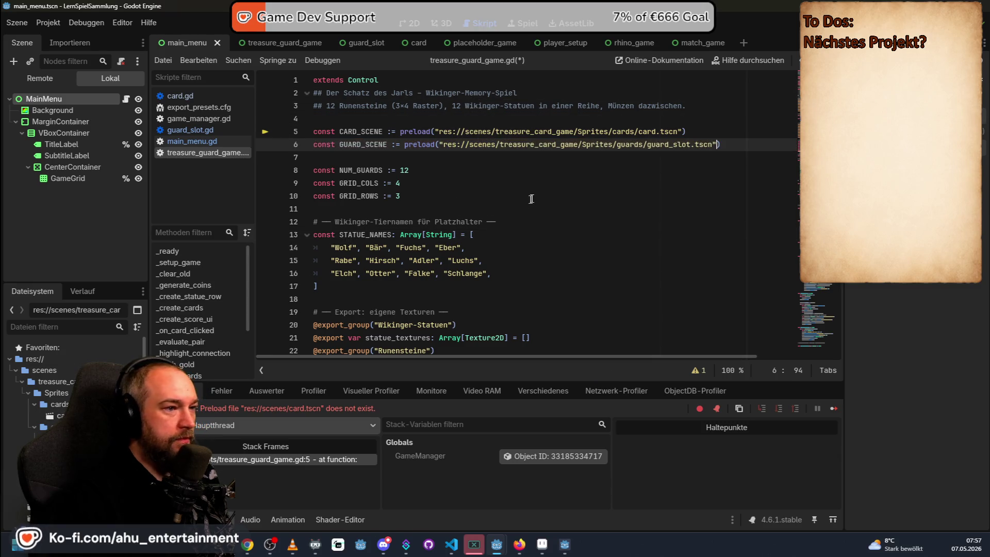
Save treasure_guard_game.gd, rerun the project and open Der Schatz des Jarls
key(ctrl+s)
key(F8)
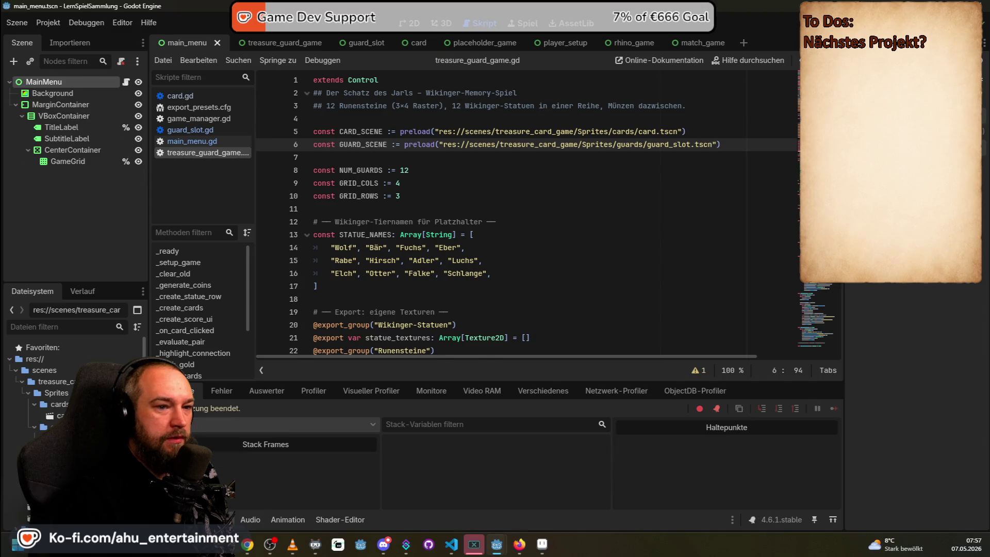
key(F5)
click(288, 285)
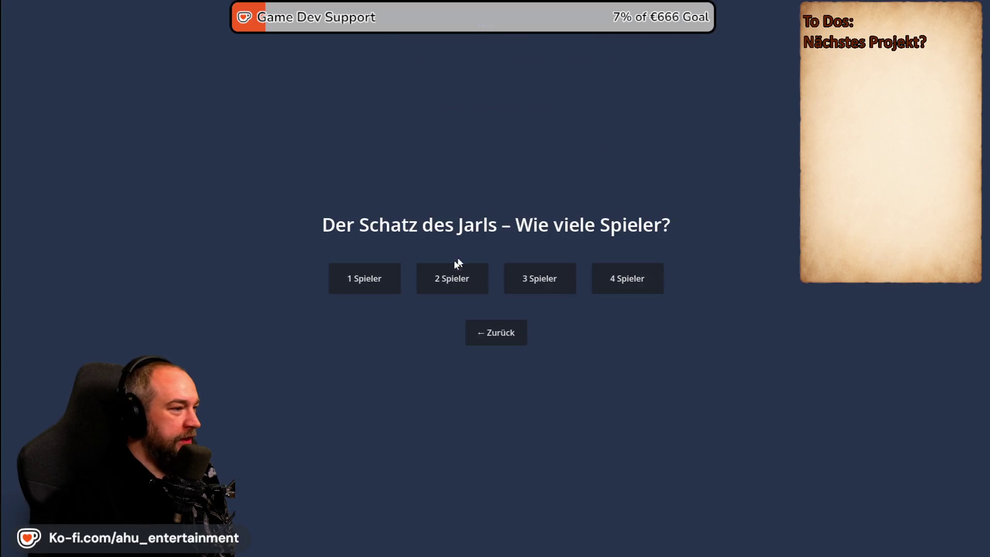
Start a two-player round and move the Aseprite statue sheet down-right beside the board
click(453, 280)
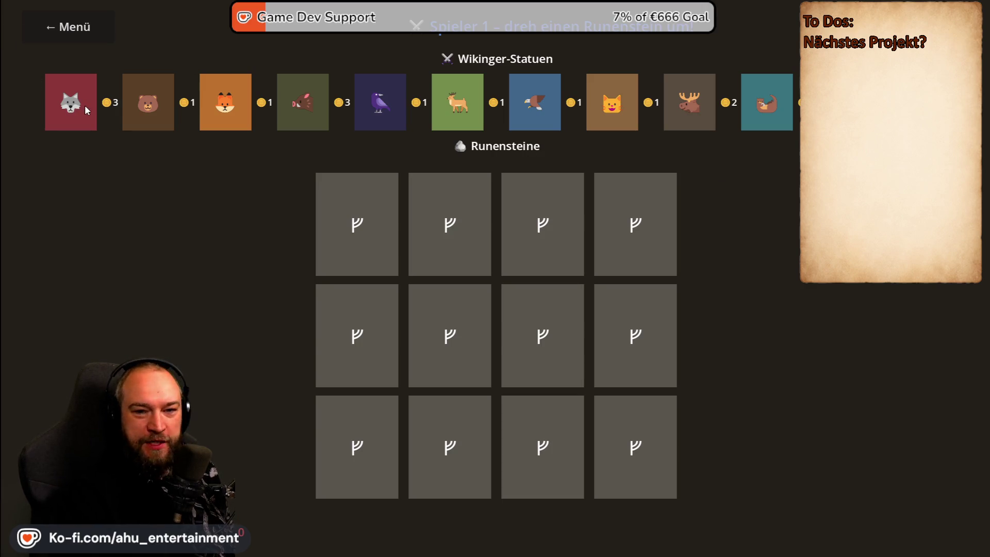
key(alt+Tab)
drag(526, 59, 631, 187)
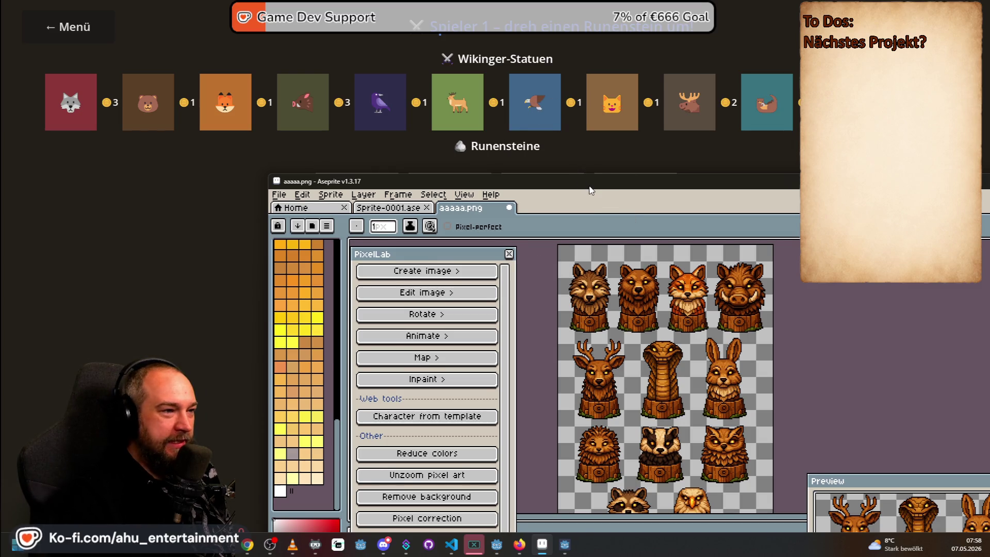
Move the Aseprite window below the Runensteine heading, then switch focus away from Aseprite
drag(579, 176, 529, 116)
scroll(671, 287, down, 3)
scroll(768, 294, up, 3)
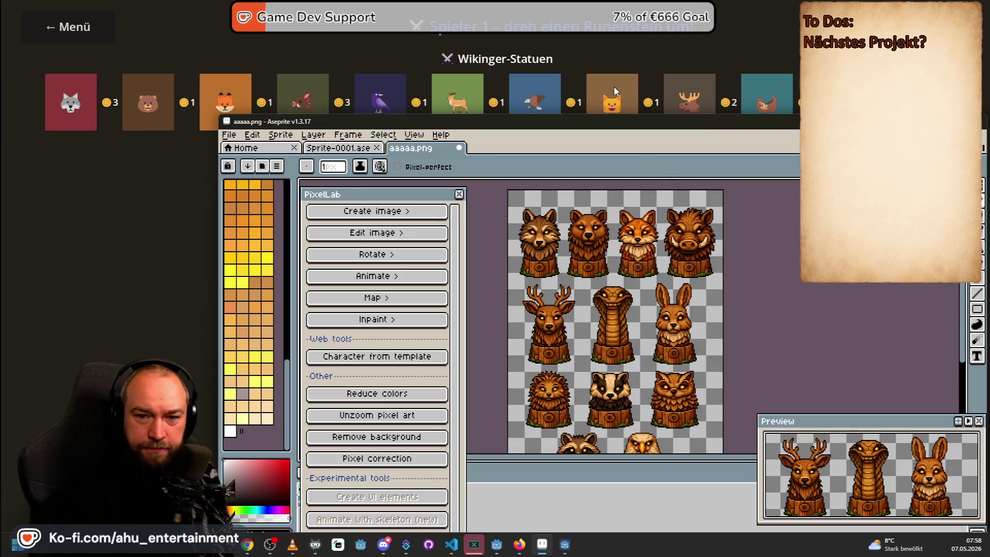
drag(571, 120, 528, 212)
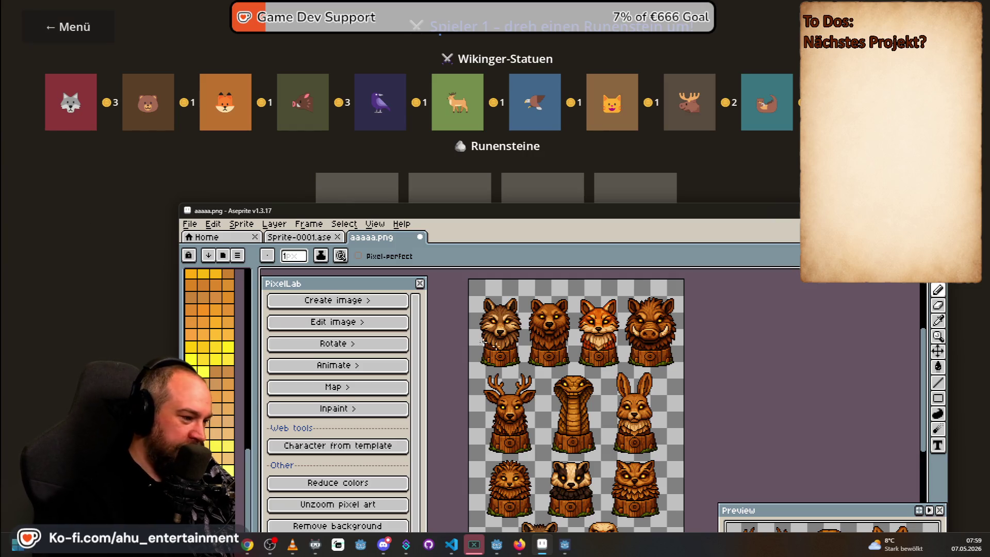
click(477, 544)
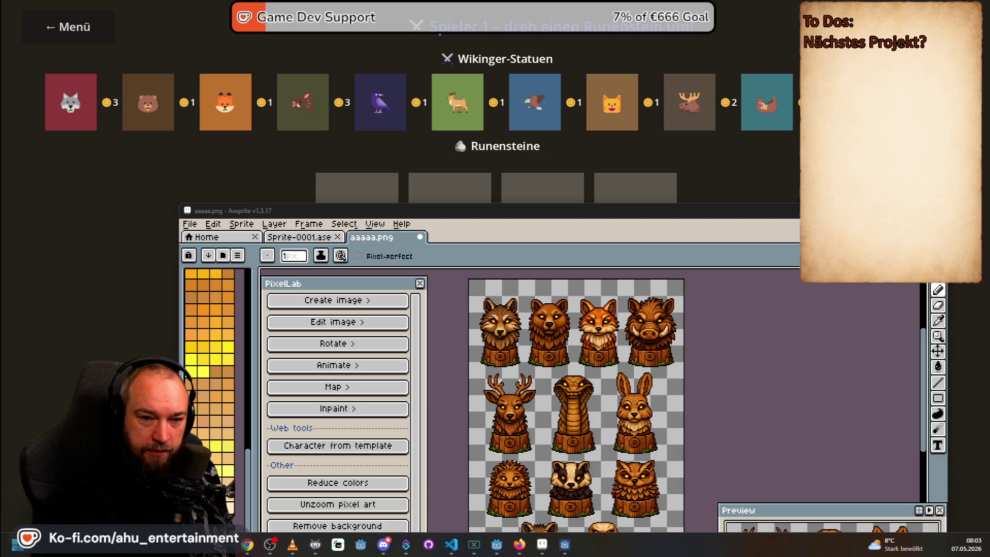
Open File Explorer on the FantasySidescroller project folder
key(super+e)
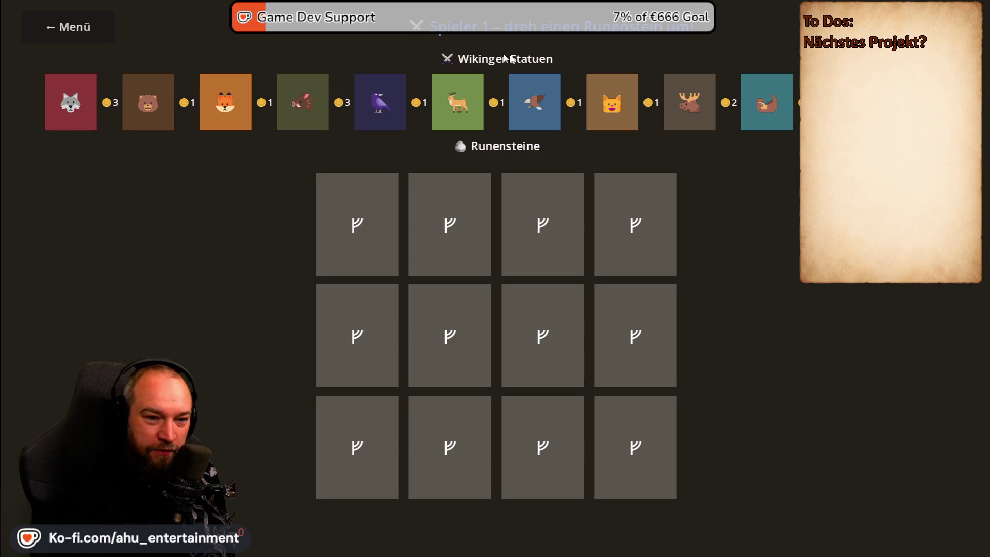
key(F8)
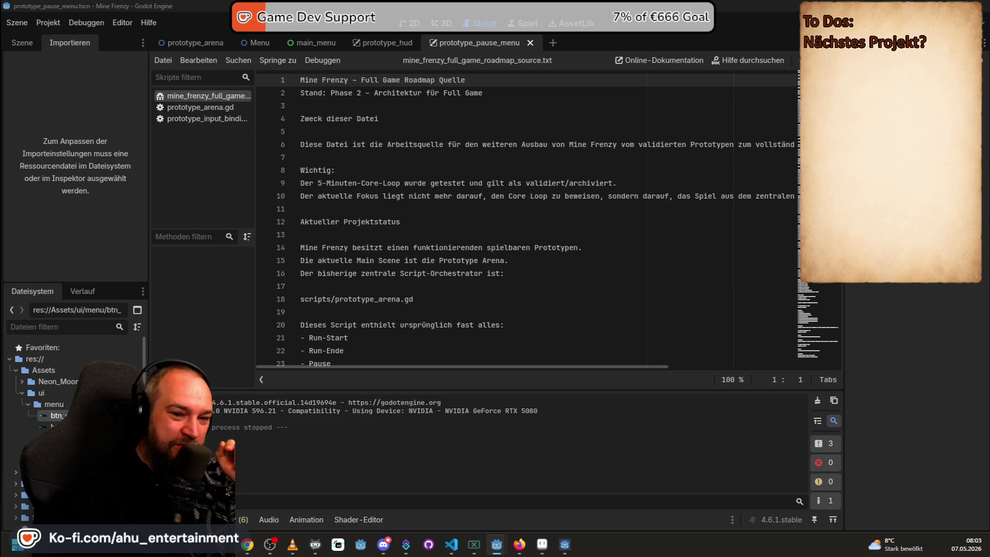
key(F5)
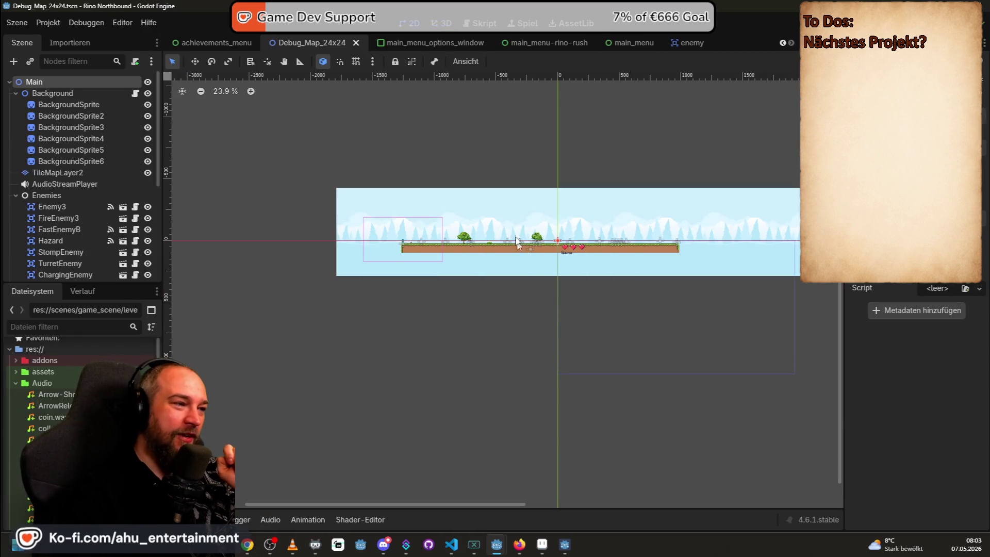
scroll(475, 230, up, 7)
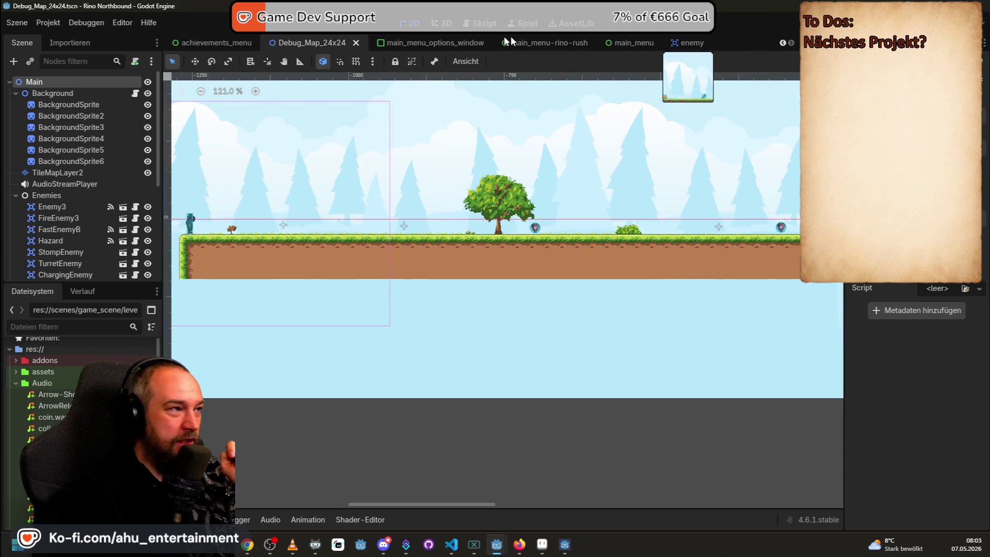
drag(298, 43, 170, 44)
scroll(788, 44, up, 7)
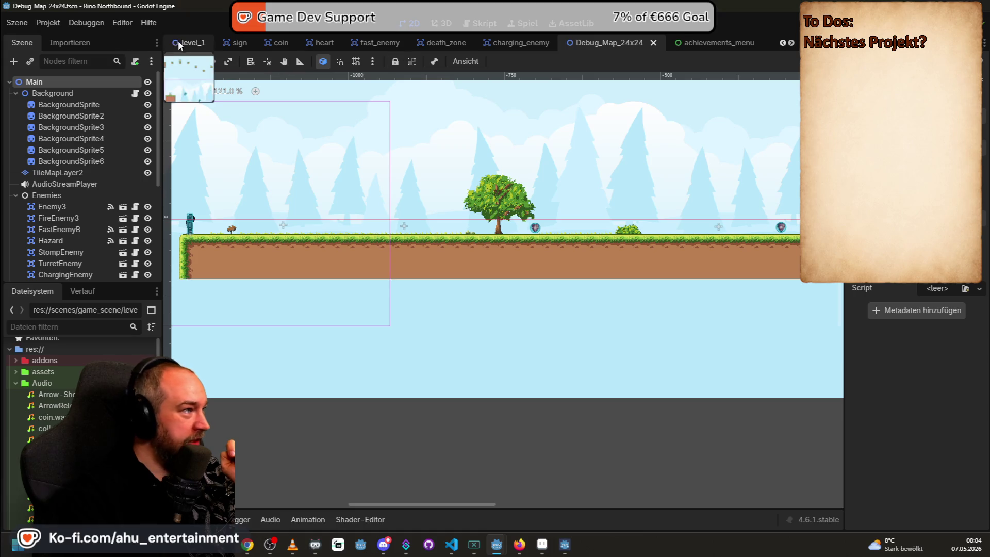
click(180, 43)
scroll(407, 307, up, 4)
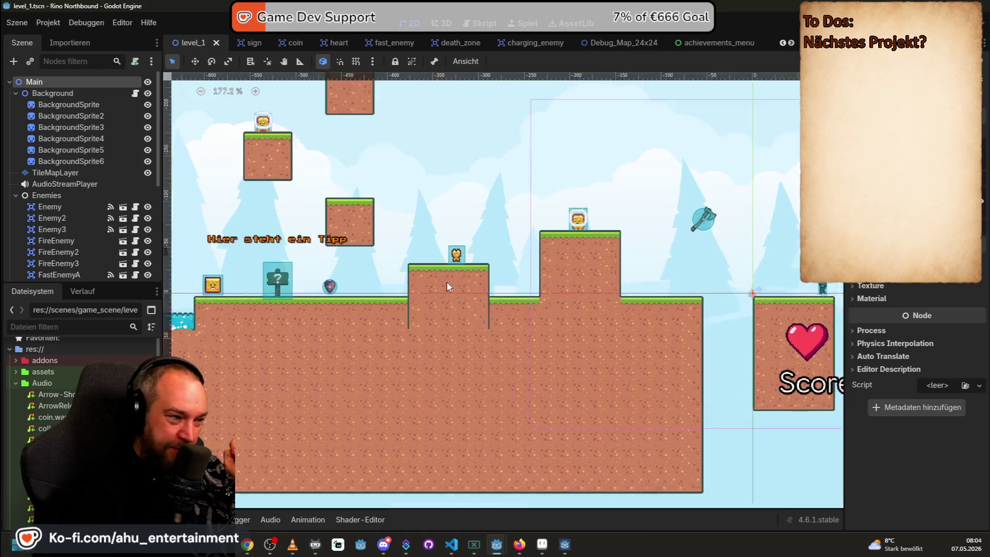
scroll(447, 281, up, 3)
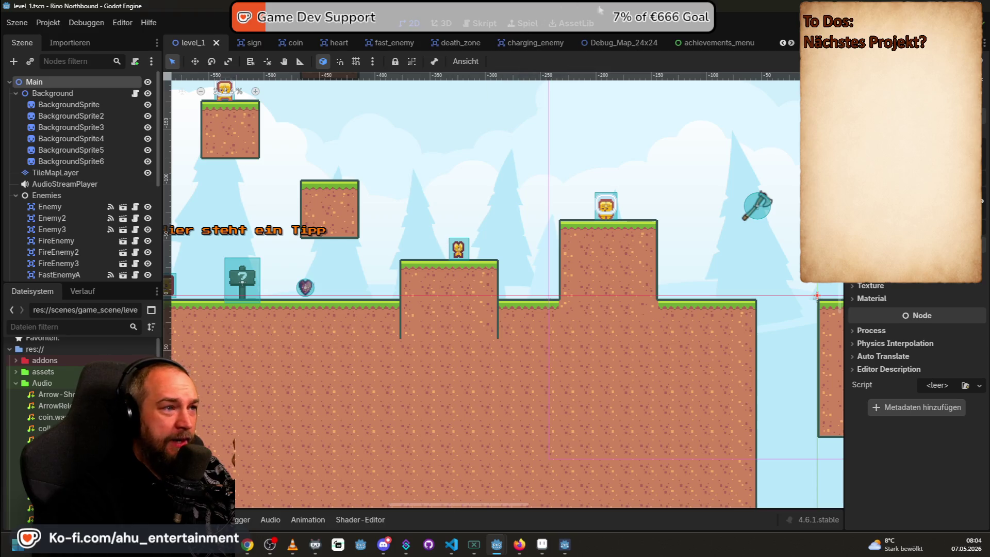
click(609, 42)
scroll(432, 216, up, 5)
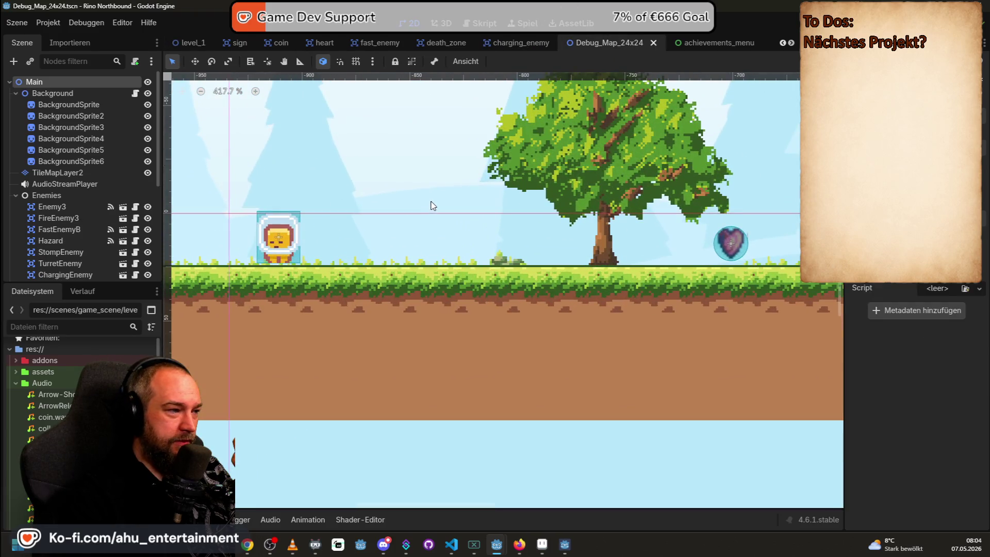
scroll(553, 181, down, 3)
scroll(553, 180, down, 2)
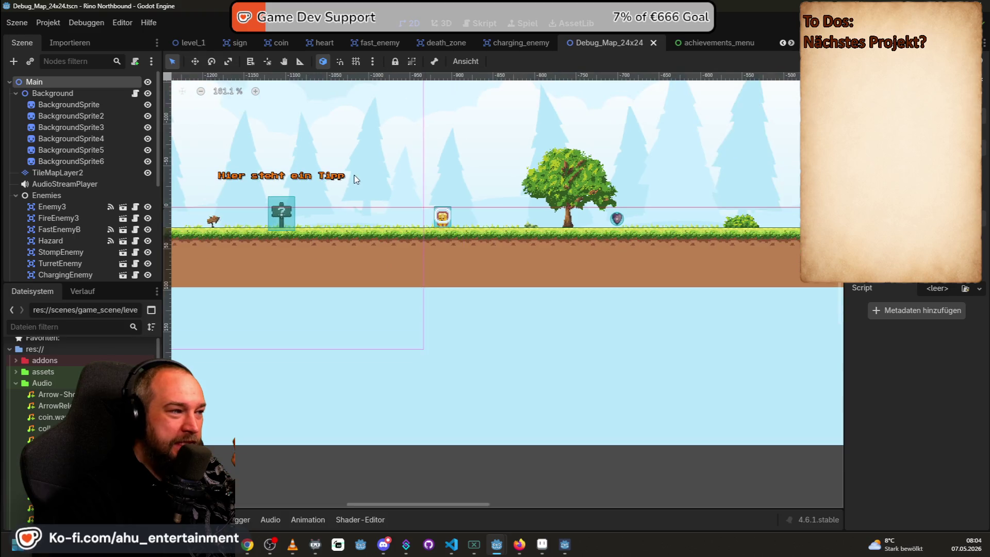
drag(353, 177, 513, 176)
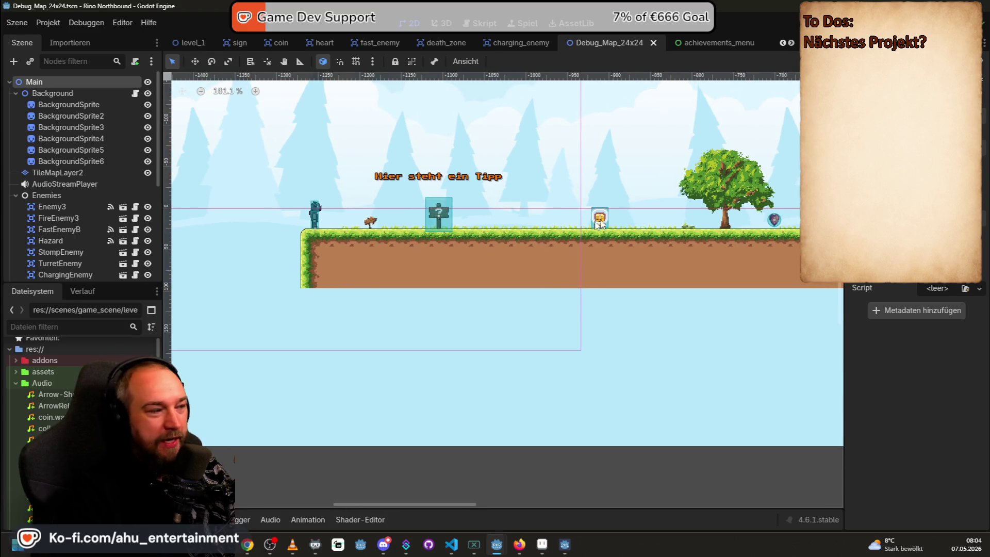
scroll(51, 170, down, 5)
scroll(54, 191, up, 5)
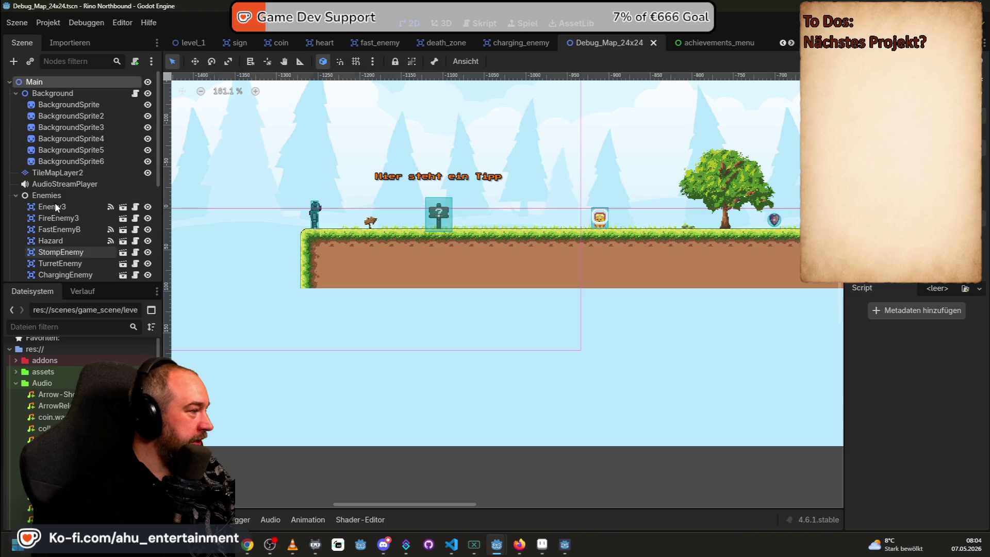
On TileMapLayer2, place the bare dead tree from Terrain 16x16 (10) on the ground
click(62, 172)
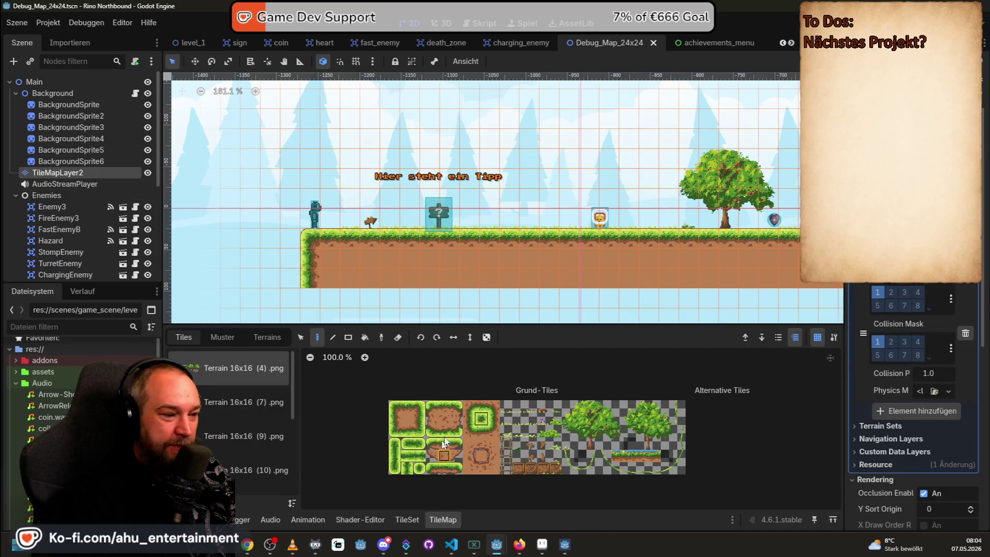
click(231, 412)
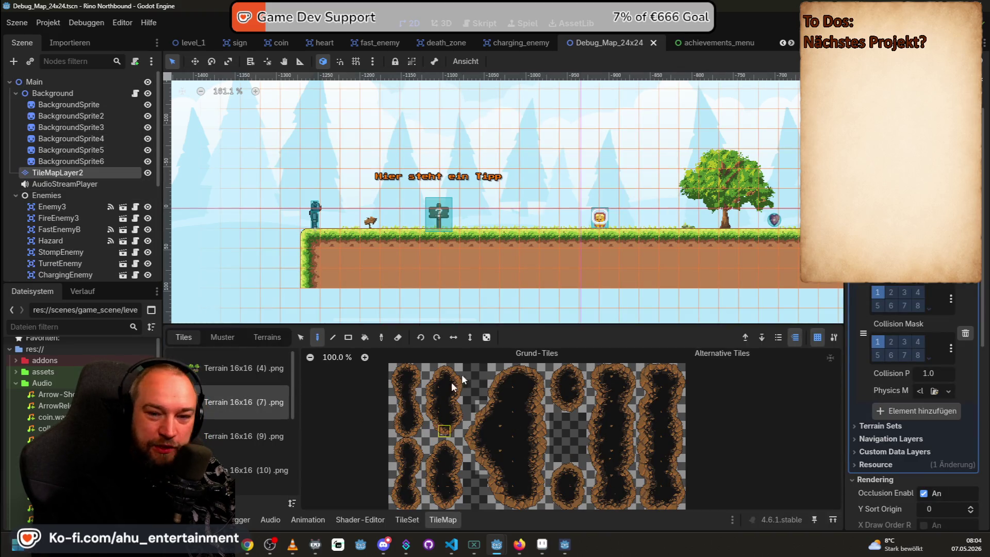
click(248, 439)
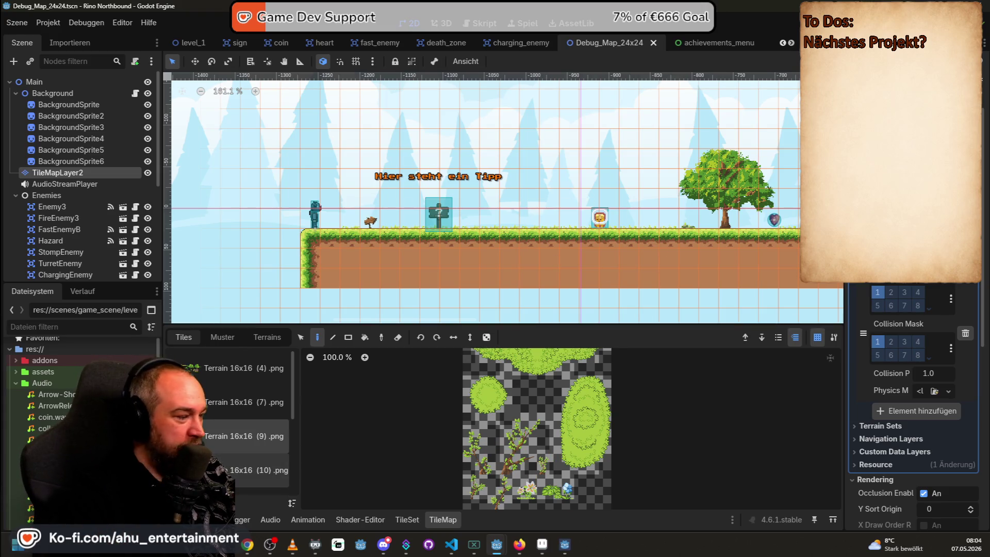
click(247, 470)
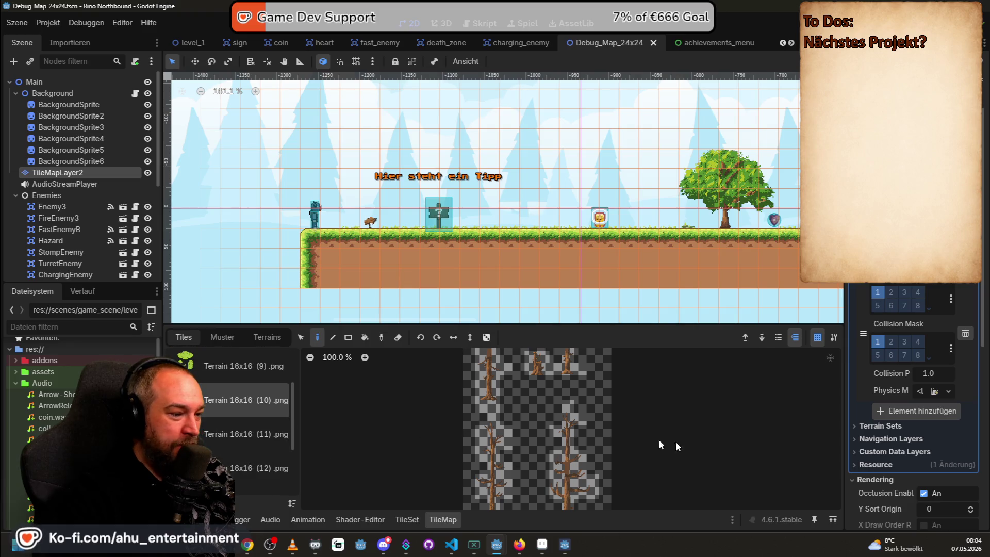
scroll(505, 398, down, 1)
drag(666, 412, 593, 428)
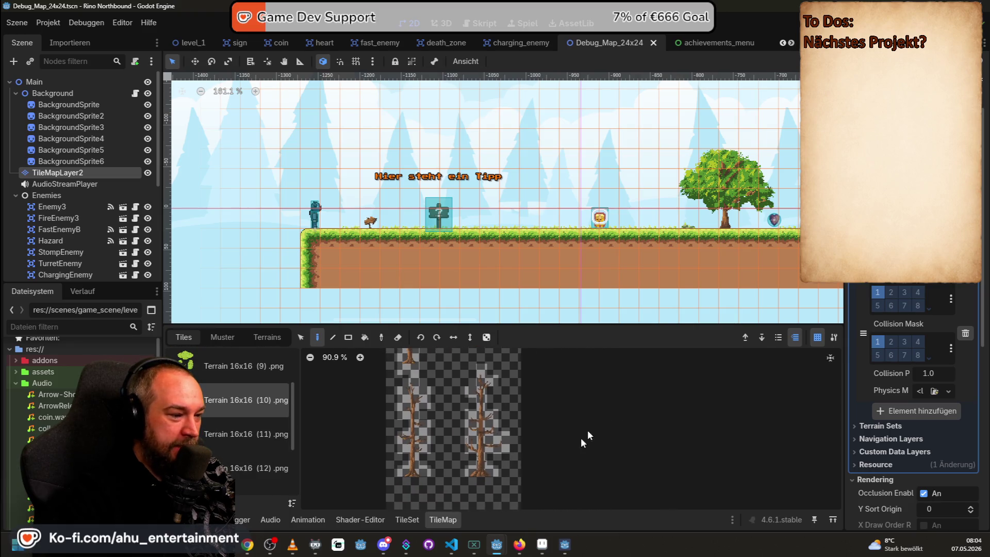
drag(472, 472, 498, 361)
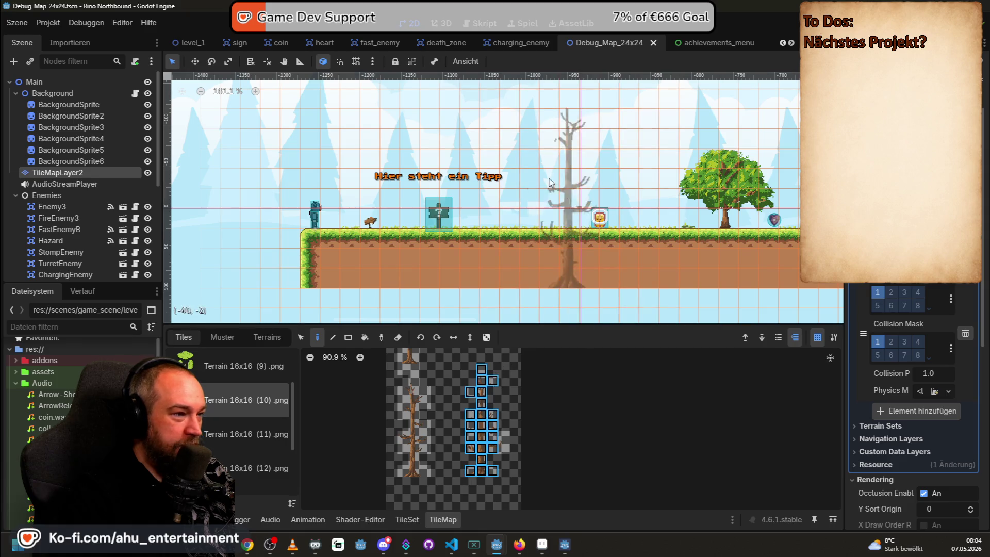
drag(656, 140, 326, 172)
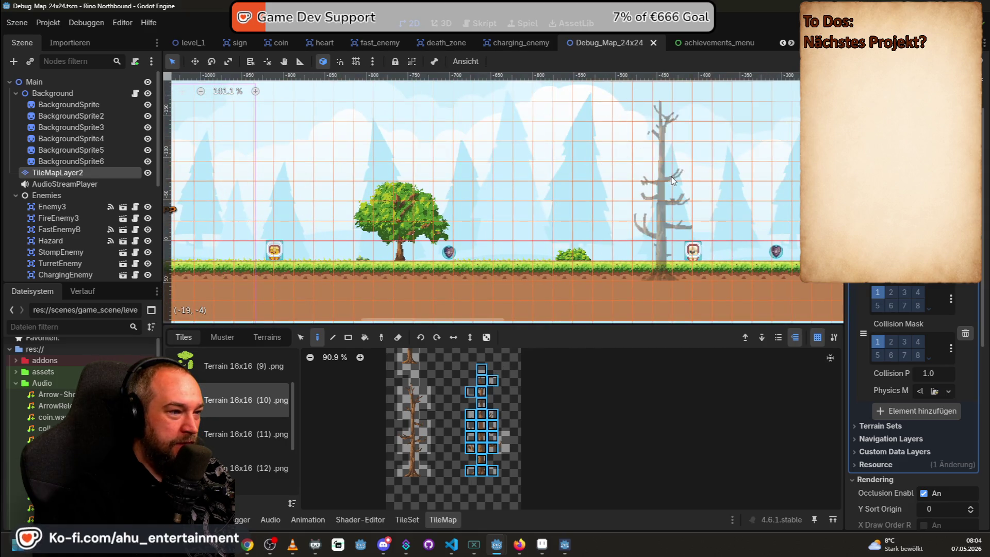
drag(660, 147, 557, 146)
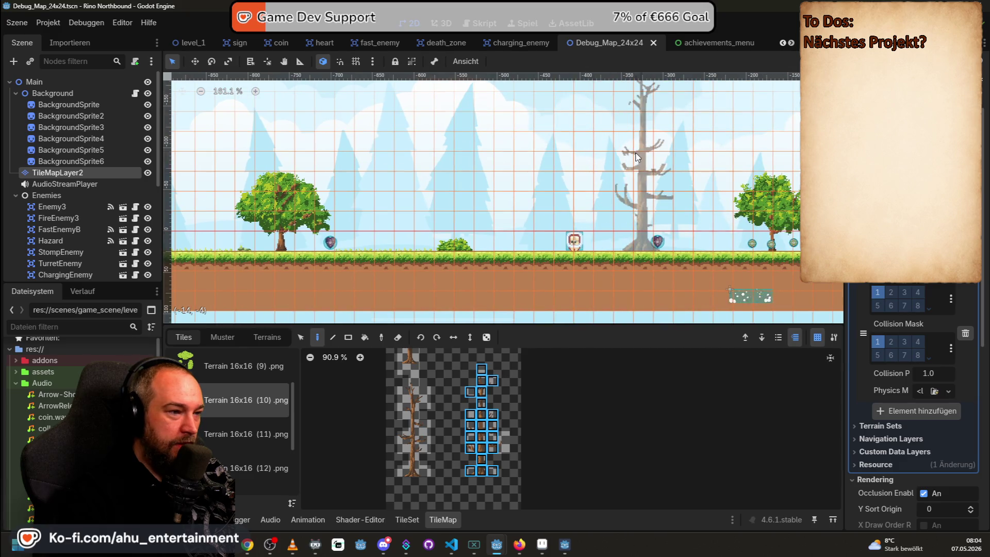
click(621, 157)
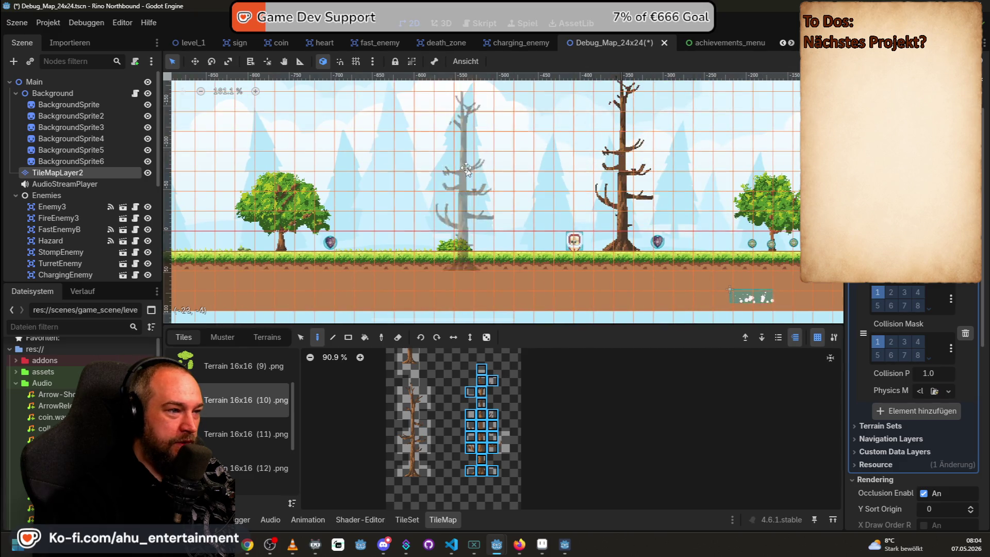
Paint the full leafy tree from Terrain 16x16 (11) over the bare trunk, then undo it
scroll(479, 172, down, 3)
scroll(503, 174, down, 3)
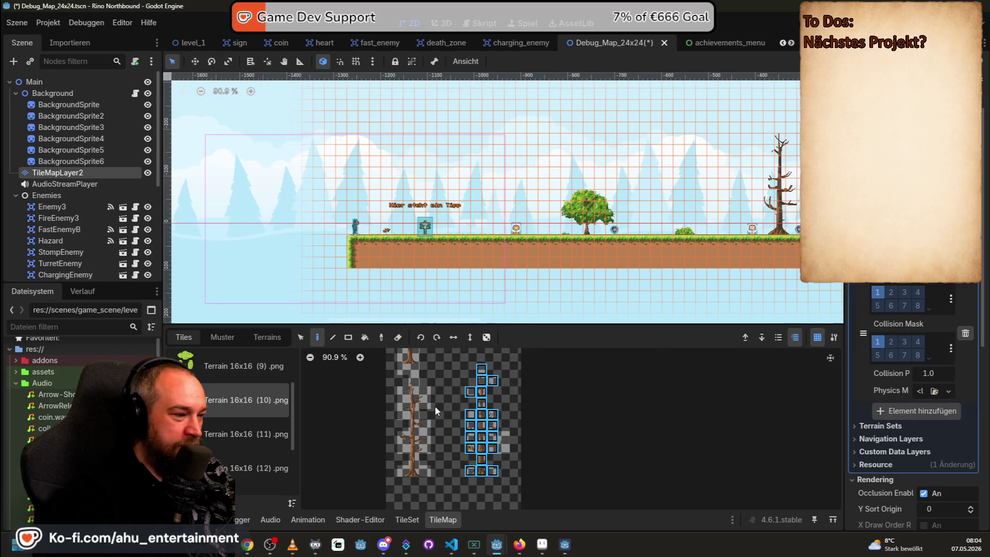
click(227, 454)
click(225, 447)
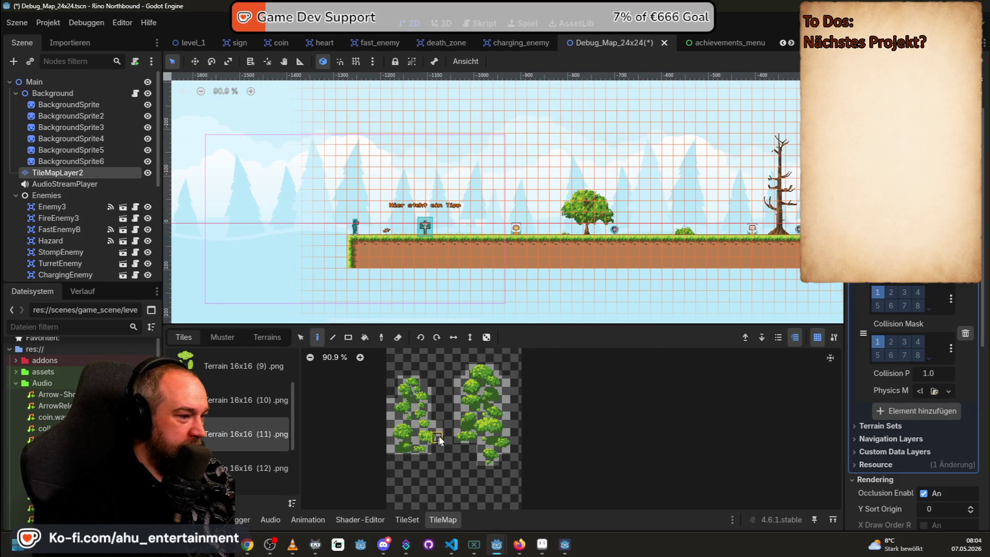
scroll(475, 367, up, 6)
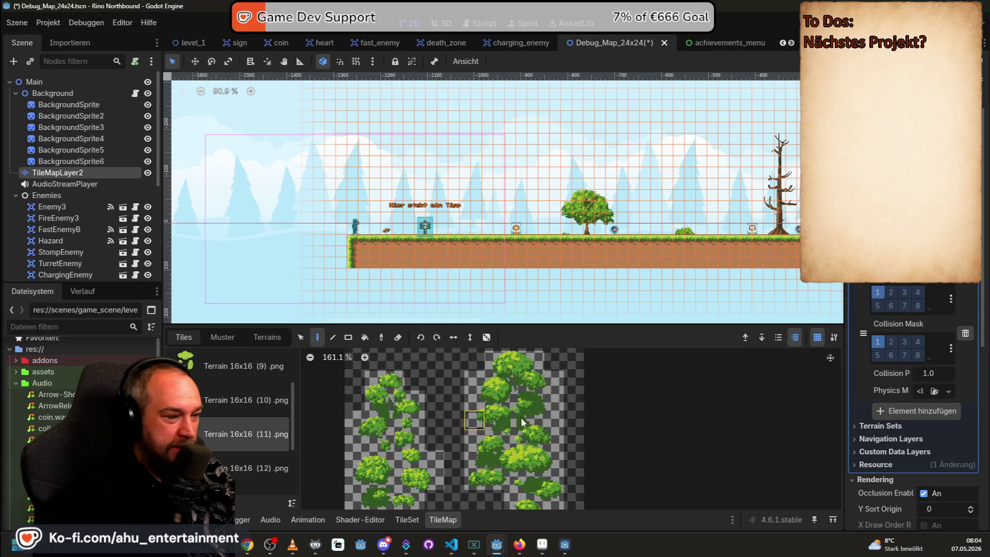
click(532, 403)
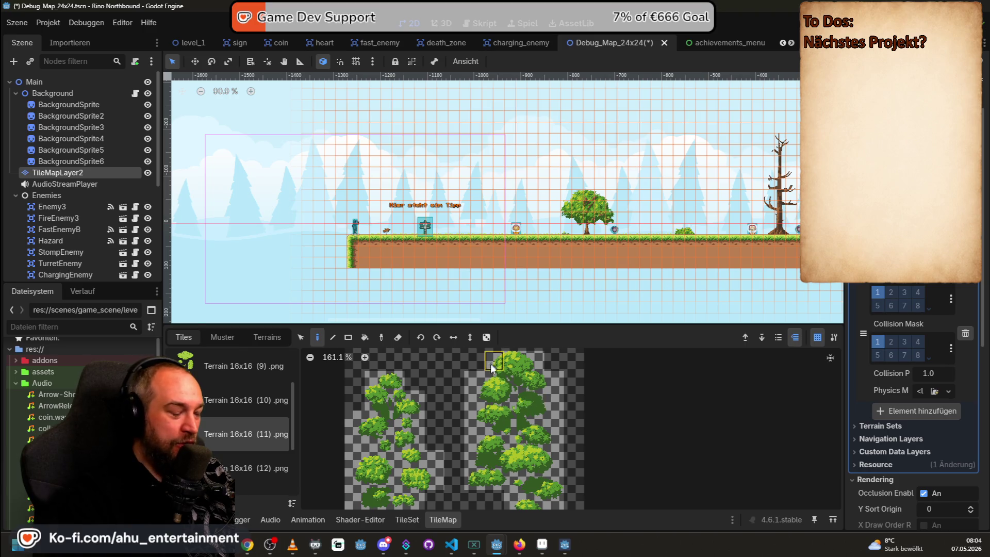
scroll(489, 367, down, 2)
drag(485, 367, 534, 483)
drag(468, 360, 535, 494)
scroll(633, 183, right, 5)
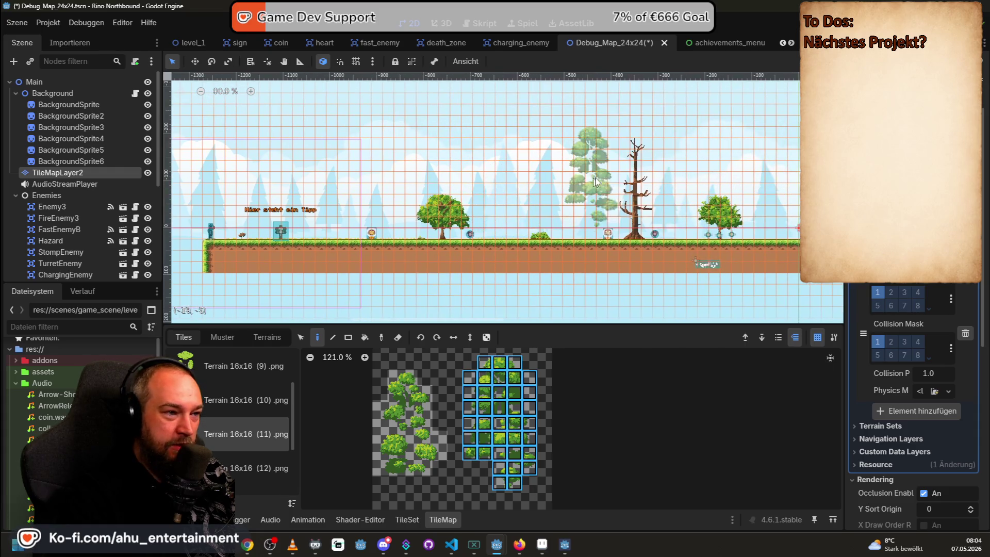
click(633, 183)
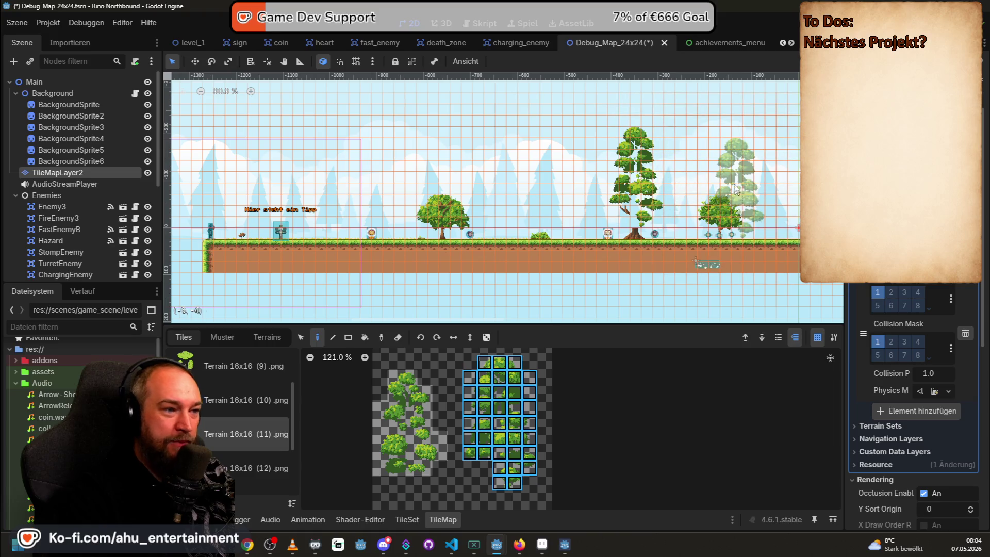
key(ctrl+z)
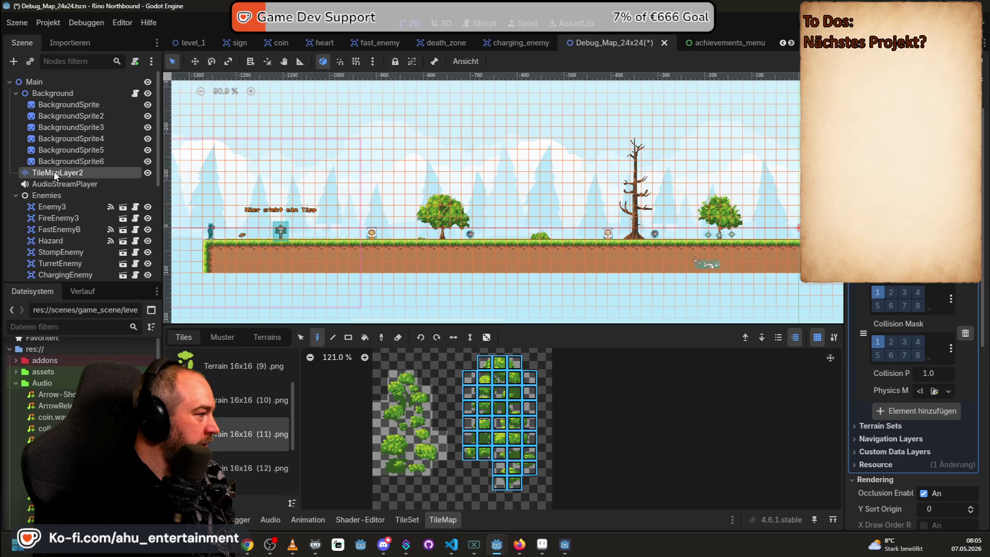
Duplicate TileMapLayer2 into TileMapLayer3 and place the leafy tree over the trunk there
right_click(56, 174)
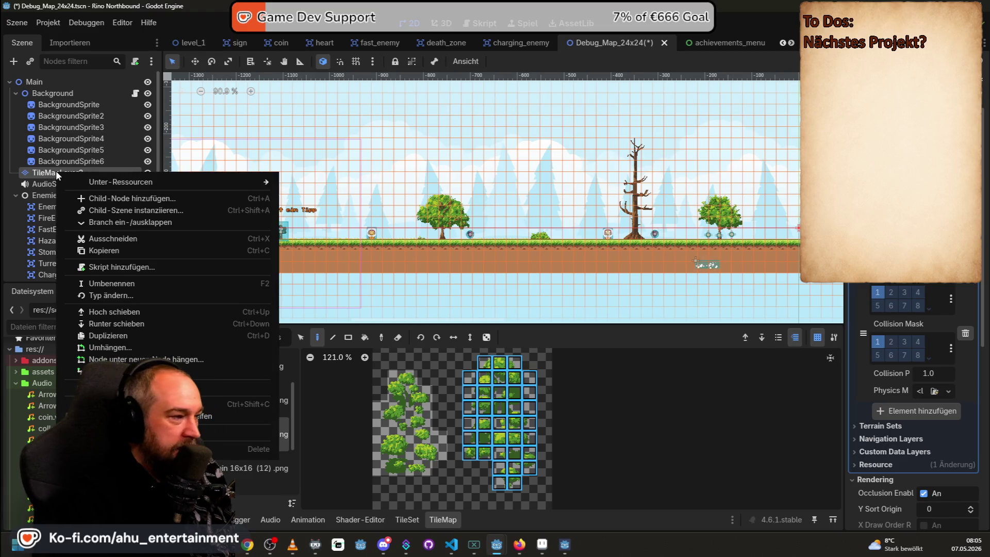
click(125, 338)
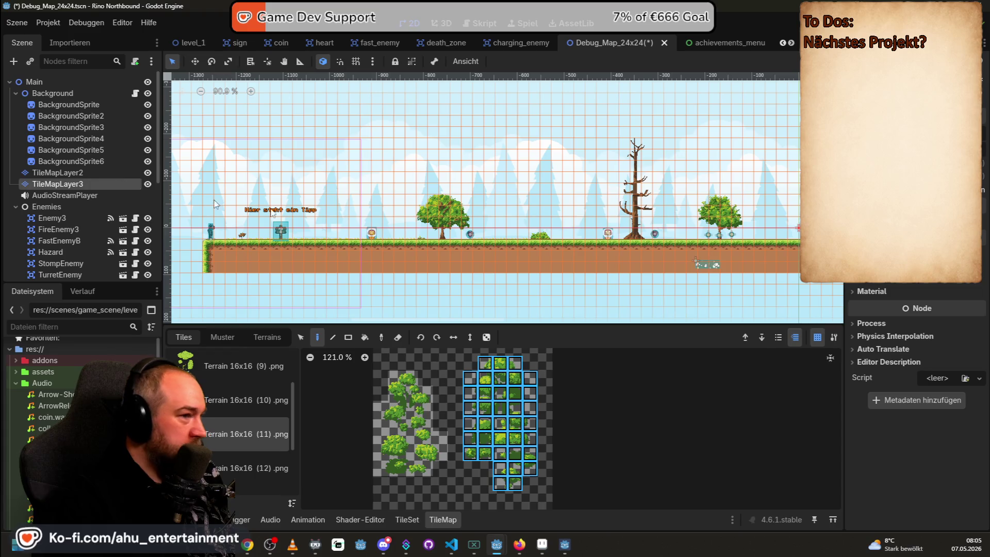
click(635, 187)
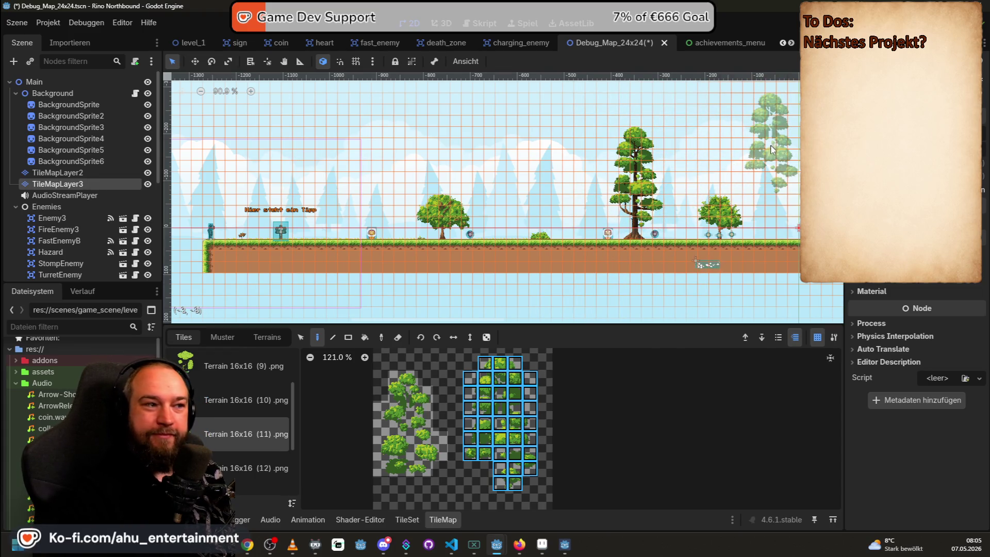
Paint a bare tree from Terrain 16x16 (10) beside the leafy tree, then undo it
scroll(772, 153, up, 3)
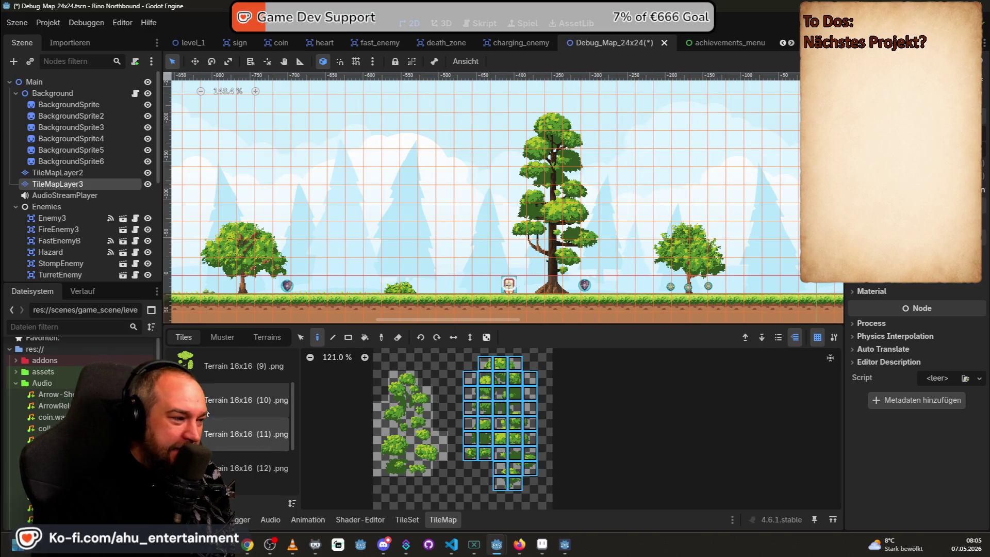
click(246, 400)
drag(515, 472, 516, 485)
scroll(562, 200, right, 2)
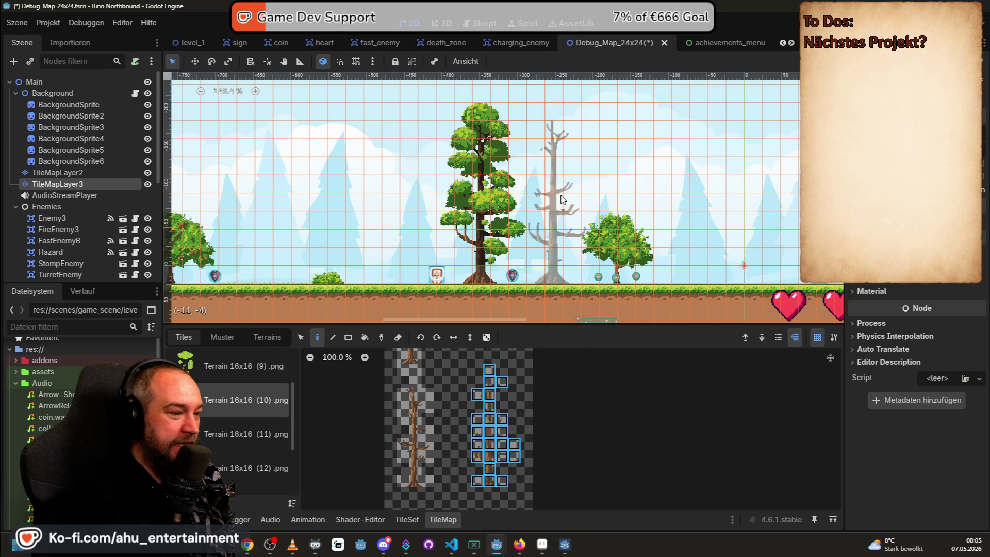
click(562, 199)
scroll(615, 164, up, 8)
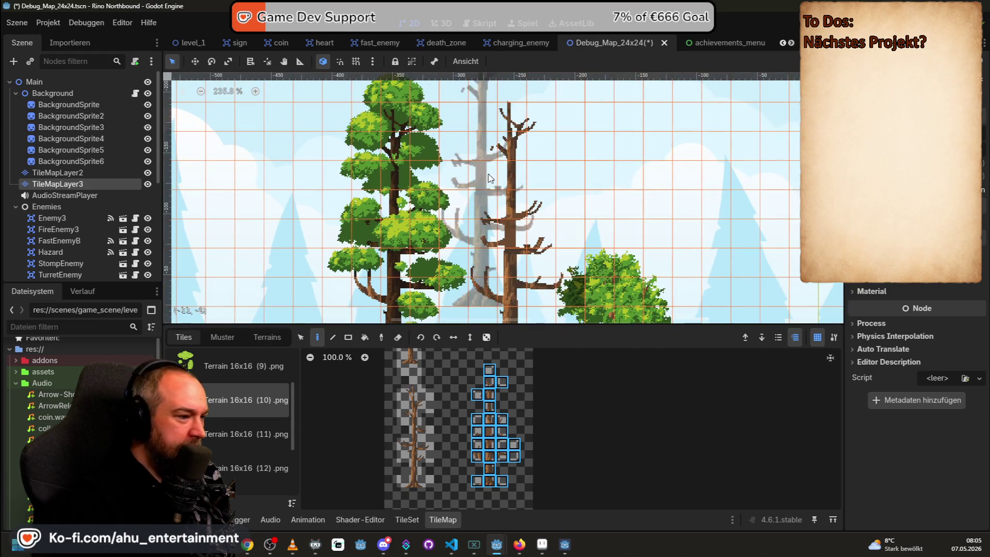
scroll(502, 151, down, 4)
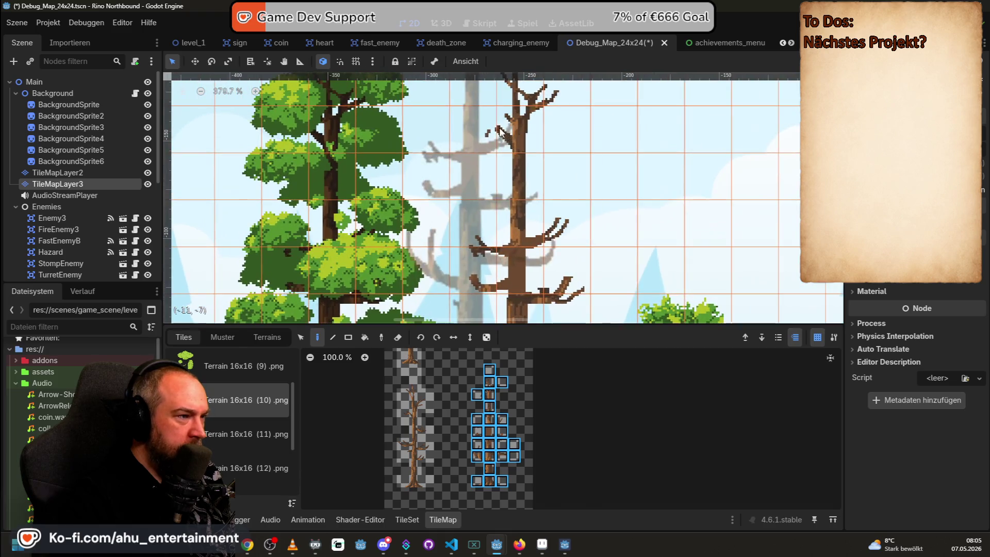
scroll(501, 150, down, 2)
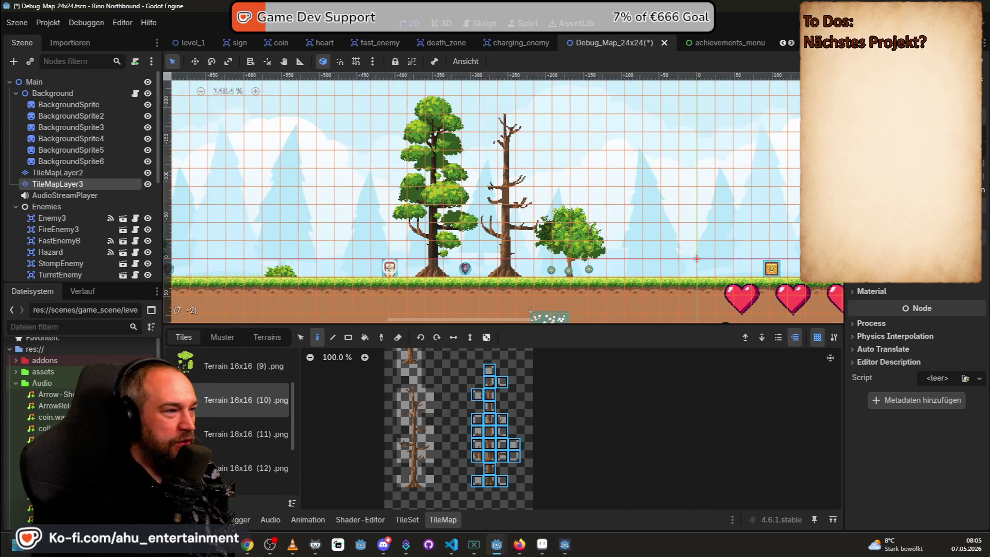
key(ctrl+z)
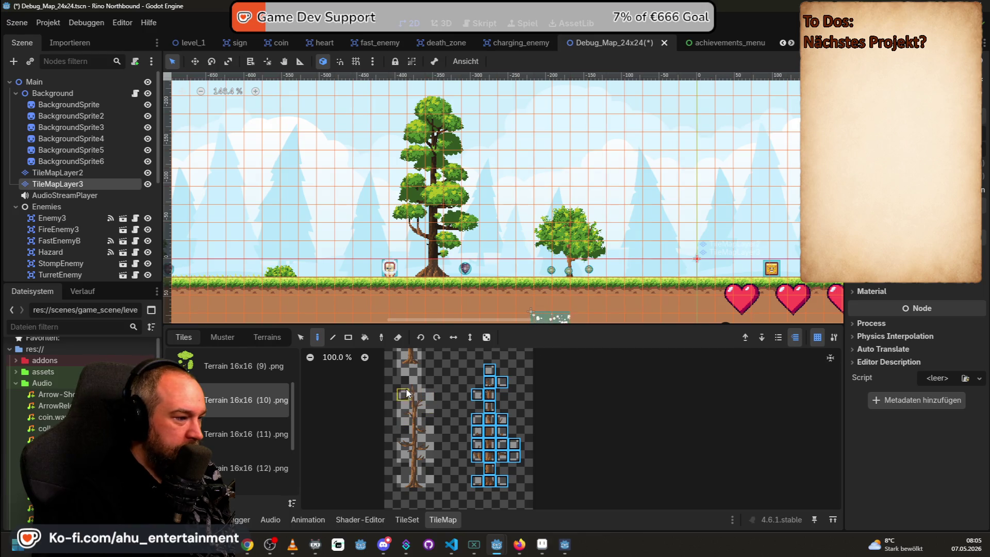
Place the large bare tree from Terrain 16x16 (12) on the map's right side
drag(398, 382, 432, 485)
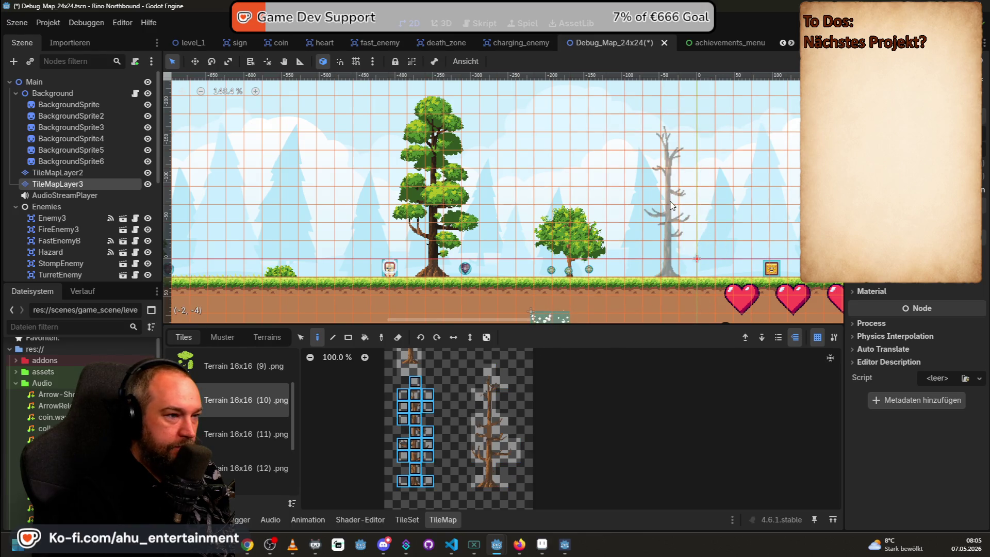
scroll(693, 196, down, 2)
scroll(294, 226, down, 2)
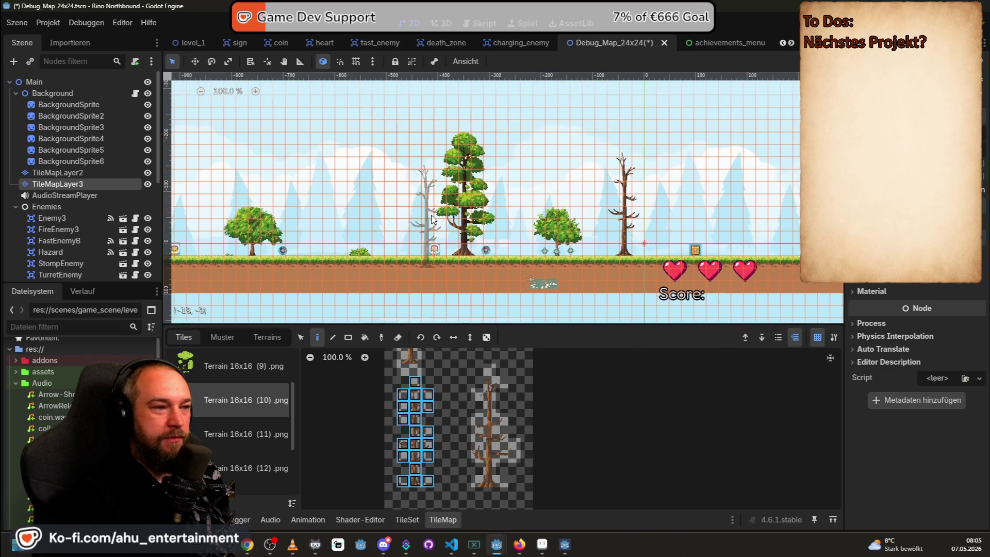
click(243, 455)
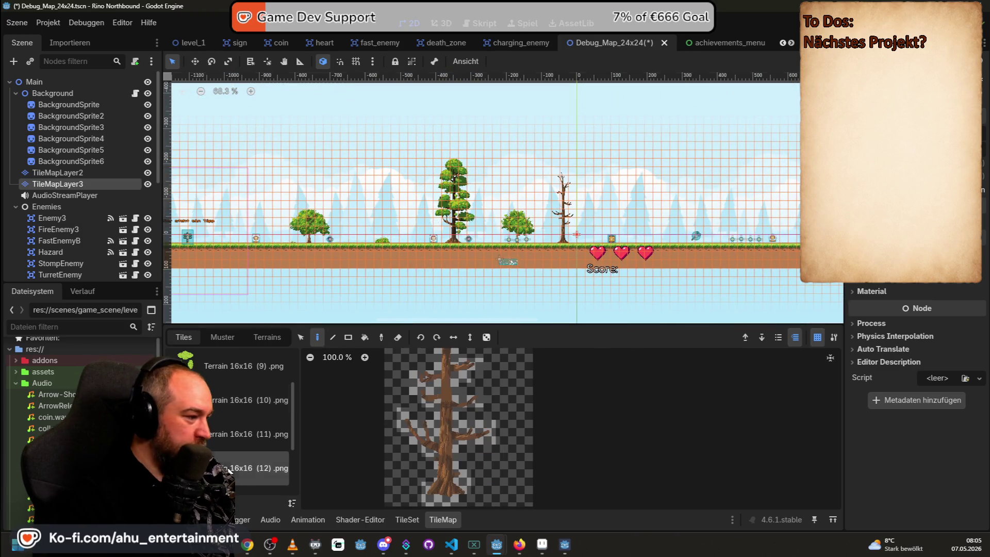
scroll(243, 456, down, 1)
scroll(467, 412, down, 2)
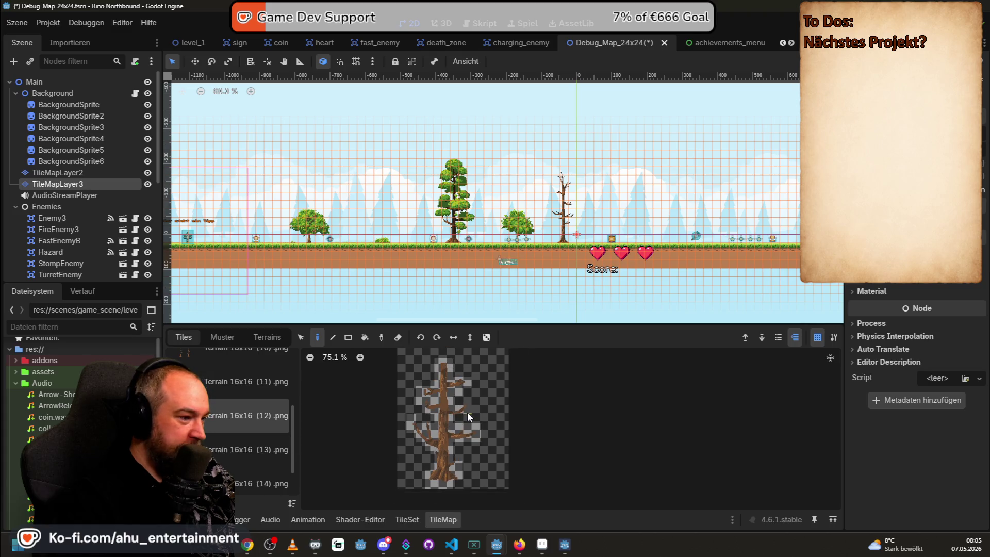
mouse_move(433, 482)
mouse_down()
mouse_move(462, 389)
mouse_move(432, 474)
mouse_move(462, 346)
mouse_up()
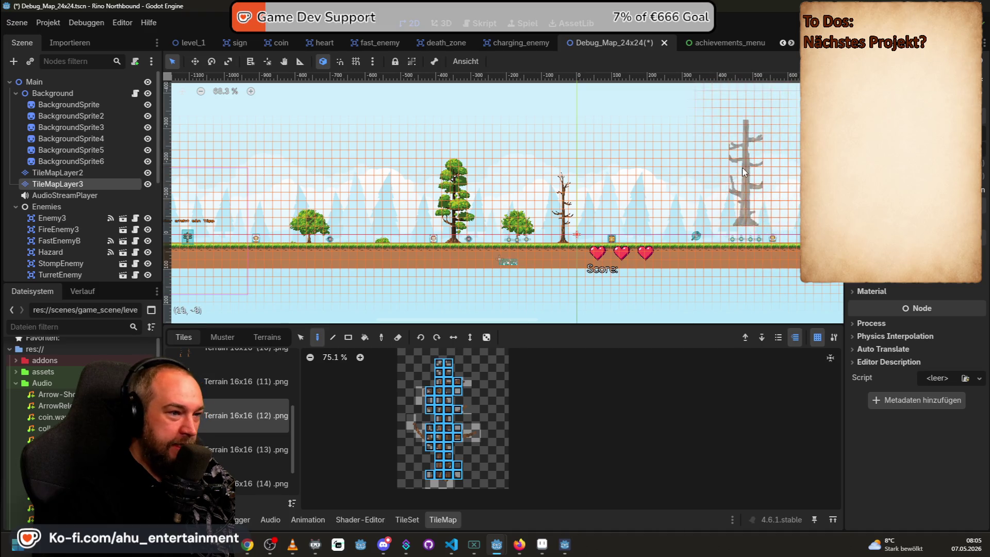
scroll(718, 203, right, 3)
click(732, 203)
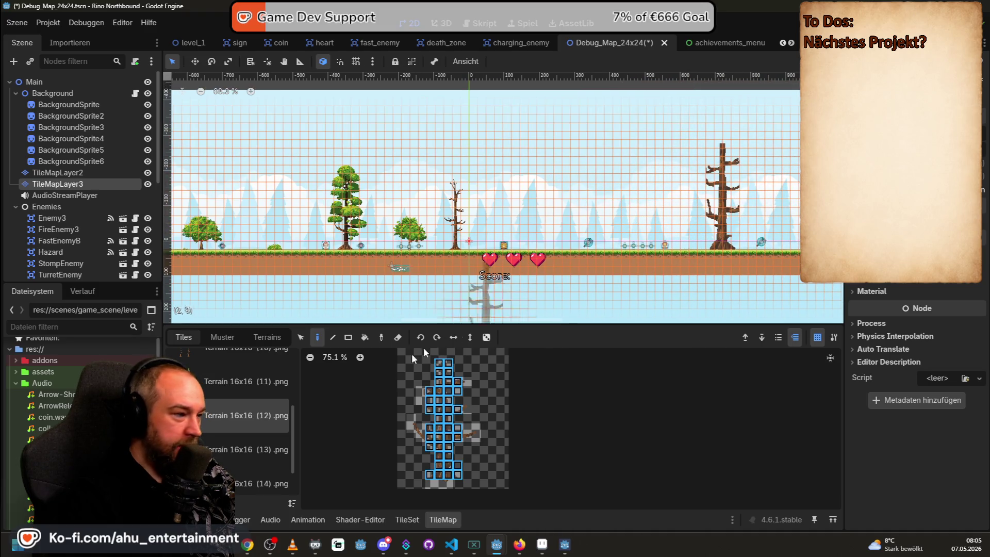
Select all the leafy crown tiles in Terrain 16x16 (13)
click(247, 449)
scroll(459, 410, down, 2)
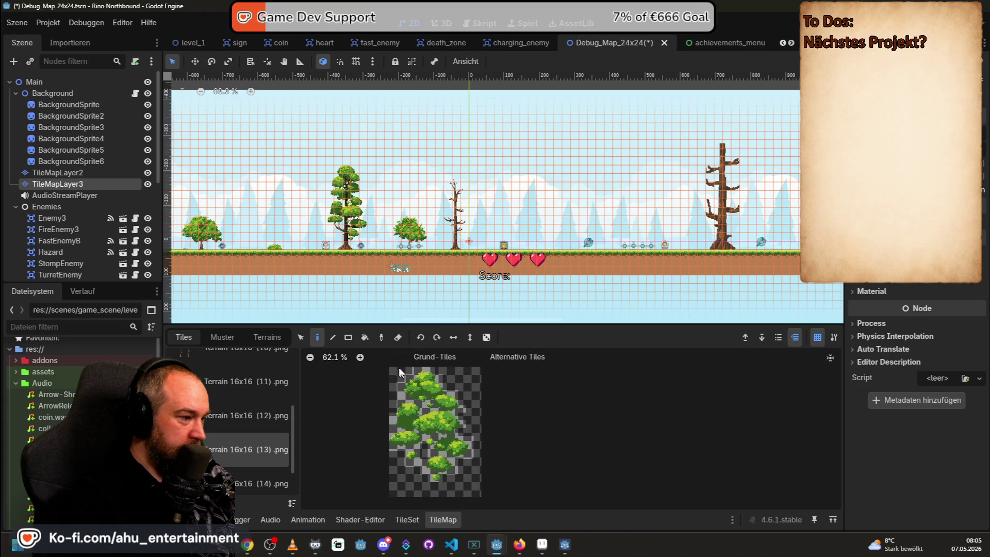
drag(394, 368, 467, 487)
scroll(645, 177, right, 3)
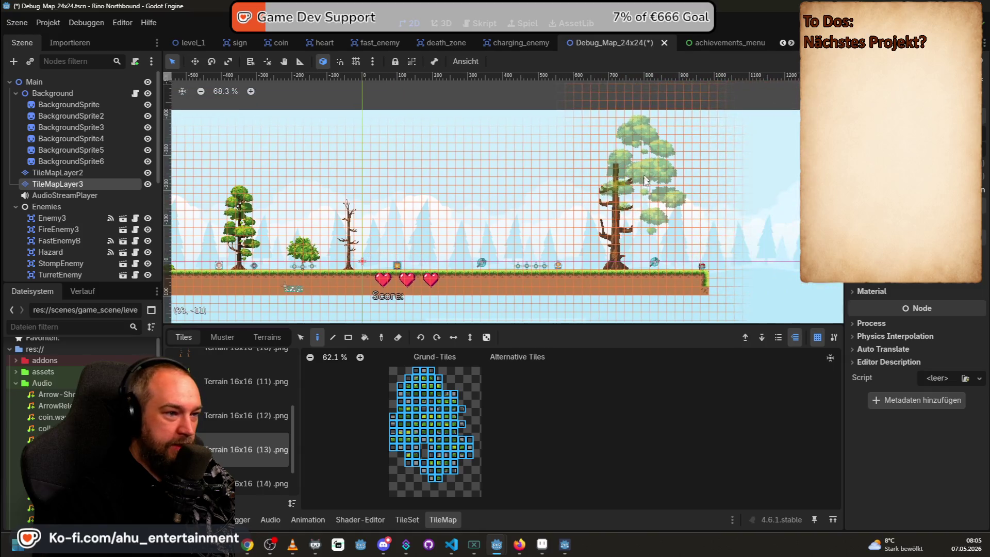
scroll(645, 178, up, 2)
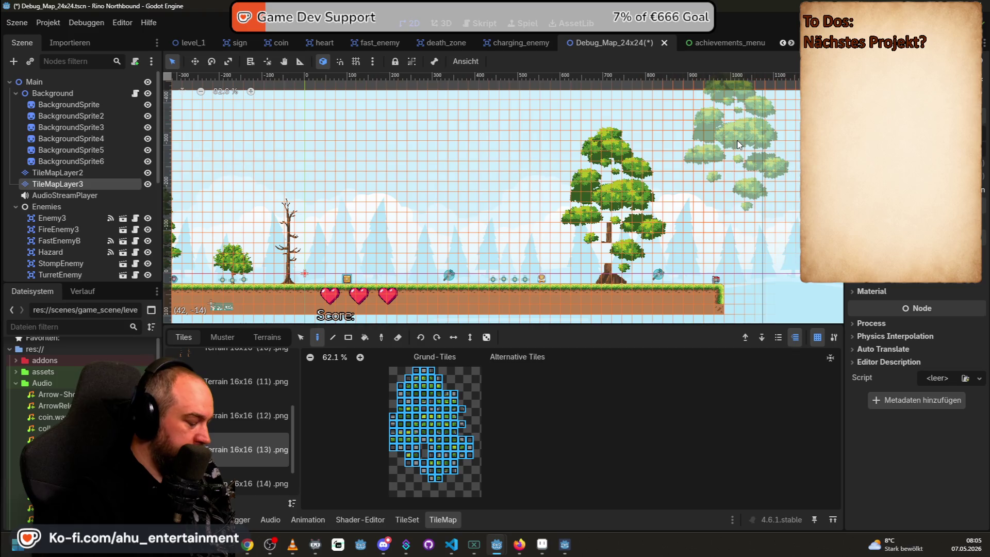
On TileMapLayer2, paint the large Terrain 16x16 (12) tree on the right
click(68, 172)
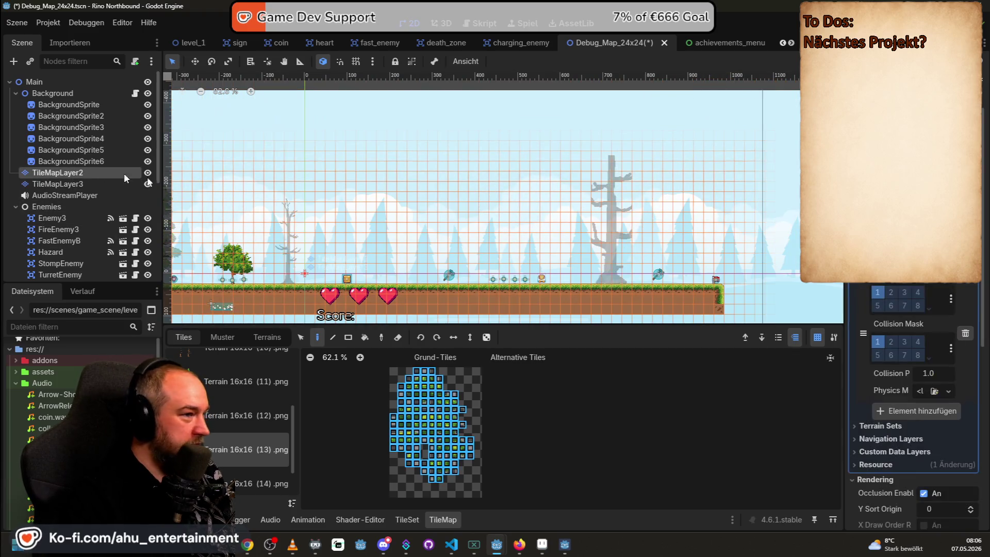
click(234, 426)
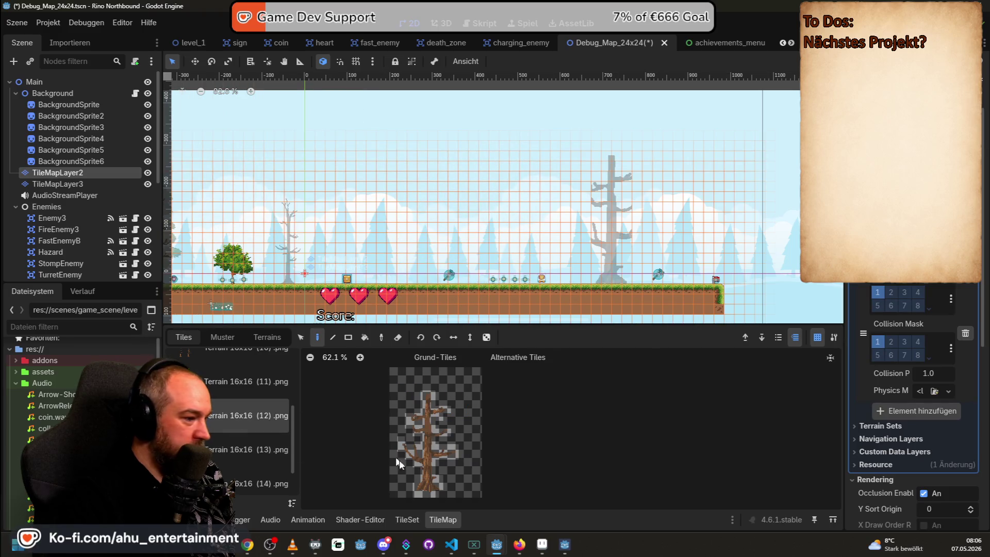
drag(404, 381, 491, 502)
click(627, 173)
On TileMapLayer3, place the Terrain 16x16 (13) leafy crown above the ground strip
click(58, 187)
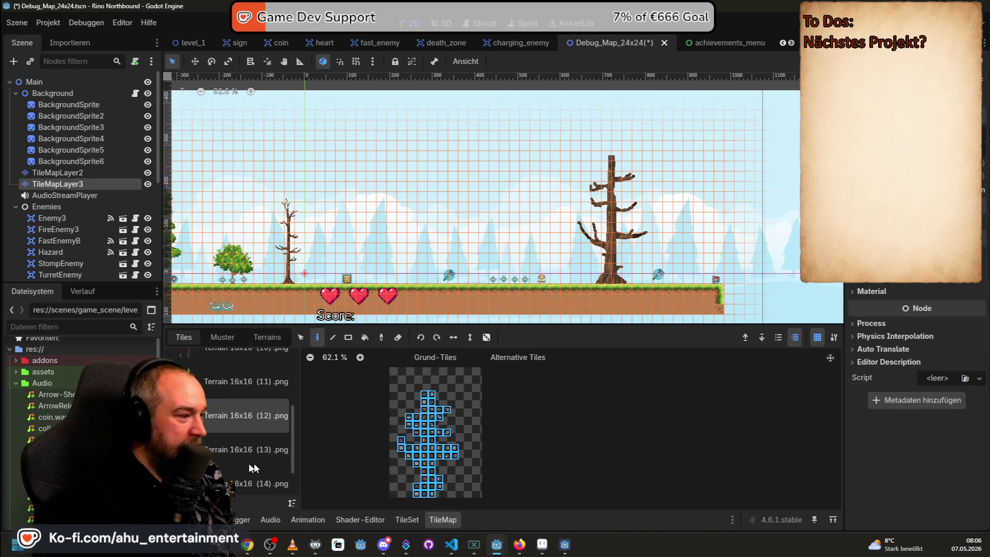
click(255, 448)
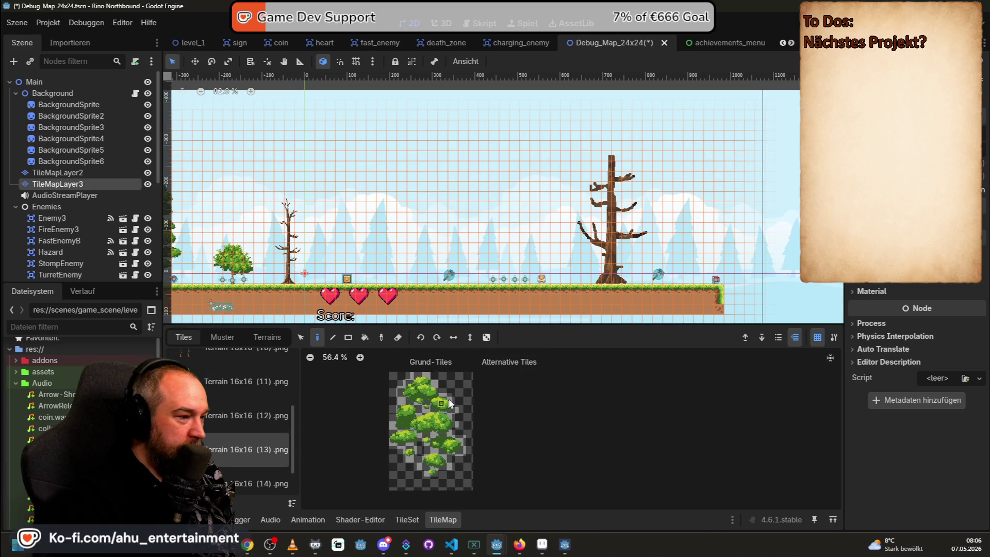
scroll(416, 399, down, 1)
drag(465, 491, 466, 493)
scroll(604, 197, up, 1)
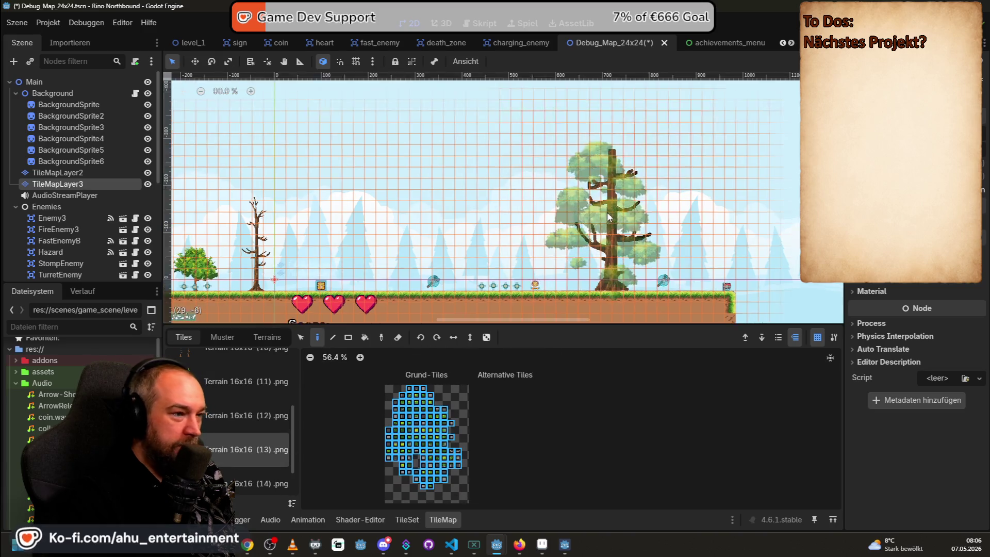
click(605, 197)
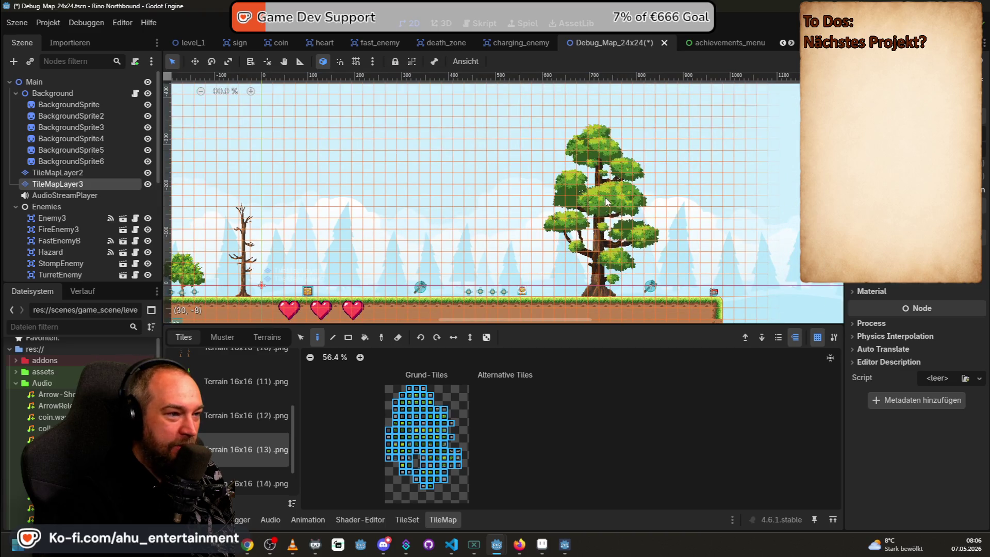
scroll(605, 197, down, 2)
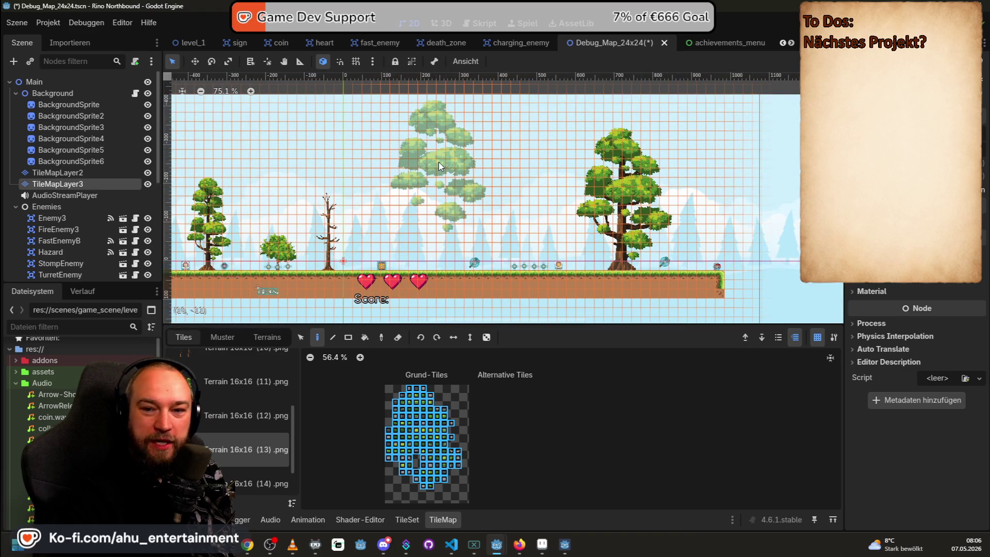
scroll(440, 165, down, 2)
scroll(442, 166, down, 1)
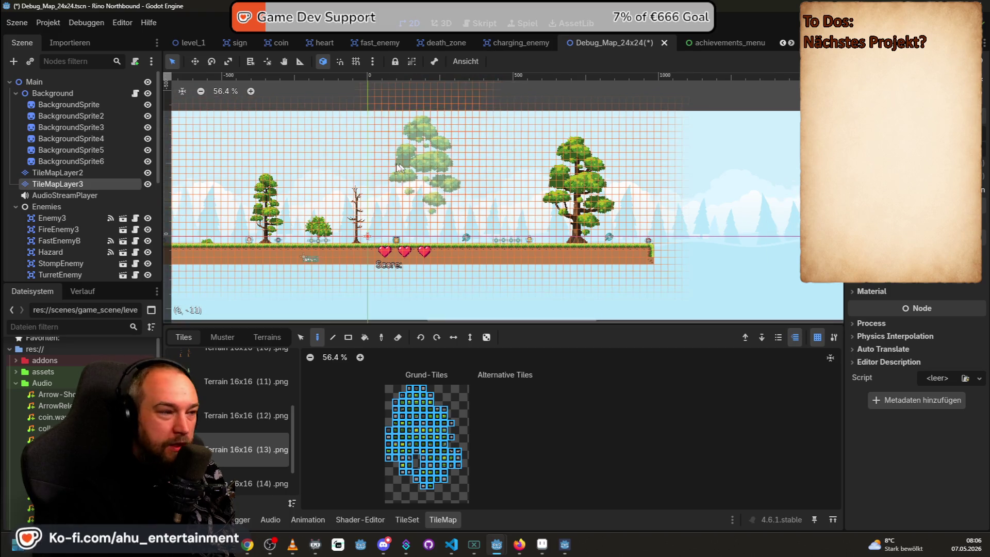
scroll(508, 155, left, 10)
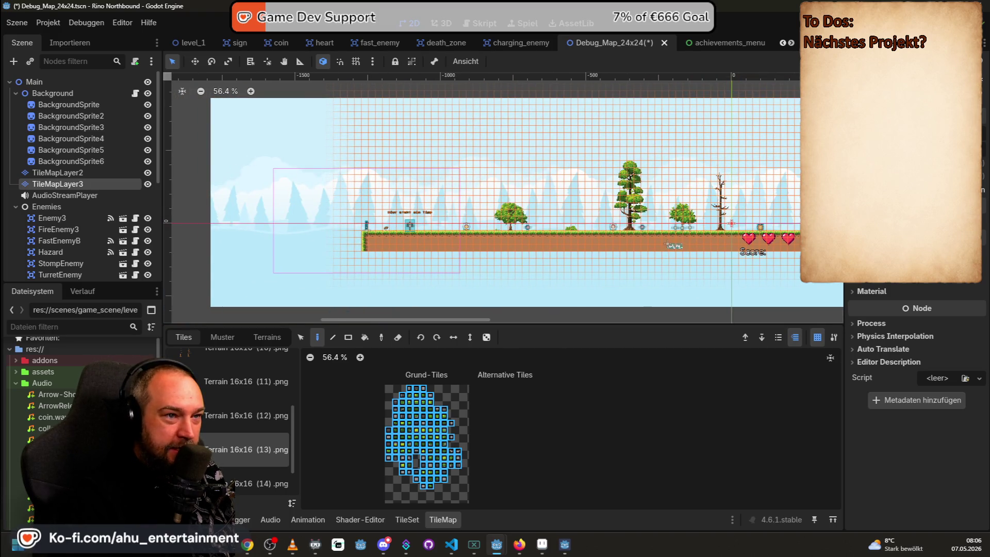
Play-test Debug_Map_24x24: run and jump right past the trees collecting pickups, come back, then stop
key(F6)
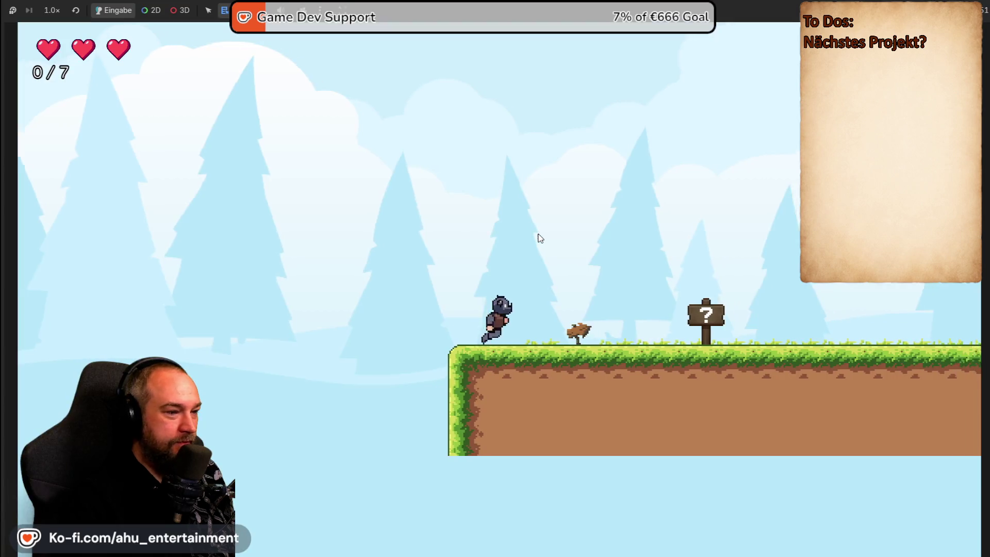
key(Right)
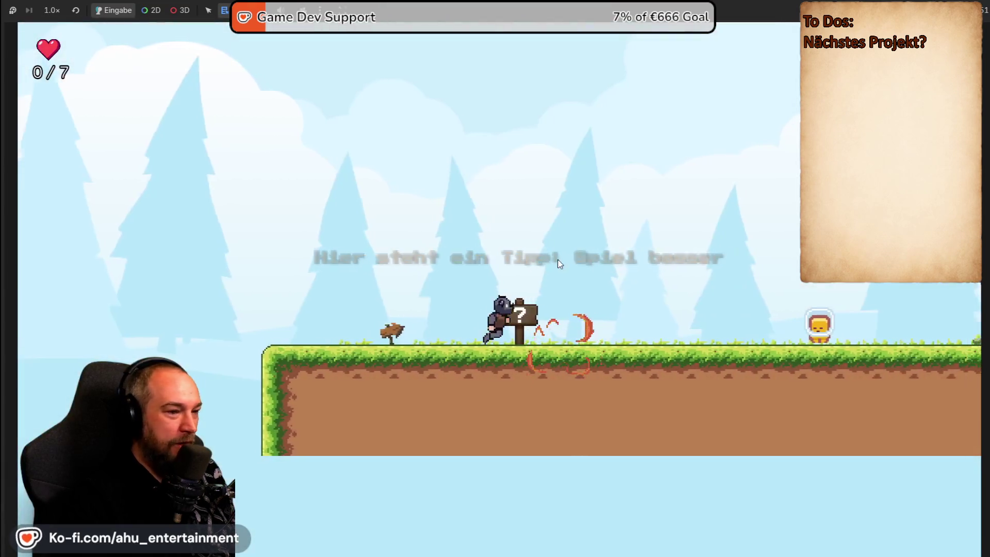
key(space)
key(Right)
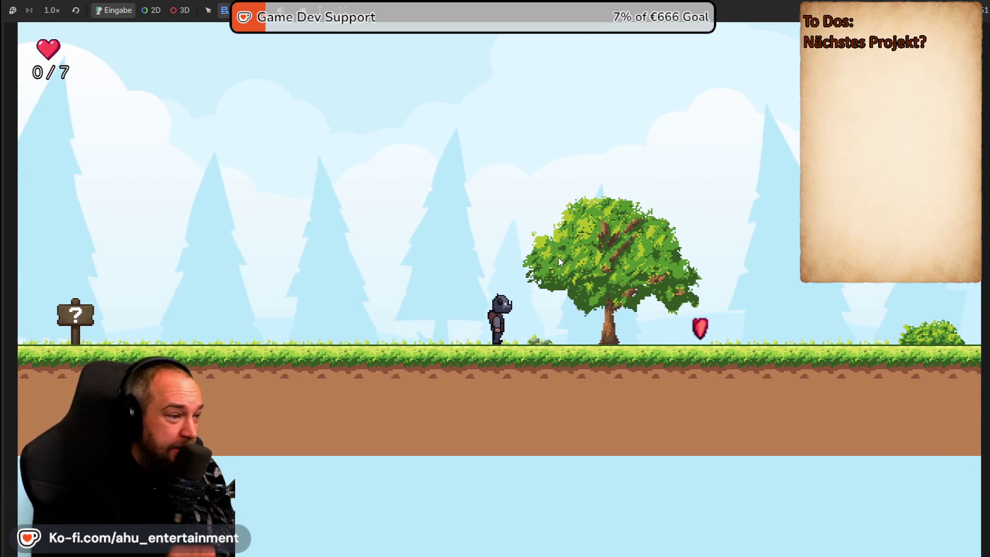
key(Right)
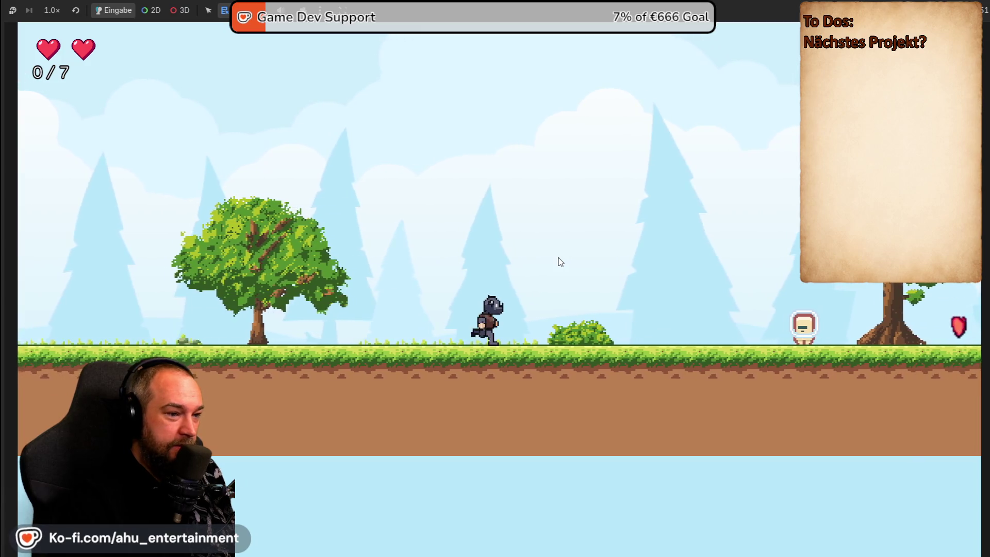
key(space)
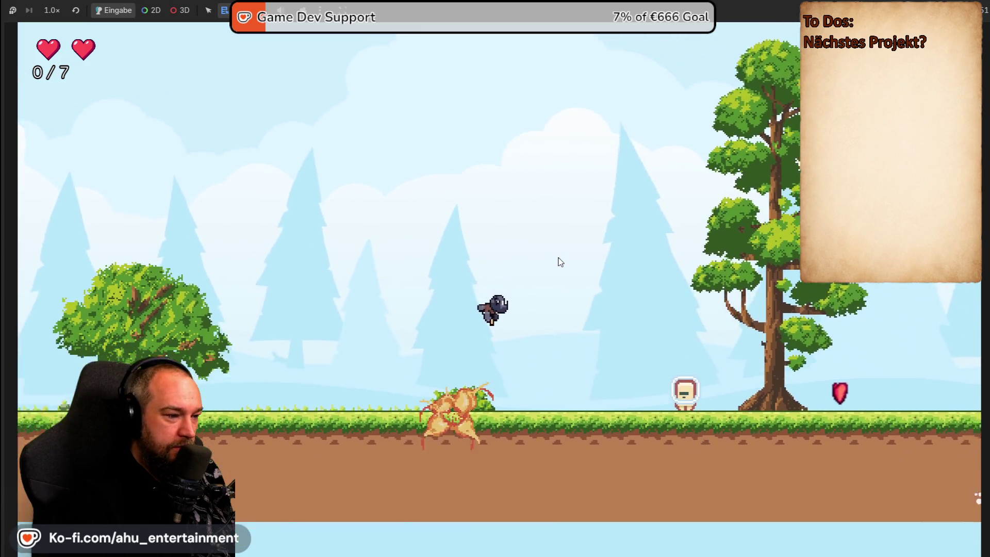
key(Right)
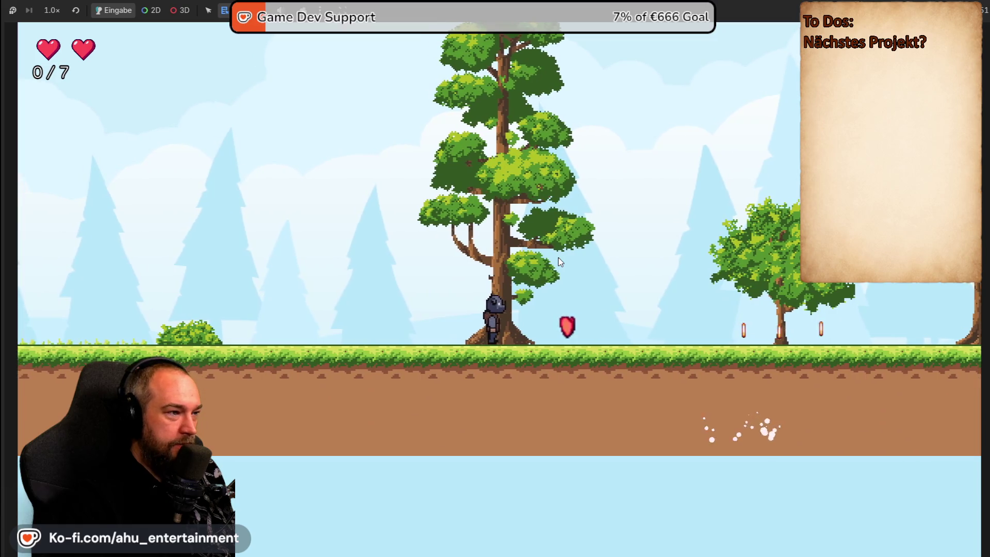
key(Right)
key(Right)
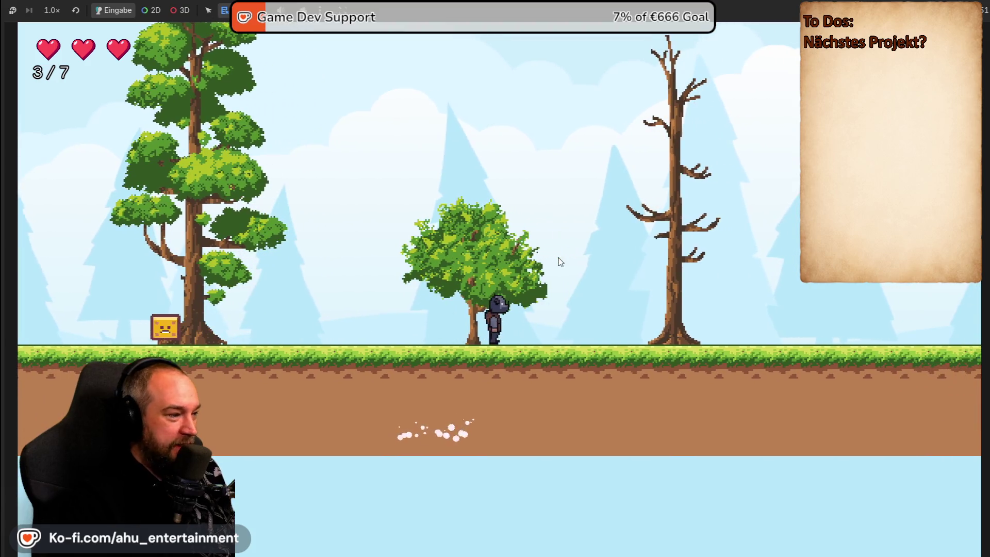
key(Left)
key(Right)
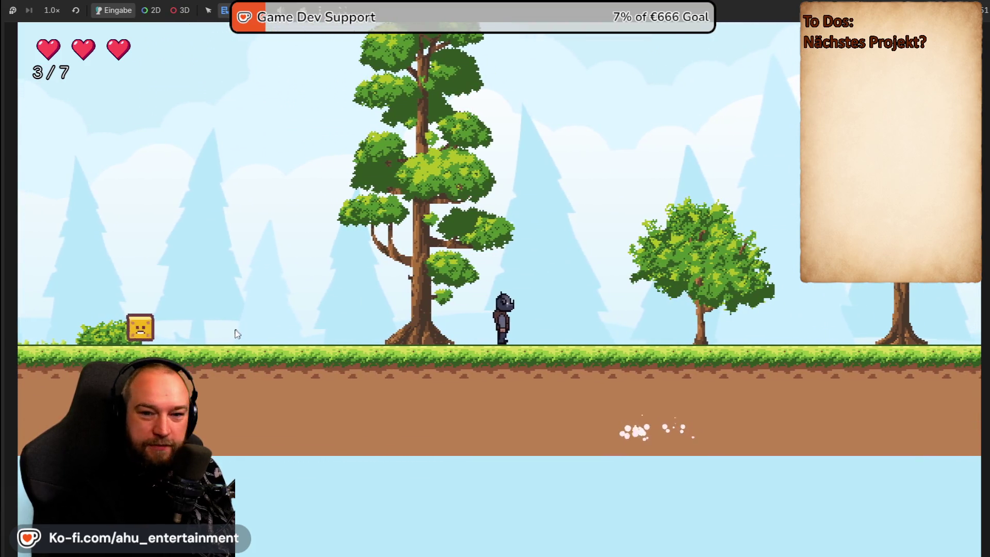
key(Left)
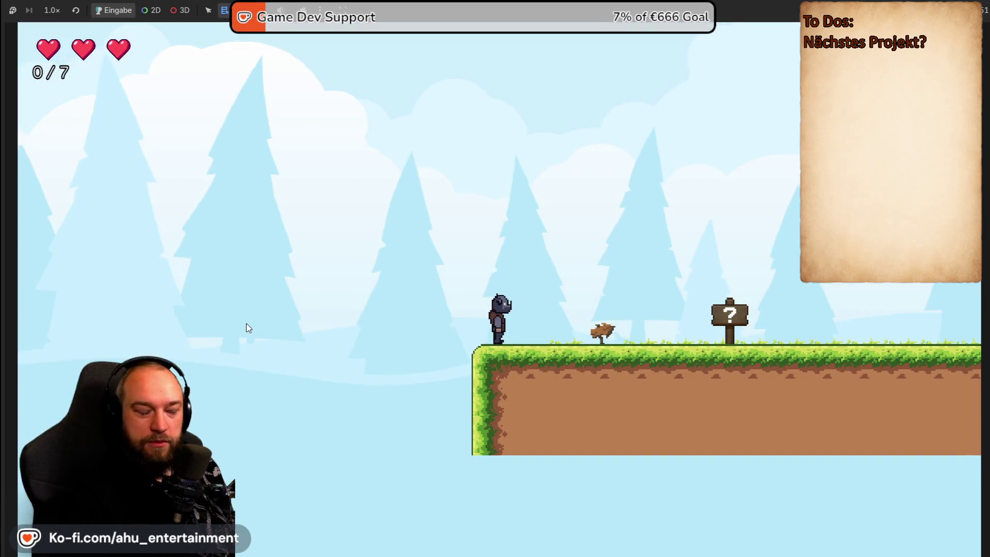
key(Right)
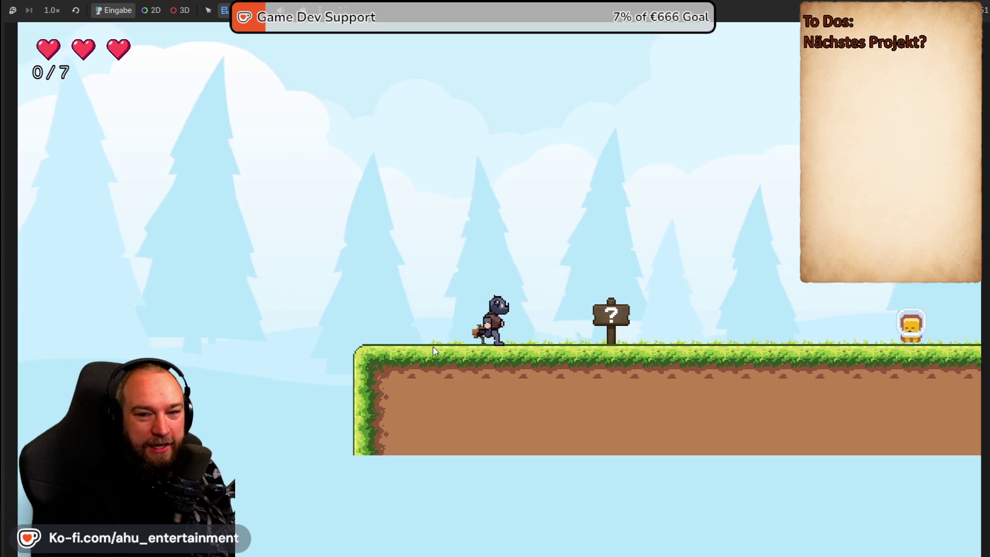
key(F8)
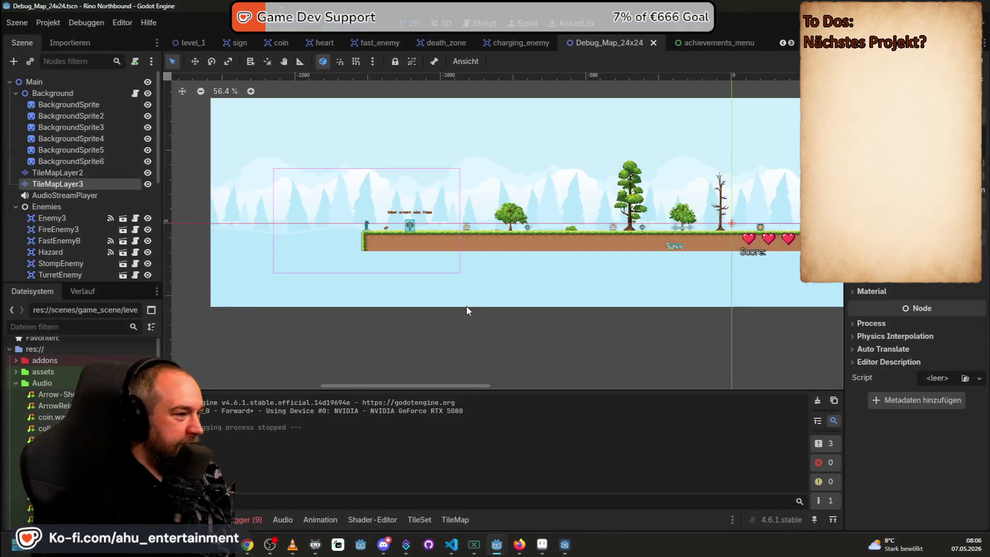
Select the TileMapLayer2 node and choose the Terrain 16x16 (4) tile source
mouse_move(545, 237)
mouse_down()
mouse_move(281, 307)
mouse_move(420, 283)
mouse_up()
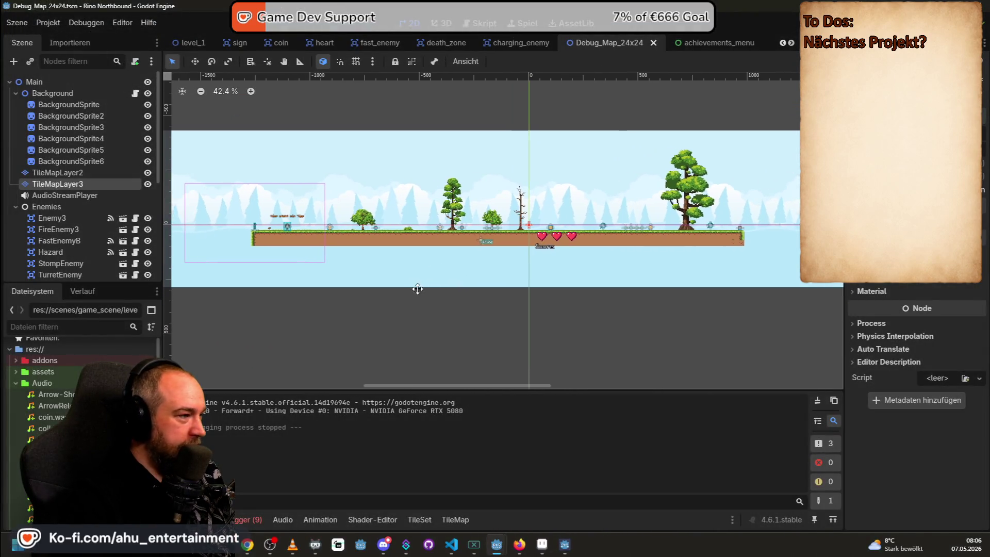
scroll(260, 261, up, 1)
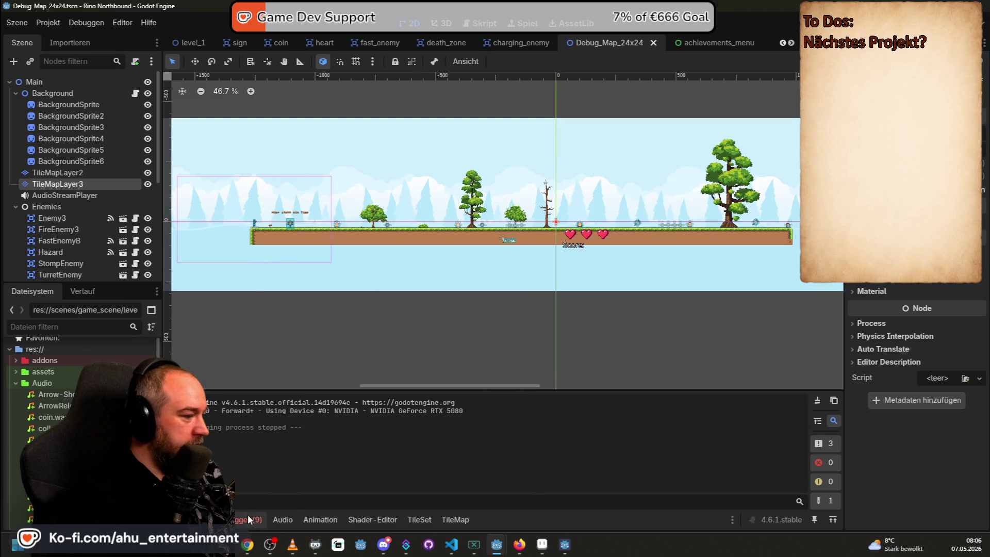
click(75, 173)
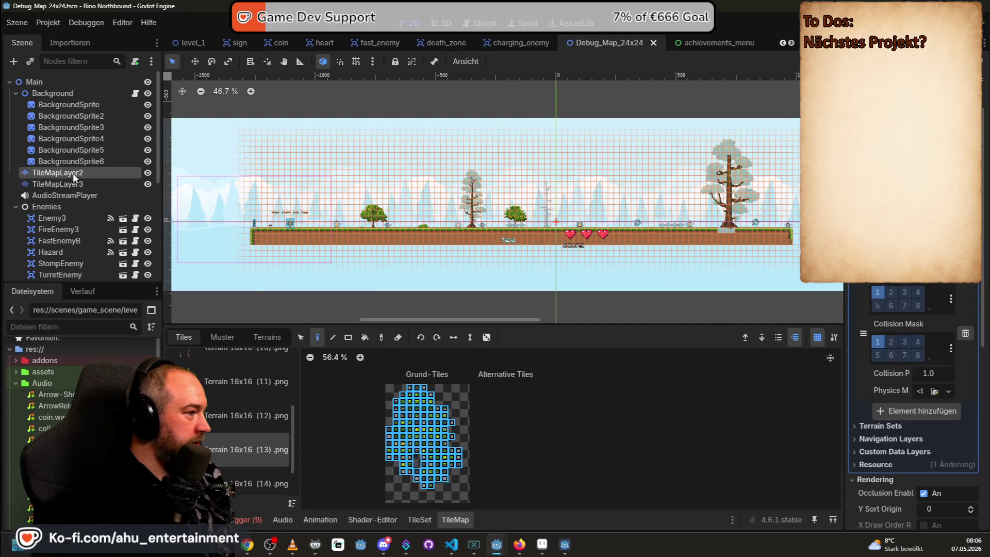
click(63, 184)
scroll(227, 413, up, 4)
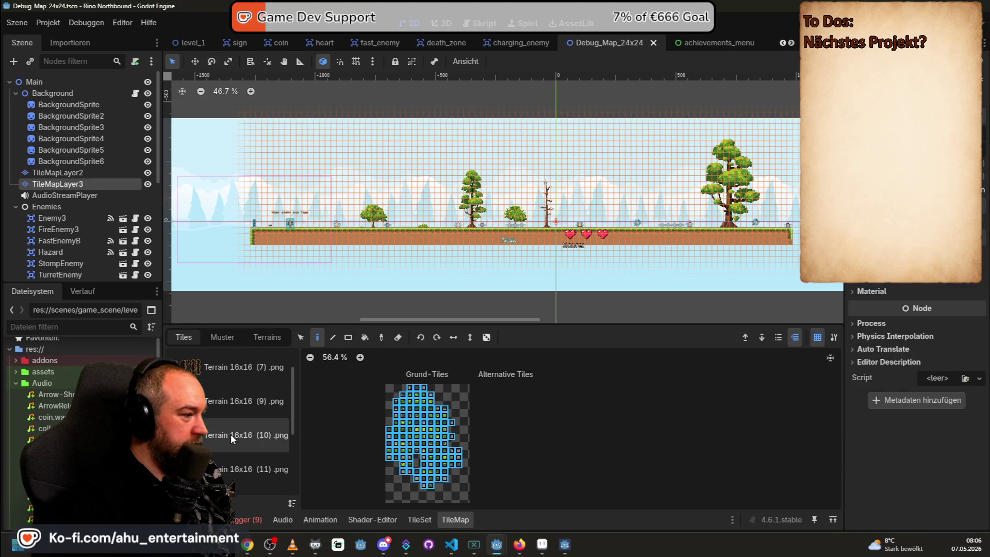
click(85, 175)
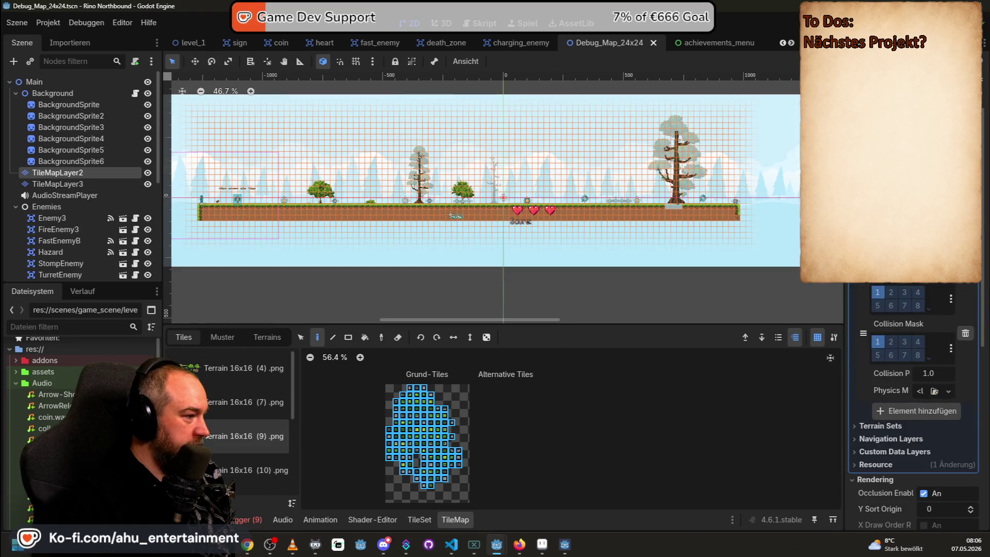
click(238, 368)
drag(264, 299, 376, 284)
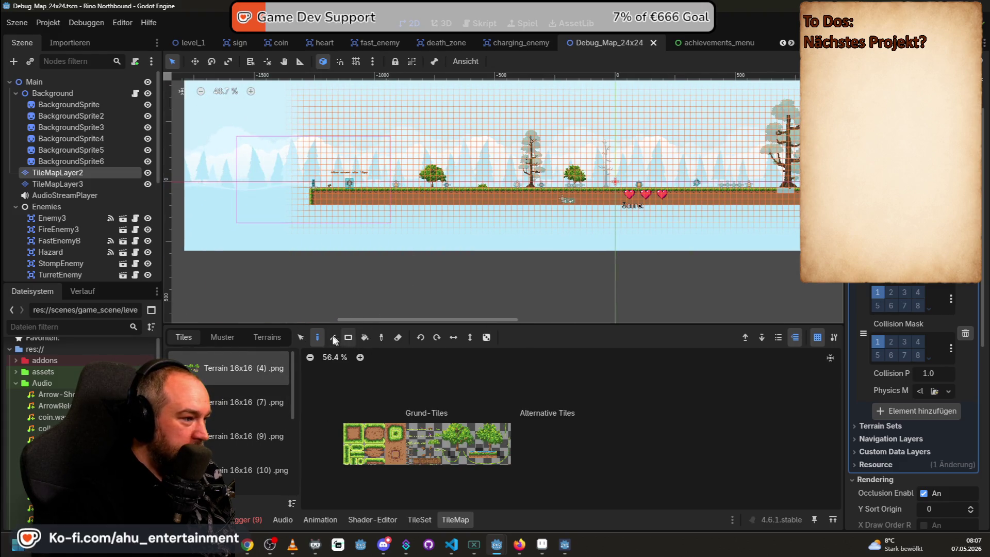
Paint several extra rows of dirt below the ground strip, then save and launch
click(298, 338)
mouse_move(356, 199)
mouse_down()
mouse_move(794, 211)
mouse_move(751, 220)
mouse_up()
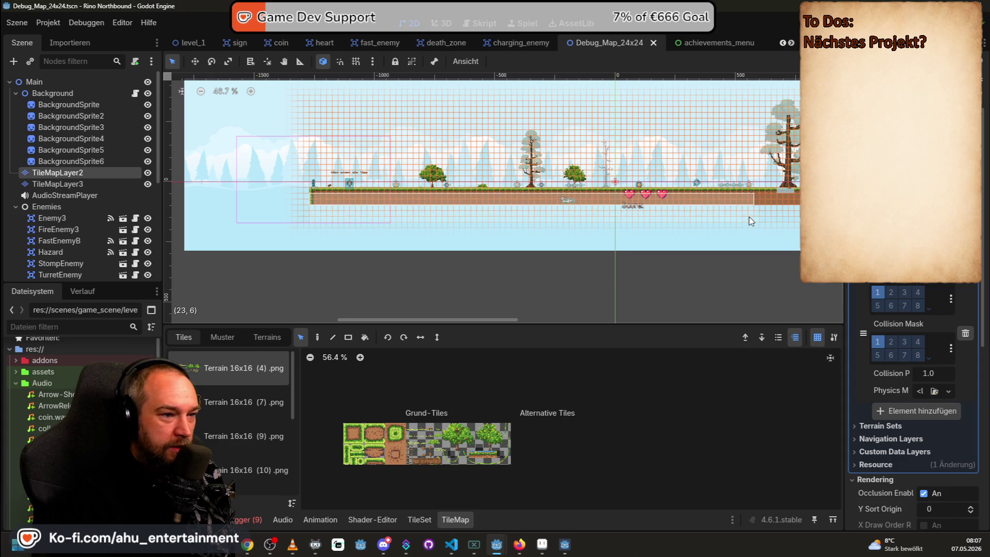
scroll(670, 192, up, 6)
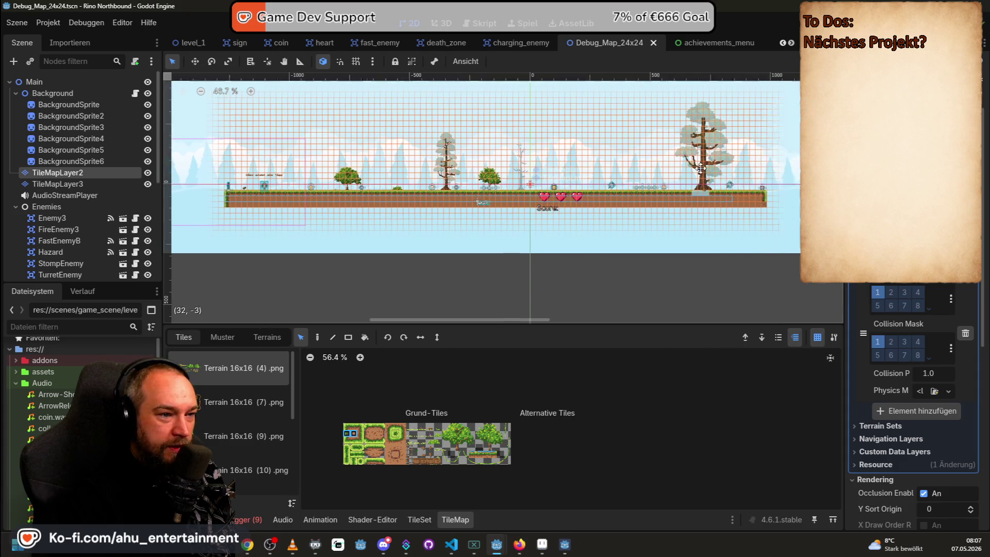
scroll(638, 189, down, 8)
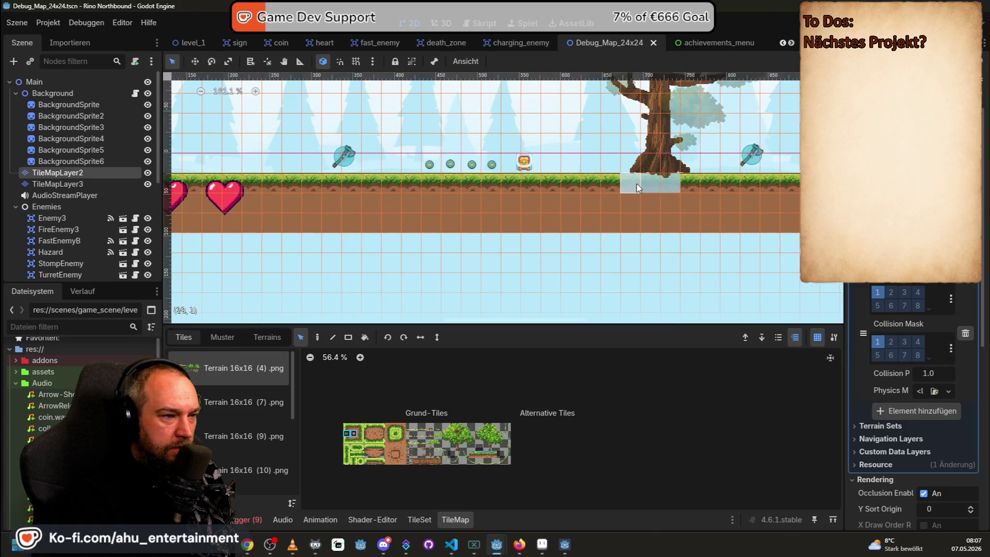
scroll(407, 165, up, 1)
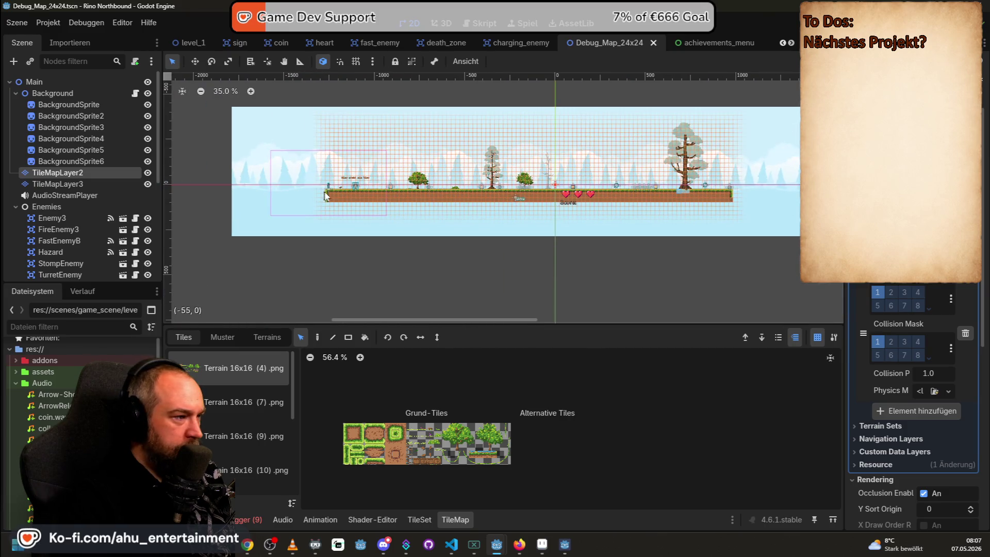
mouse_move(336, 199)
mouse_down()
mouse_move(752, 196)
mouse_move(734, 200)
mouse_up()
drag(288, 201, 658, 208)
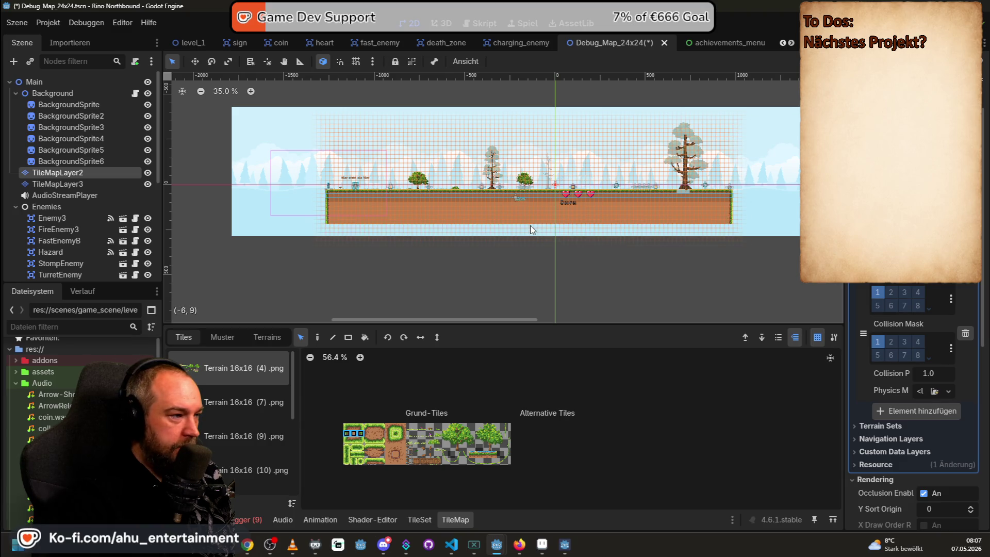
key(F6)
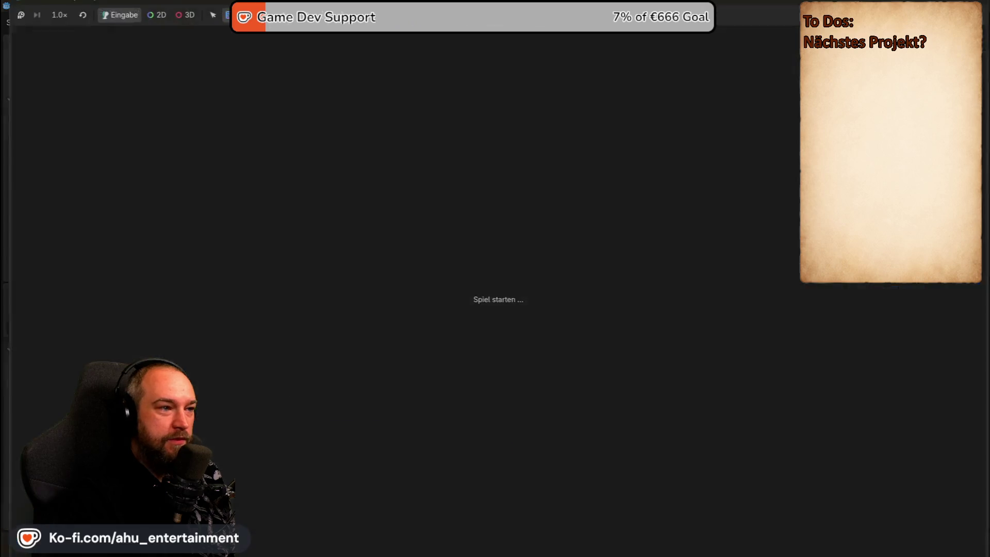
Run right past the yellow enemy, stomp an enemy for a heart, and grab the first coin
key(Right)
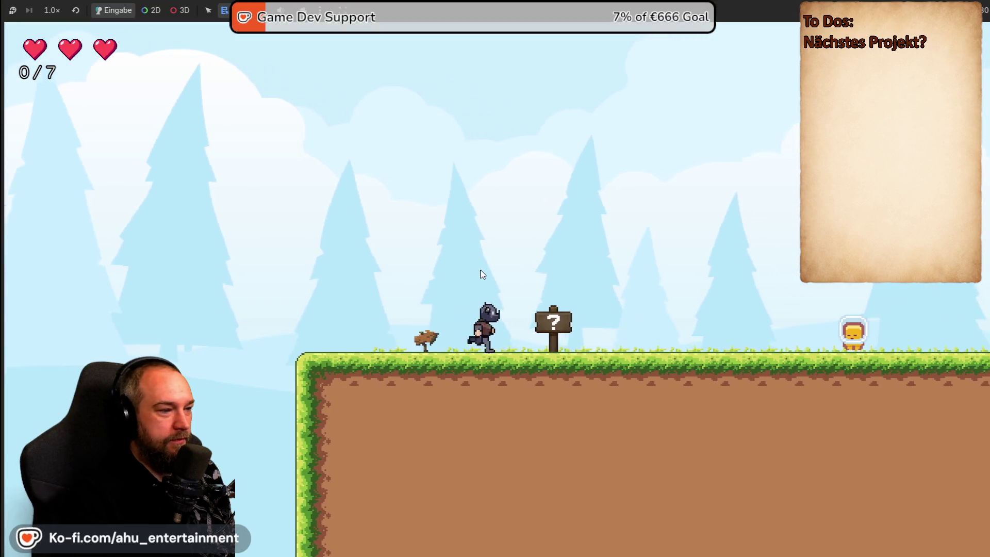
key(space)
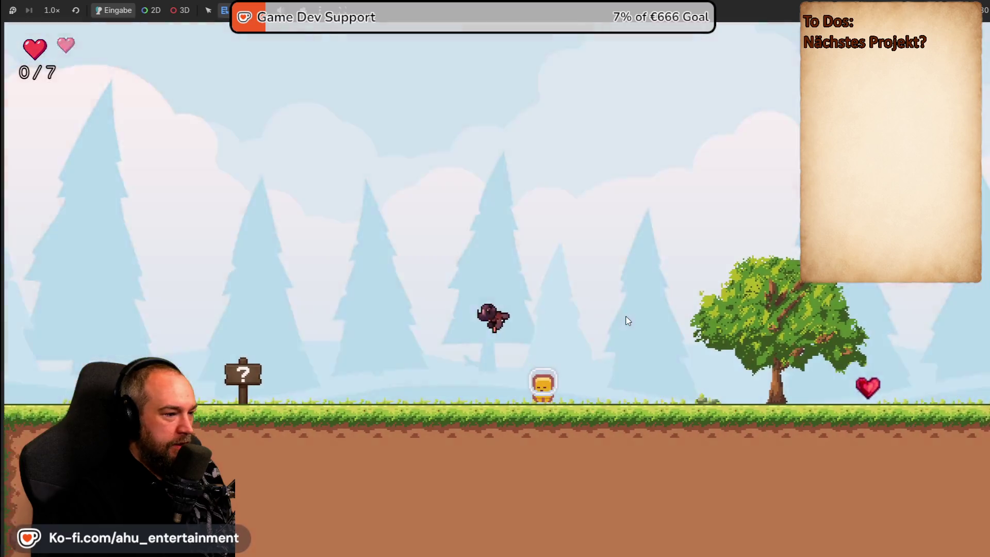
key(Right)
key(space)
key(Right)
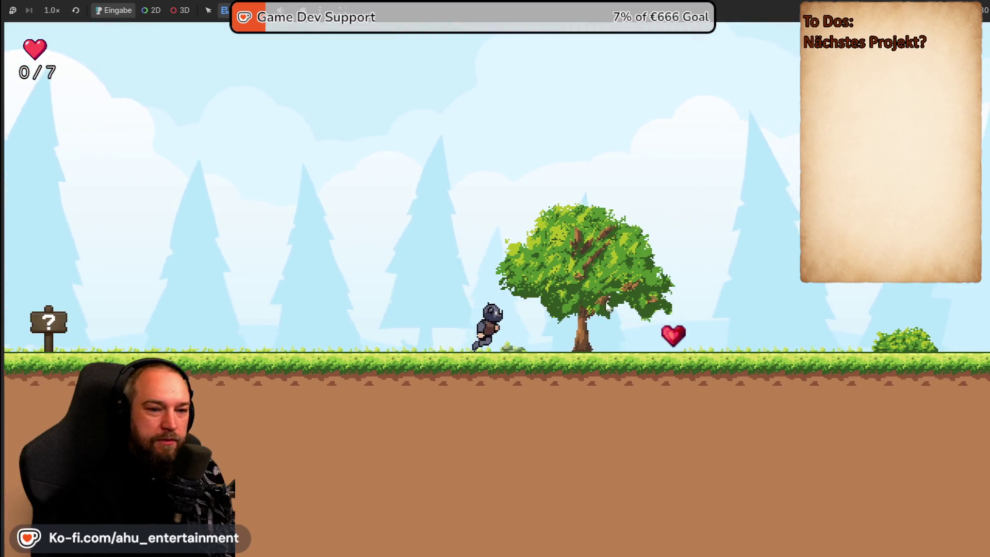
key(Right)
key(space)
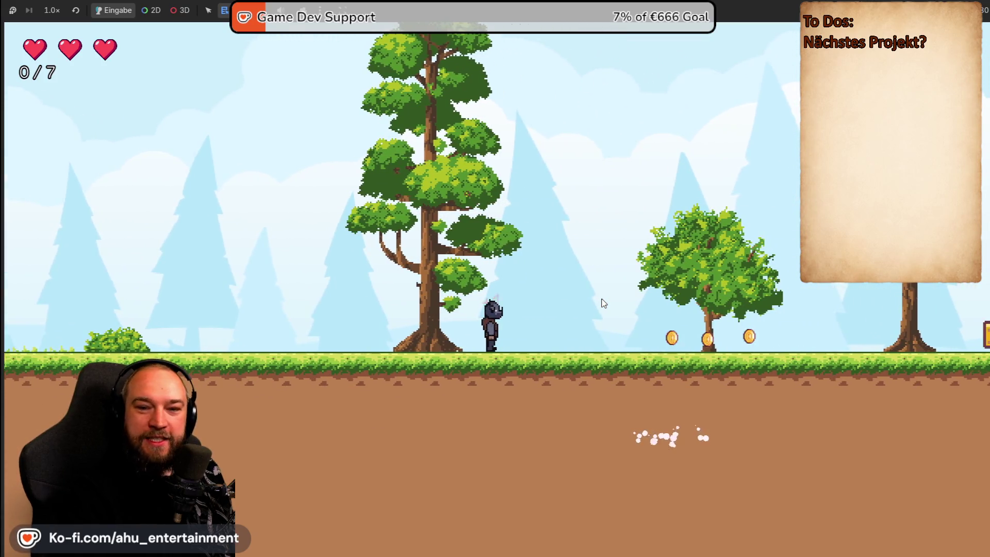
key(Right)
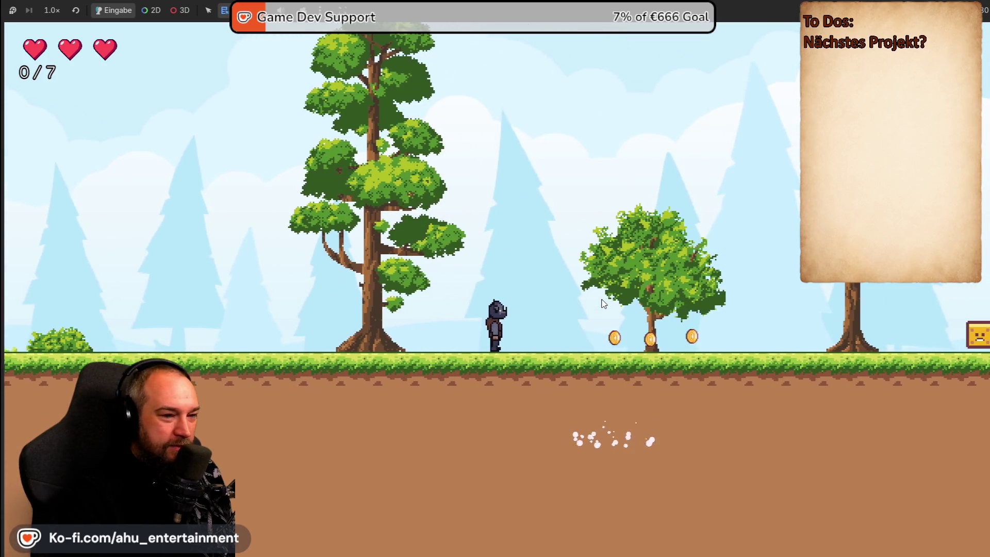
key(Right)
key(Right)
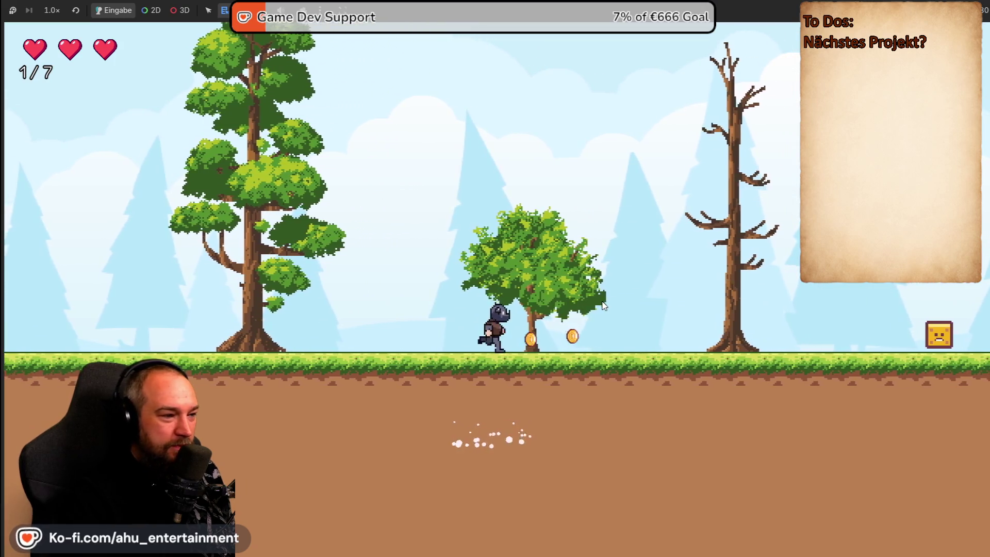
Clear the block enemy, collect the remaining coins to 7/7 while dodging the axe, and reach the flag
key(space)
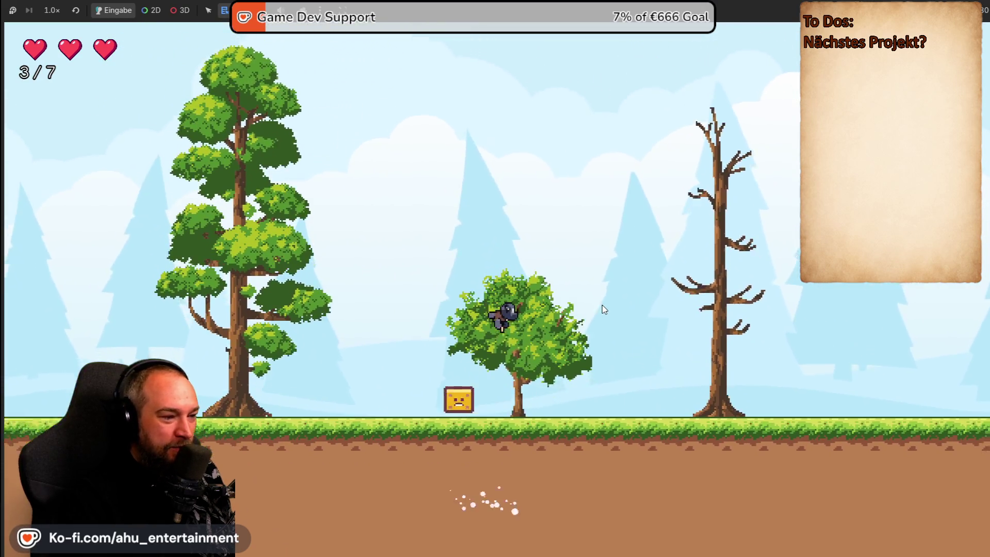
key(Right)
key(Right)
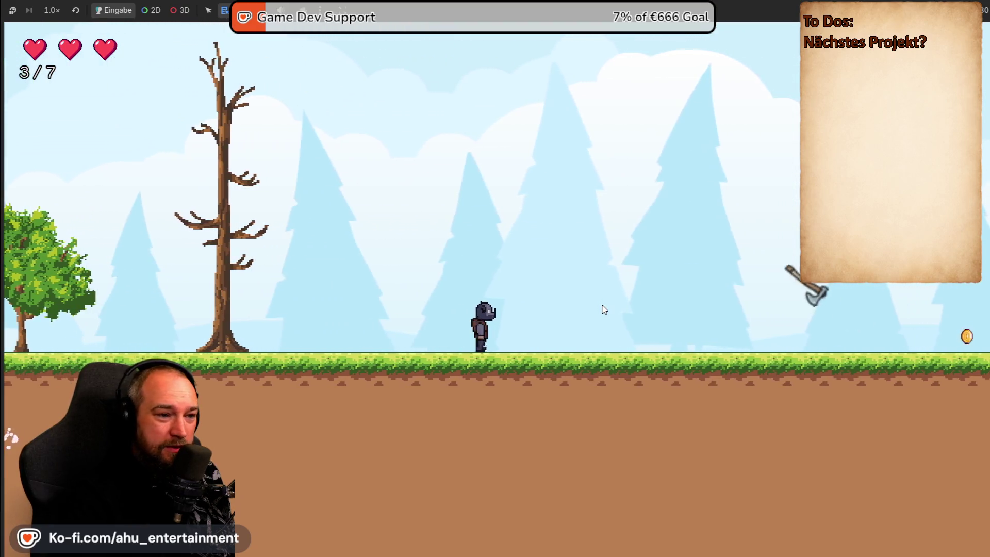
key(Left)
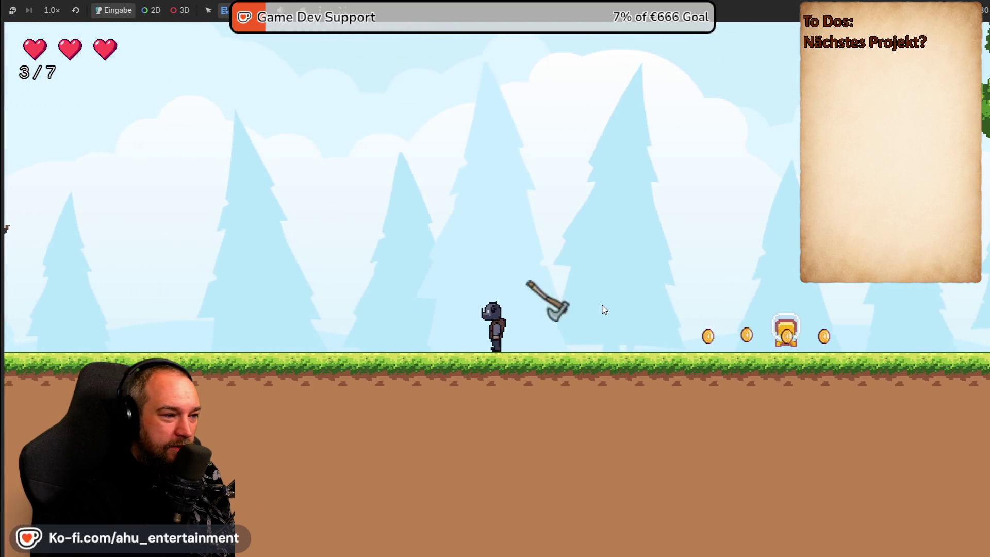
key(Right)
key(space)
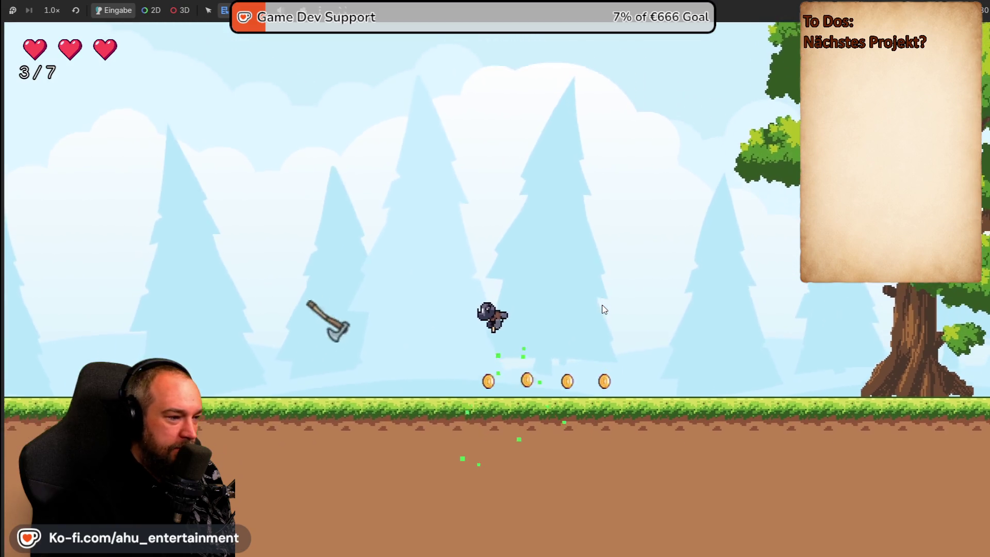
key(Right)
key(space)
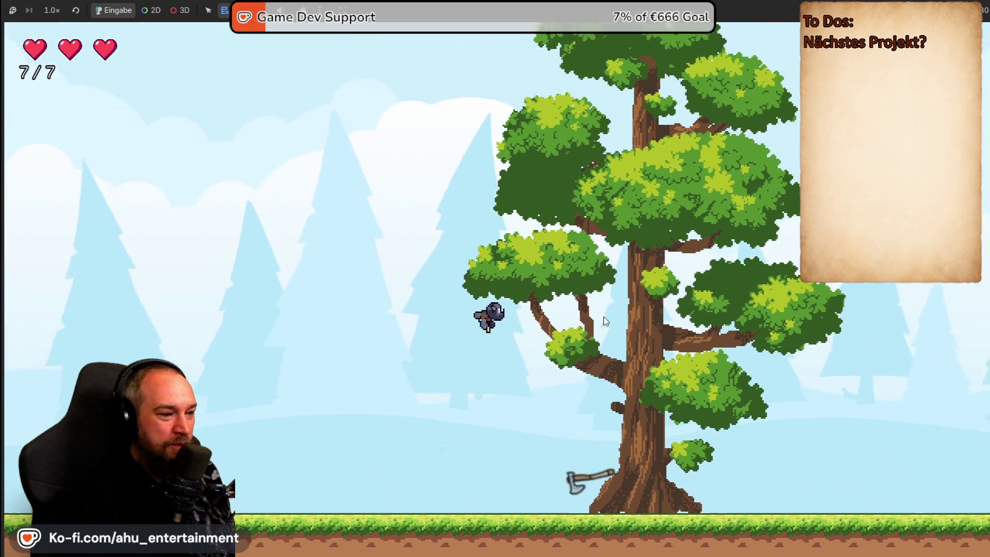
key(Left)
key(space)
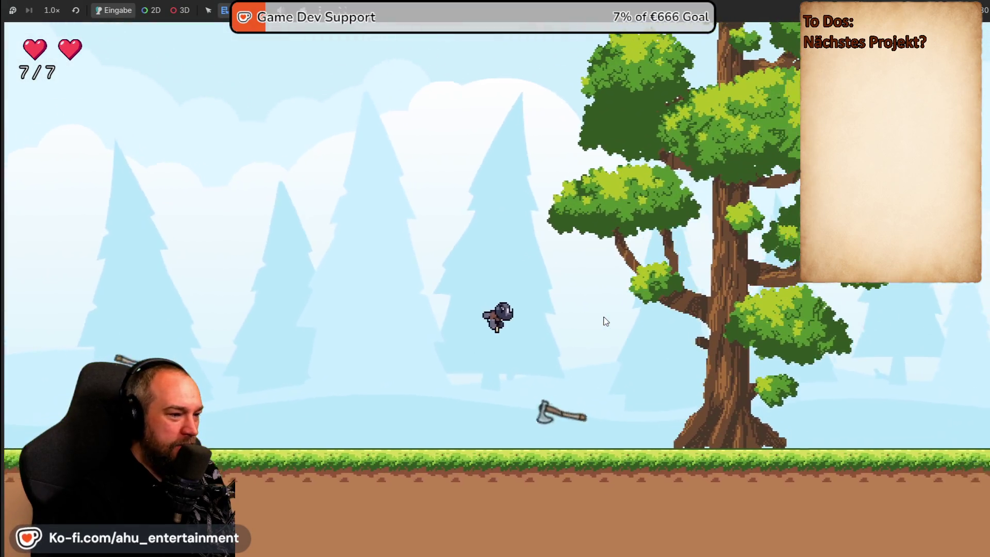
key(Right)
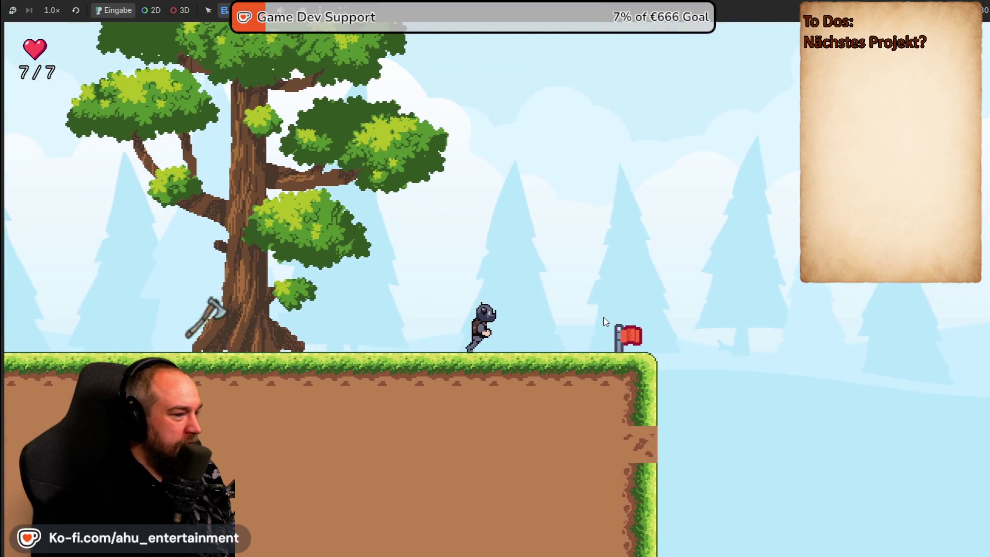
key(Right)
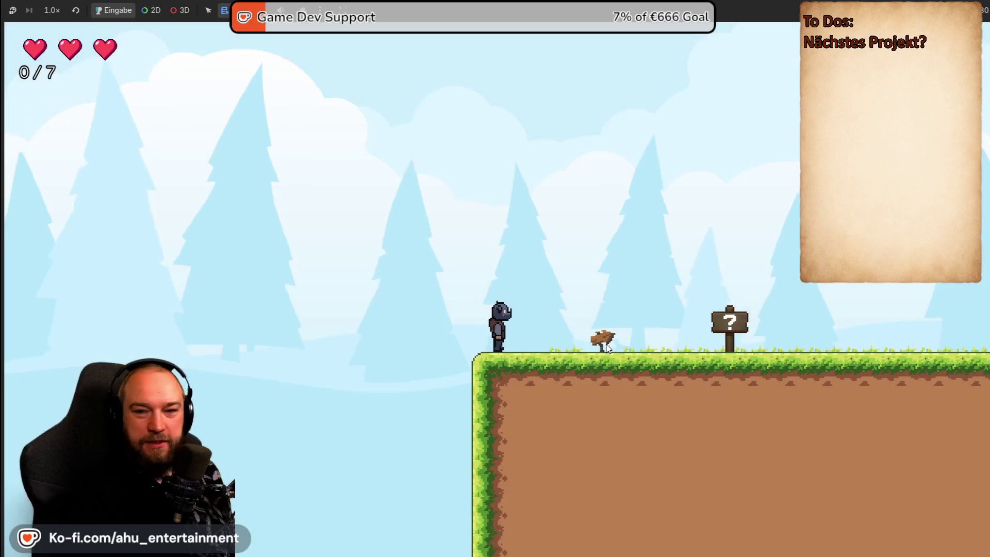
Replay the level from the start, running right and jumping to pick up the extra hearts
key(Right)
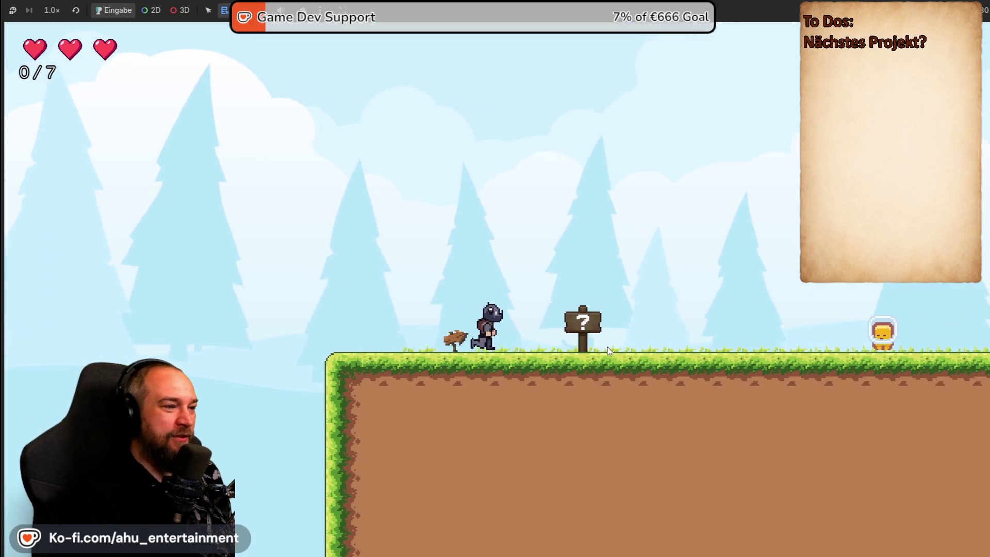
key(space)
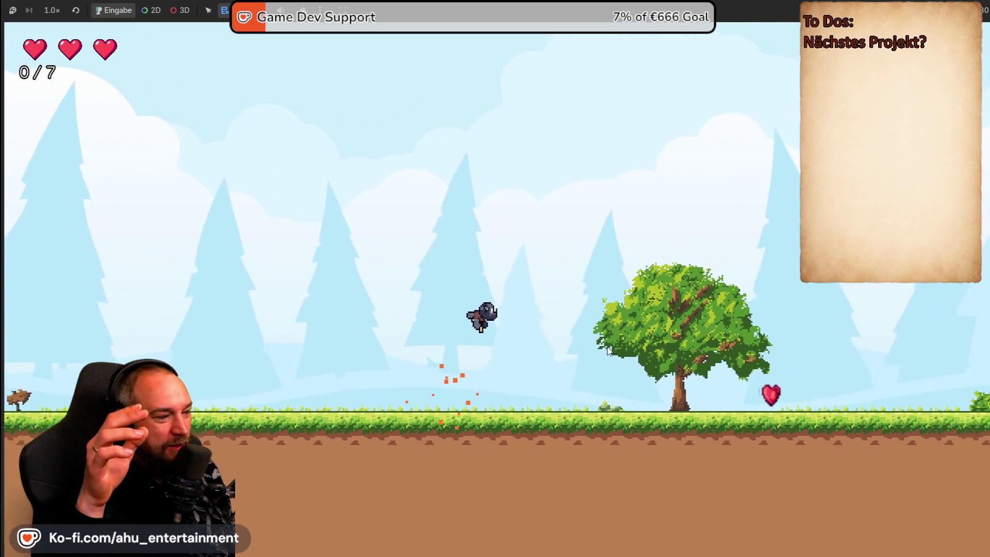
key(Right)
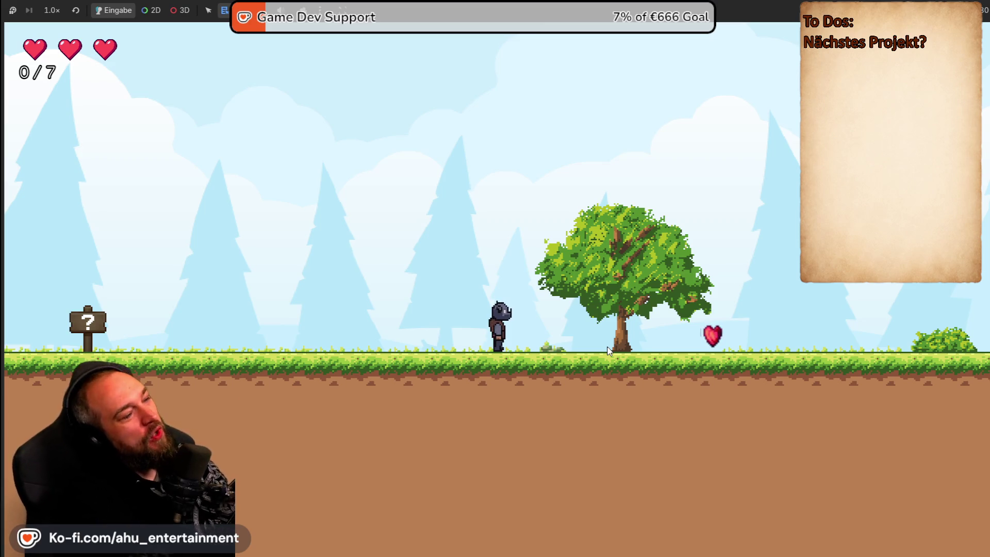
key(Right)
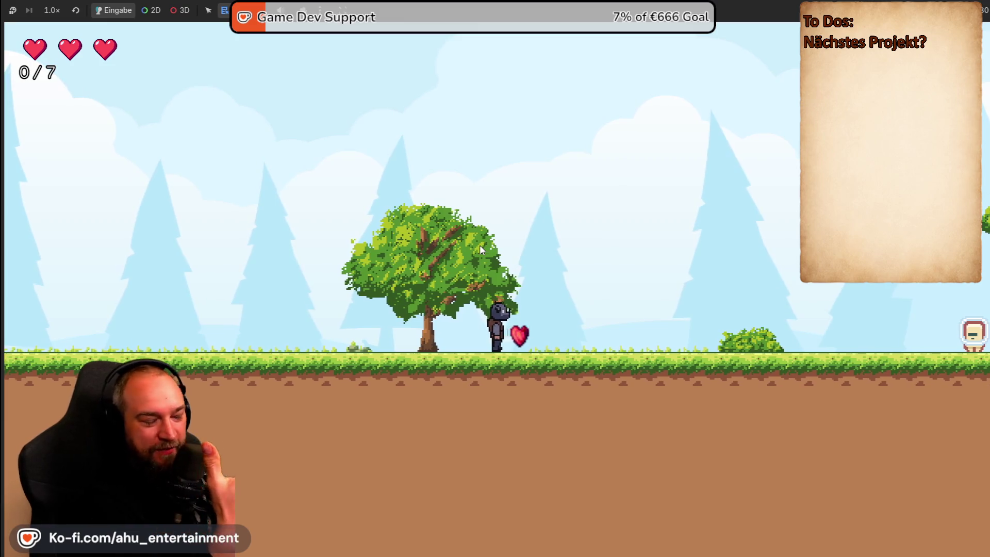
key(Right)
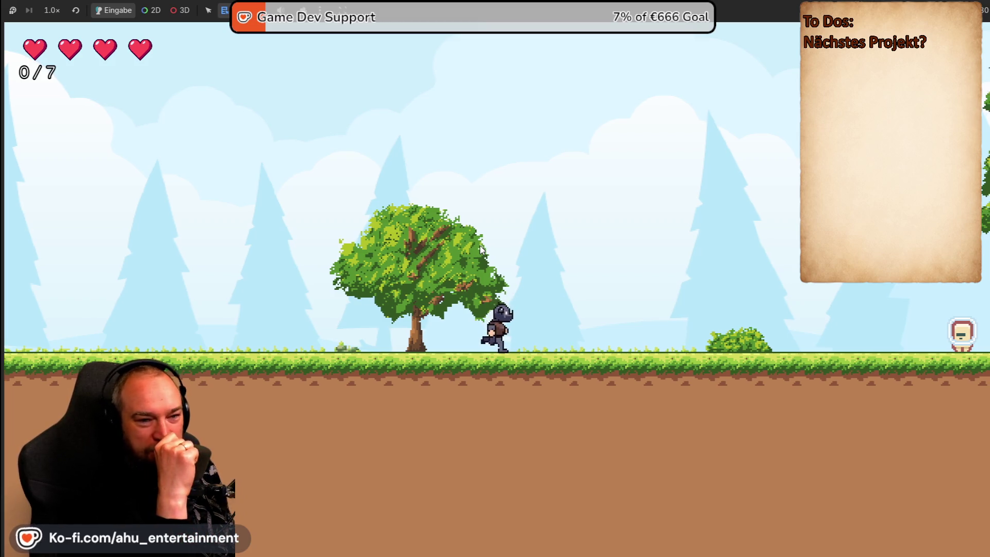
key(Right)
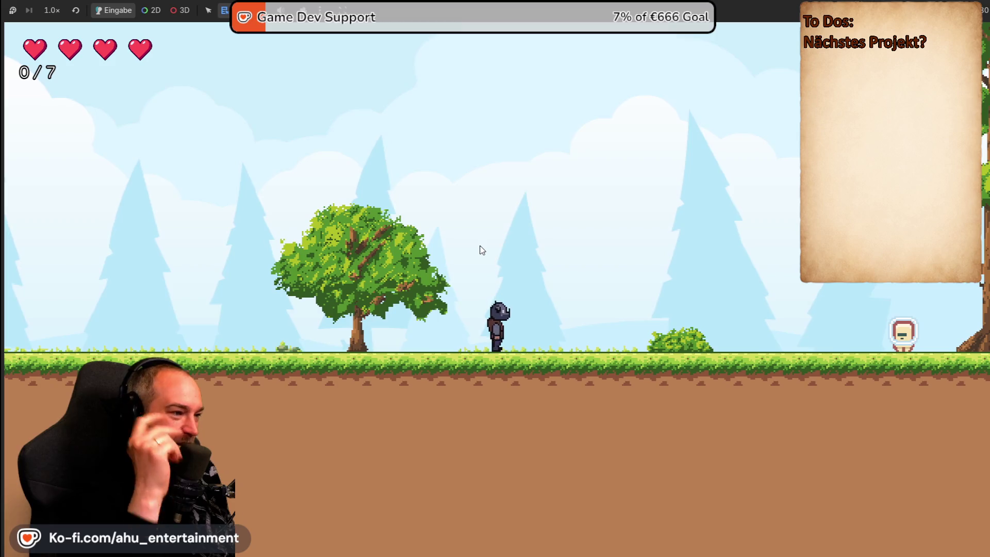
key(Right)
key(space)
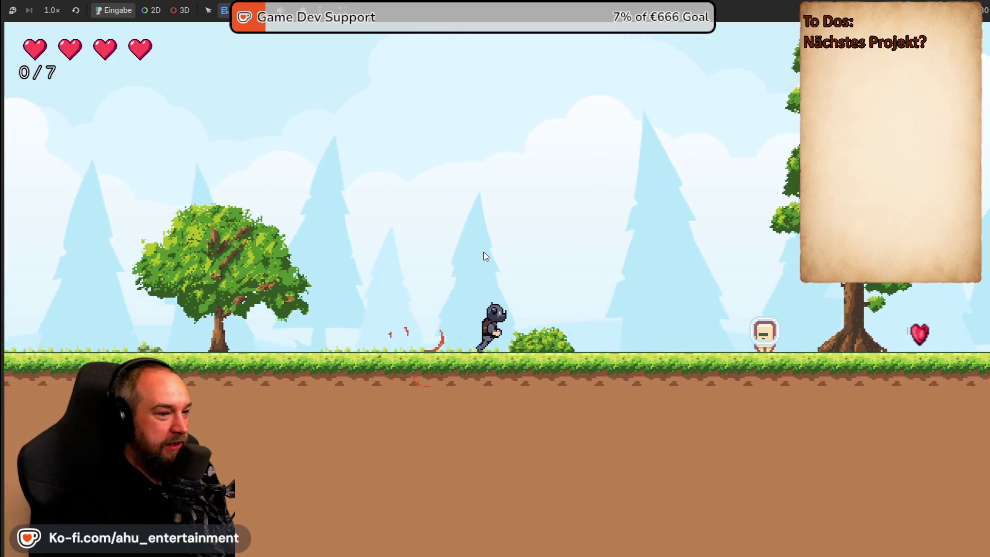
key(Right)
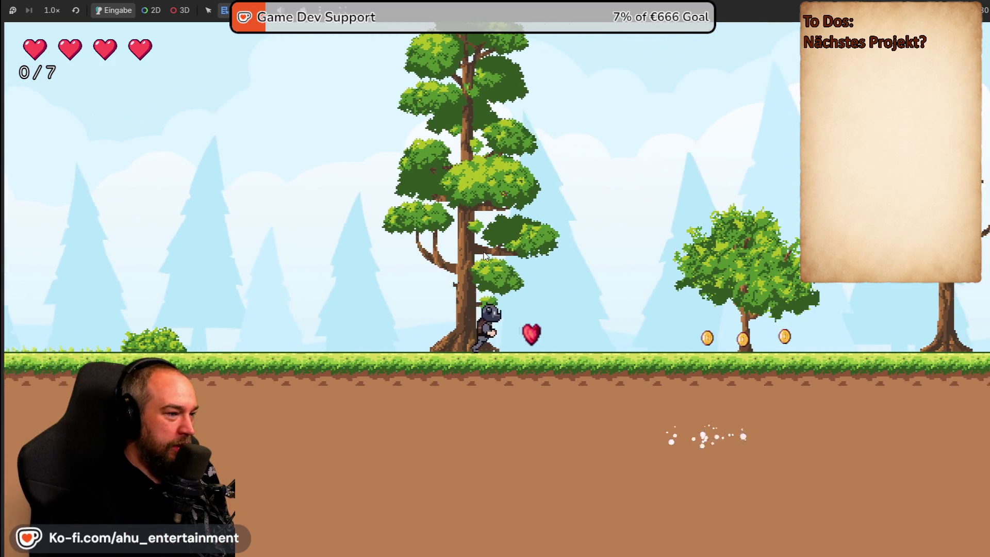
key(Right)
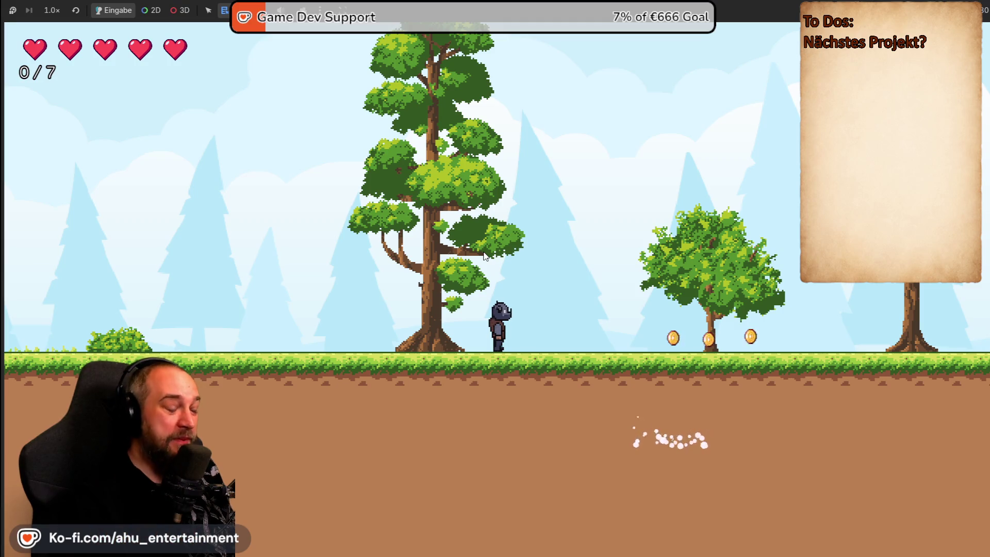
Collect a few more coins, walk back left, then stop the game with F8
key(Right)
key(Left)
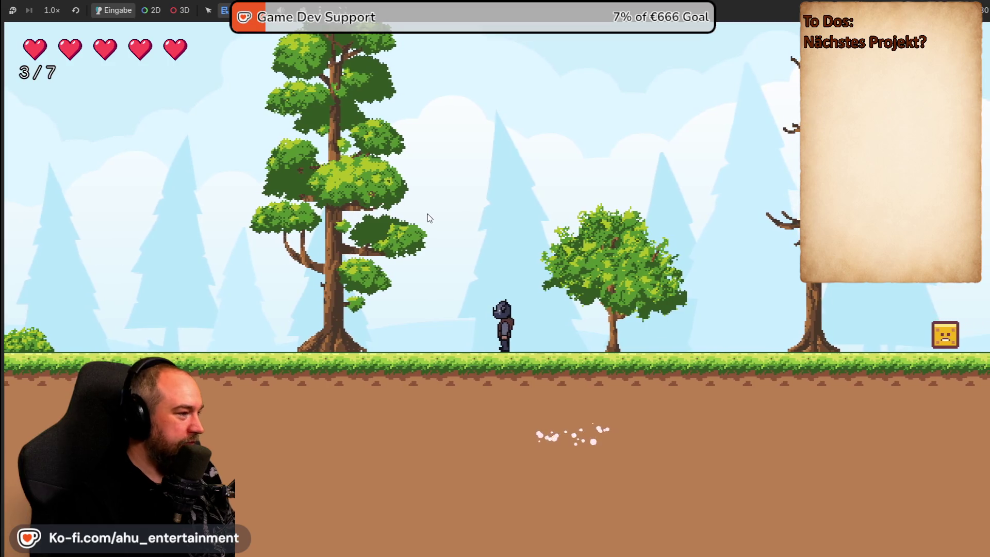
key(F8)
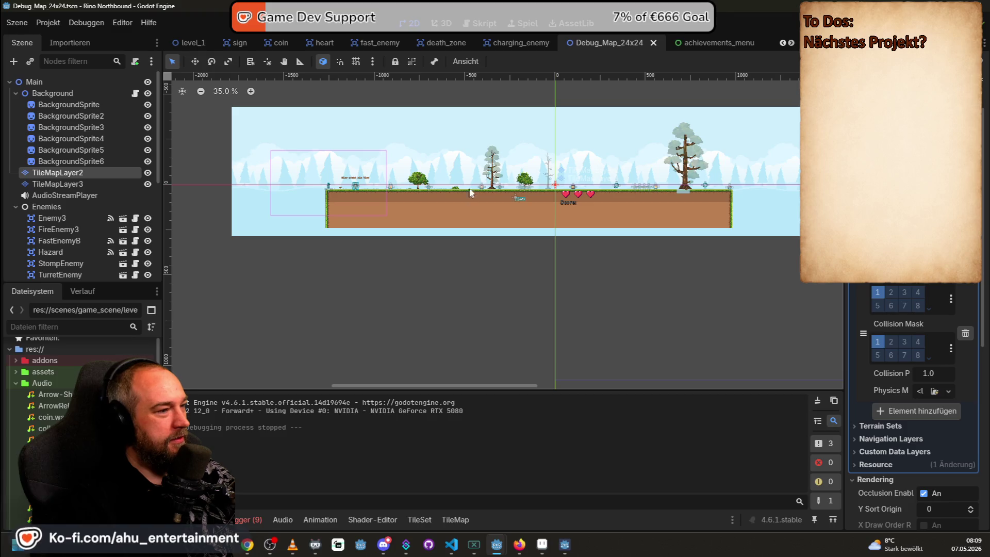
scroll(475, 198, up, 6)
scroll(484, 201, down, 5)
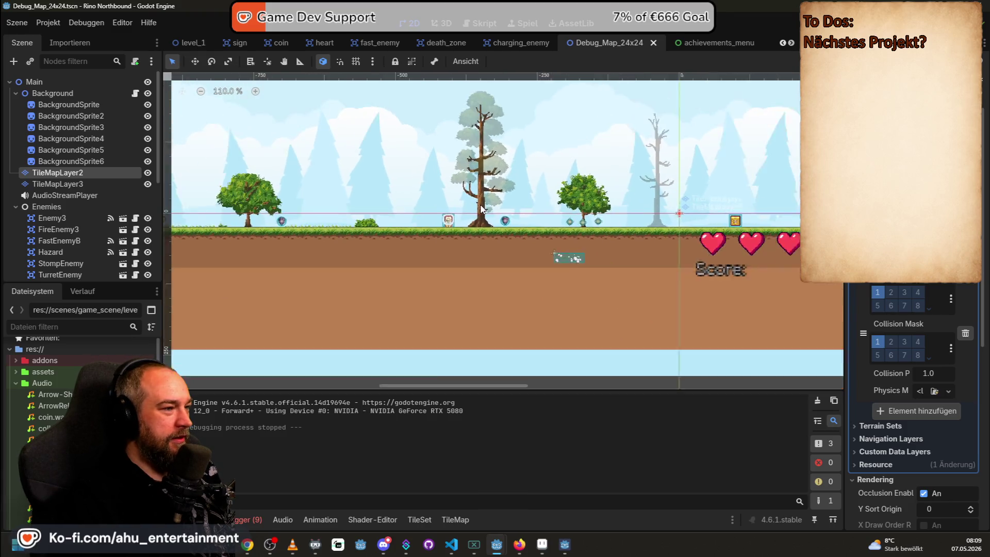
scroll(678, 155, down, 3)
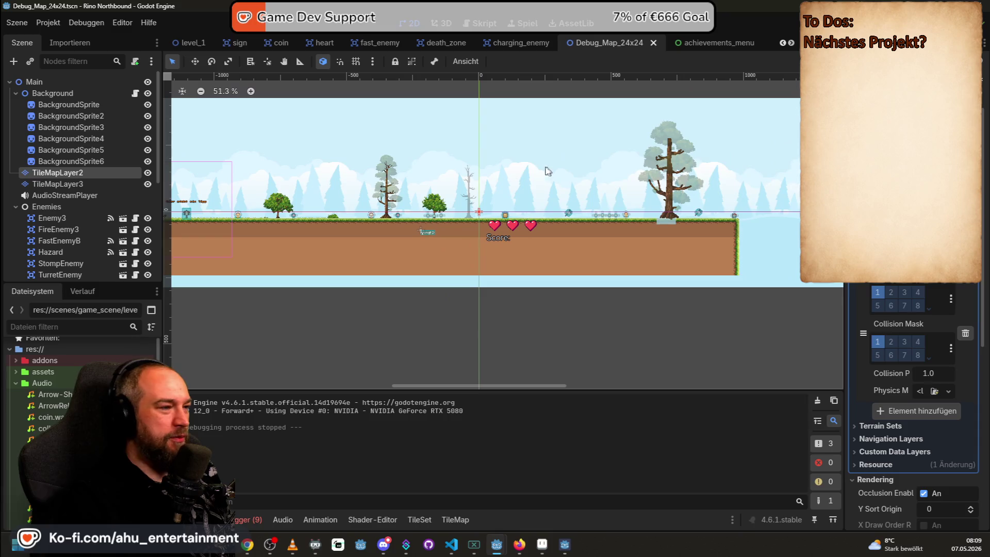
click(42, 184)
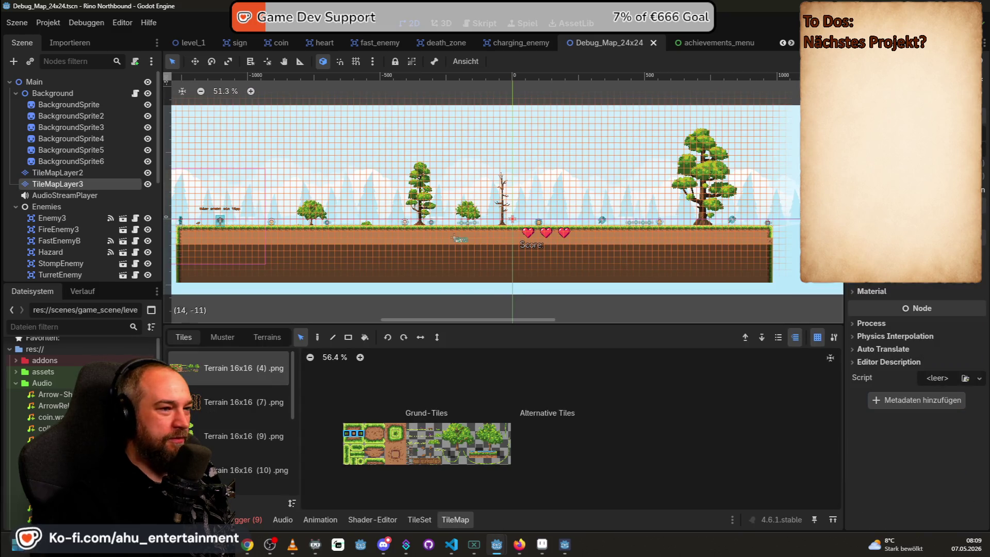
scroll(221, 428, down, 5)
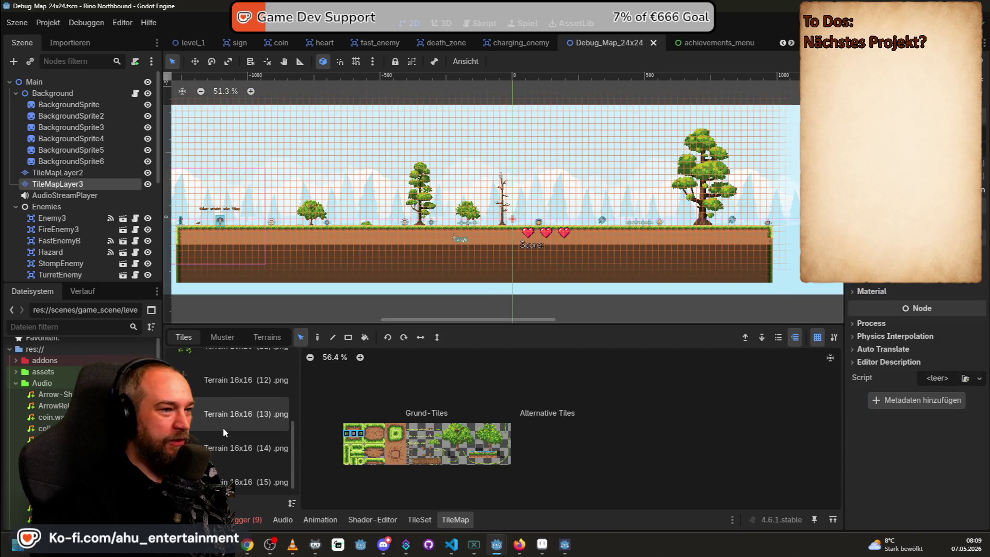
drag(578, 157, 628, 174)
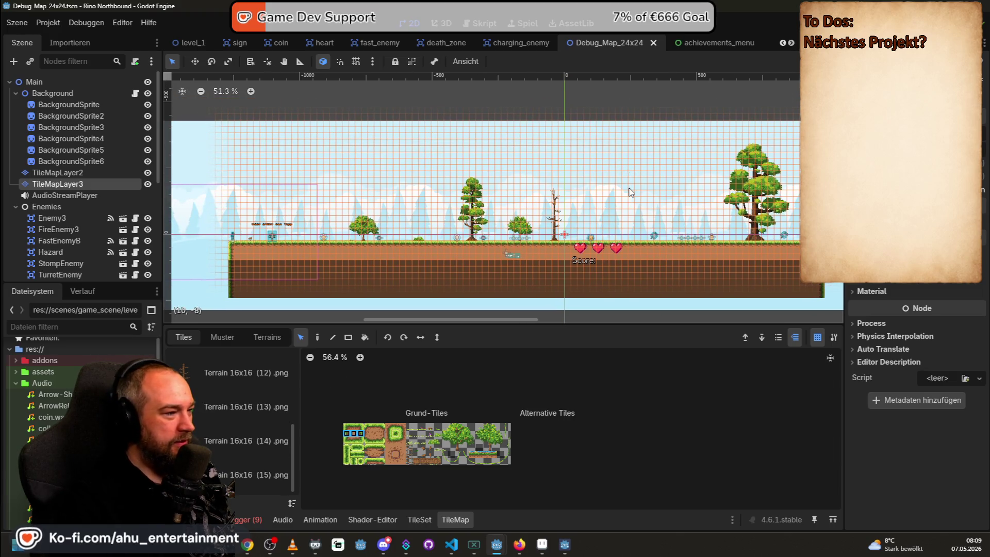
scroll(629, 193, up, 4)
scroll(397, 201, down, 5)
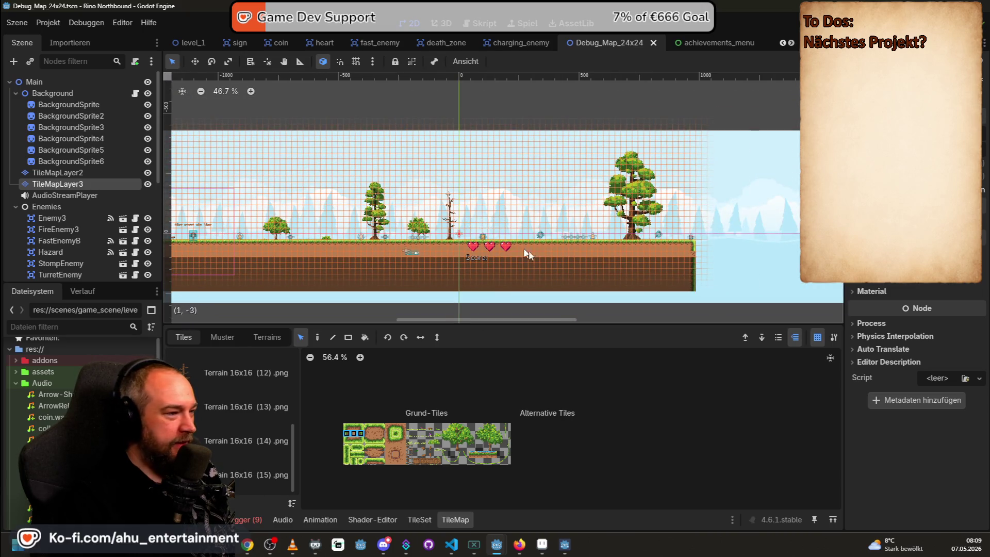
scroll(265, 245, left, 4)
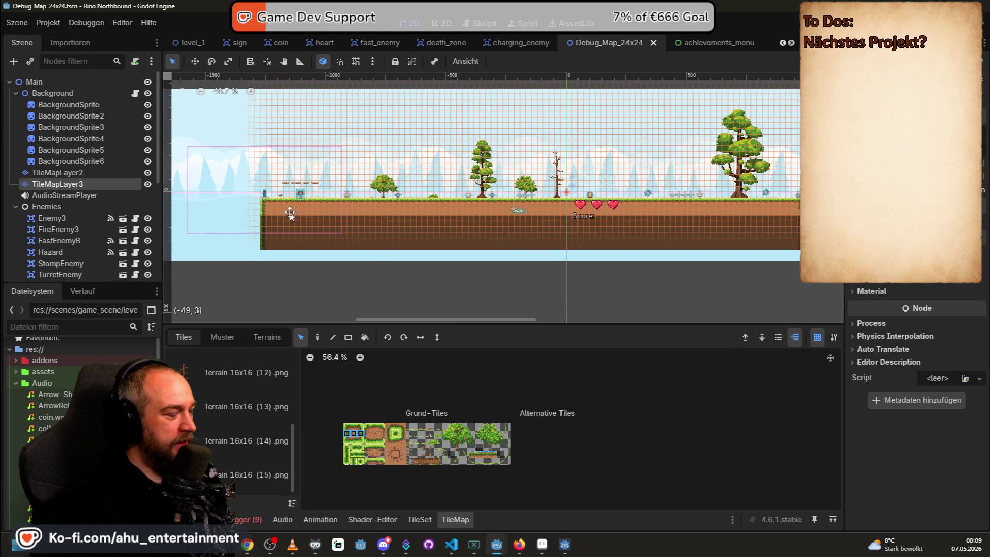
scroll(217, 265, up, 2)
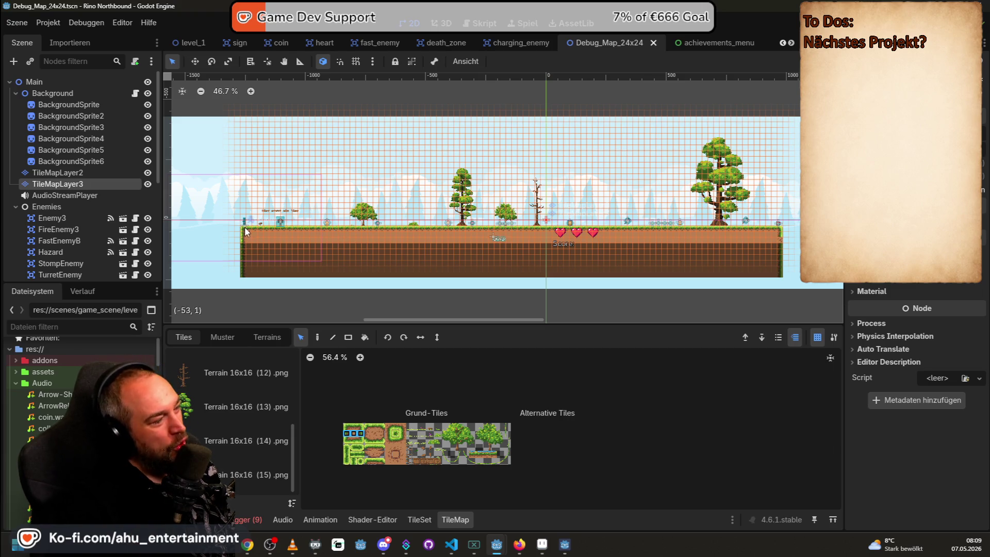
scroll(311, 249, up, 2)
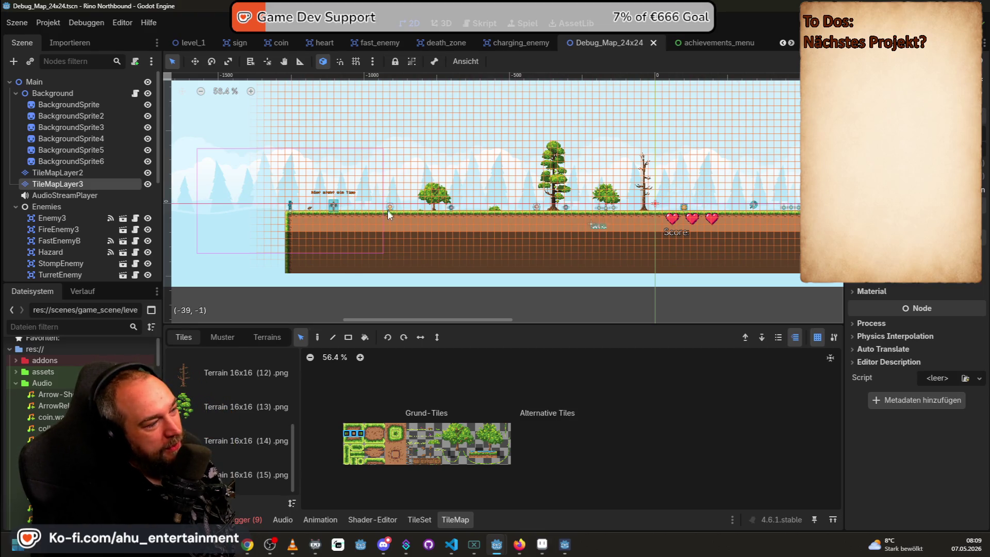
key(d)
Pan to the right end of the level and paint one Grund-Tiles tile near the hearts
drag(387, 215, 272, 254)
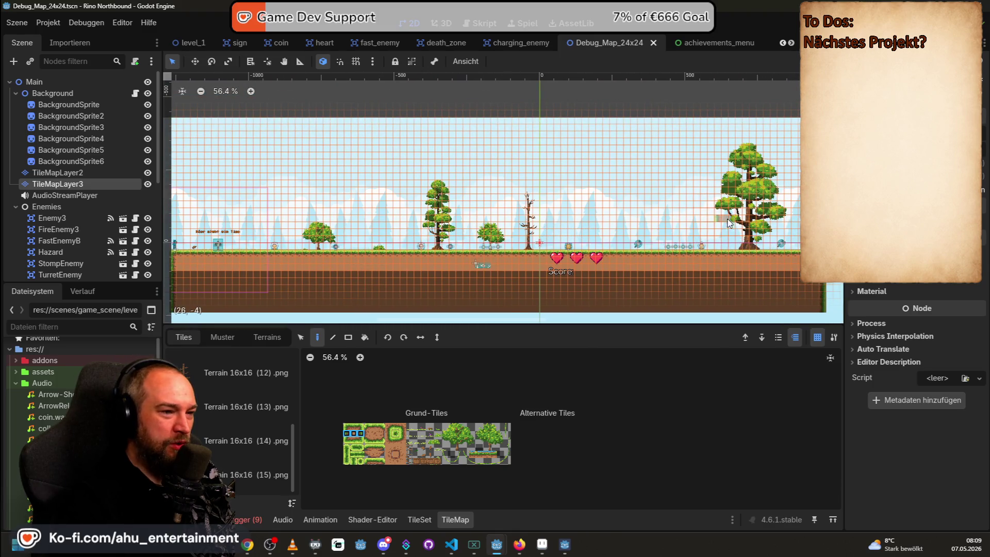
drag(728, 222, 508, 189)
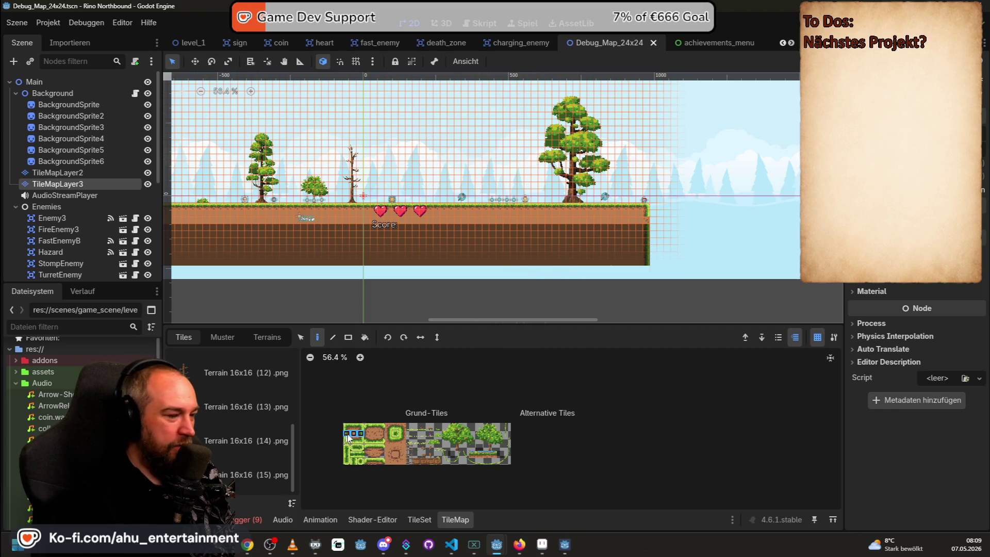
scroll(373, 447, up, 3)
click(367, 426)
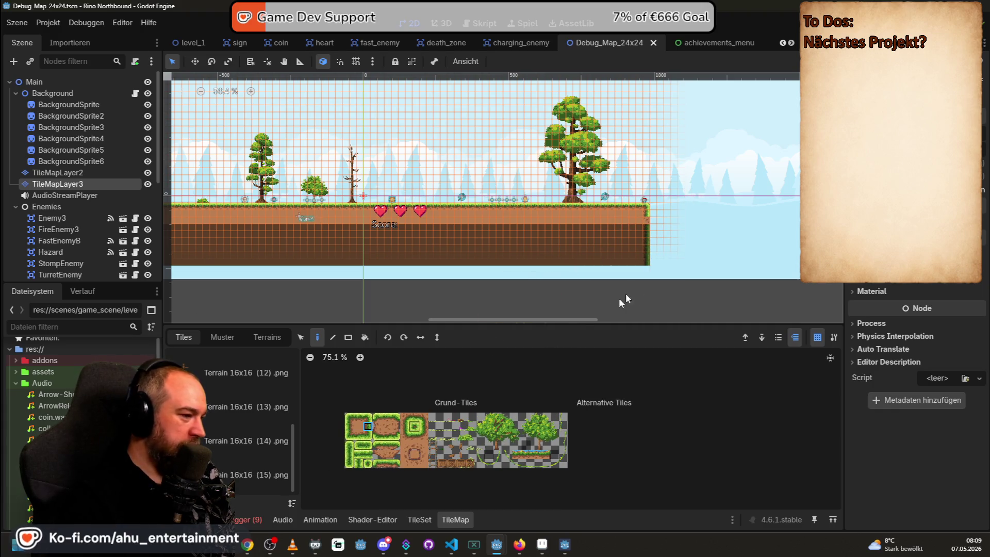
click(649, 224)
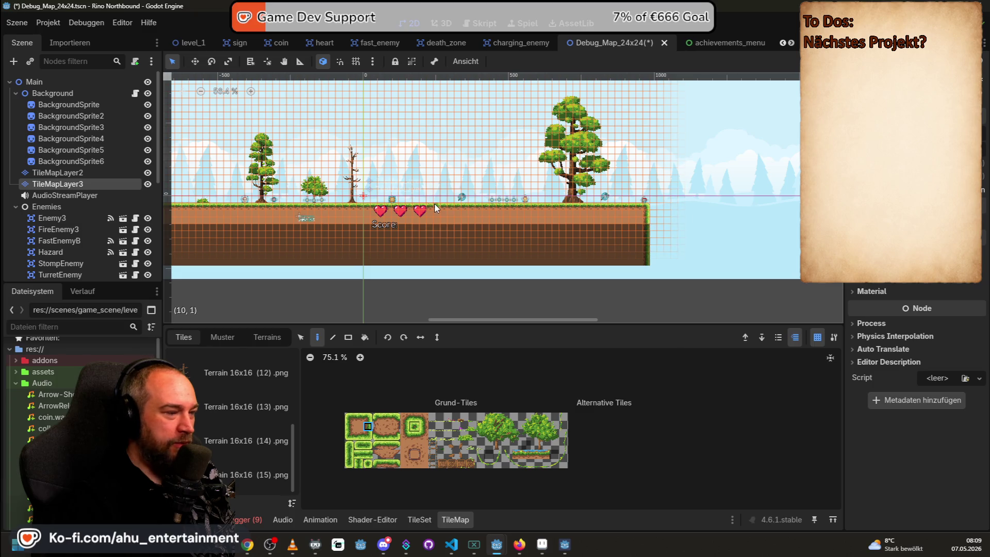
Frame the whole tilemap, zoom around the level, and leave TileMapLayer3 editing
scroll(582, 217, down, 2)
key(f)
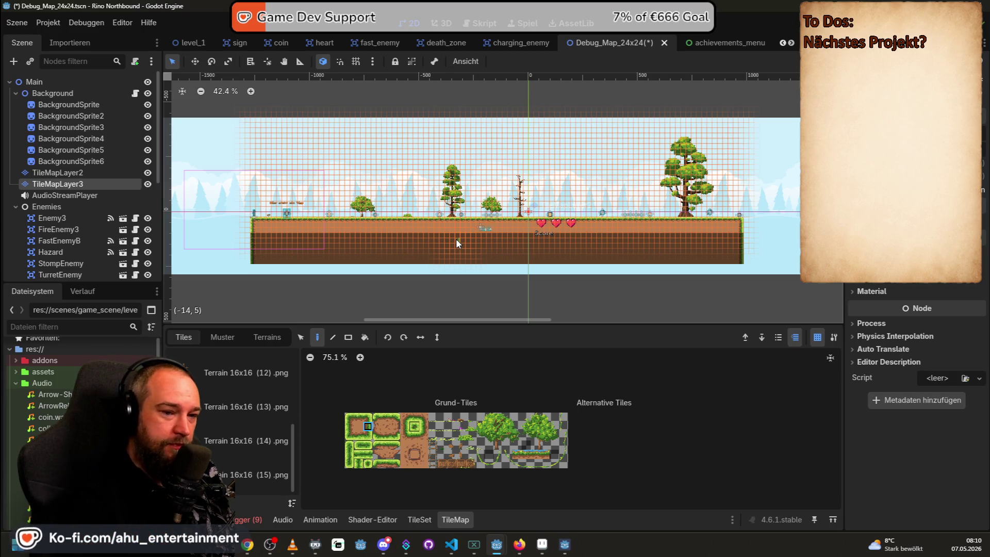
scroll(469, 219, up, 1)
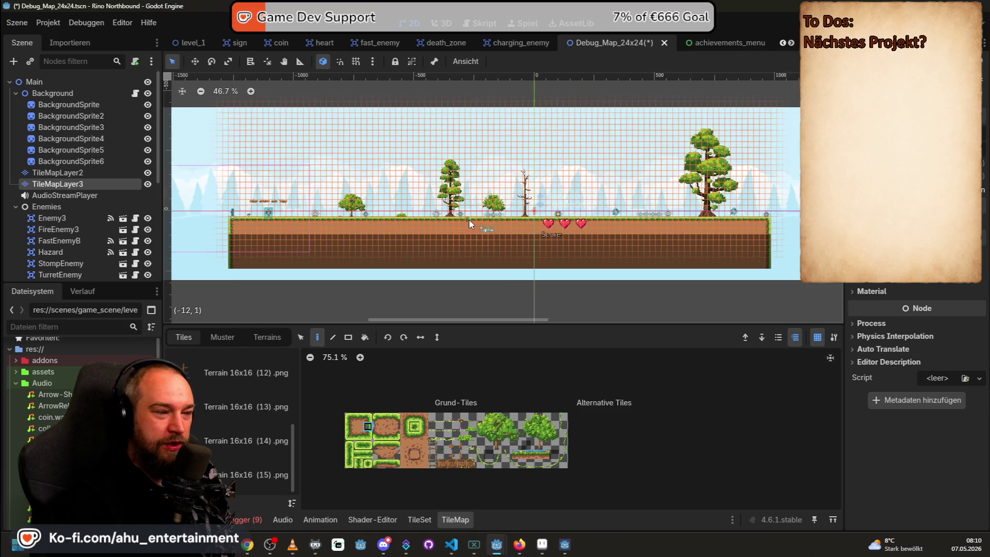
scroll(468, 219, up, 1)
scroll(450, 221, up, 5)
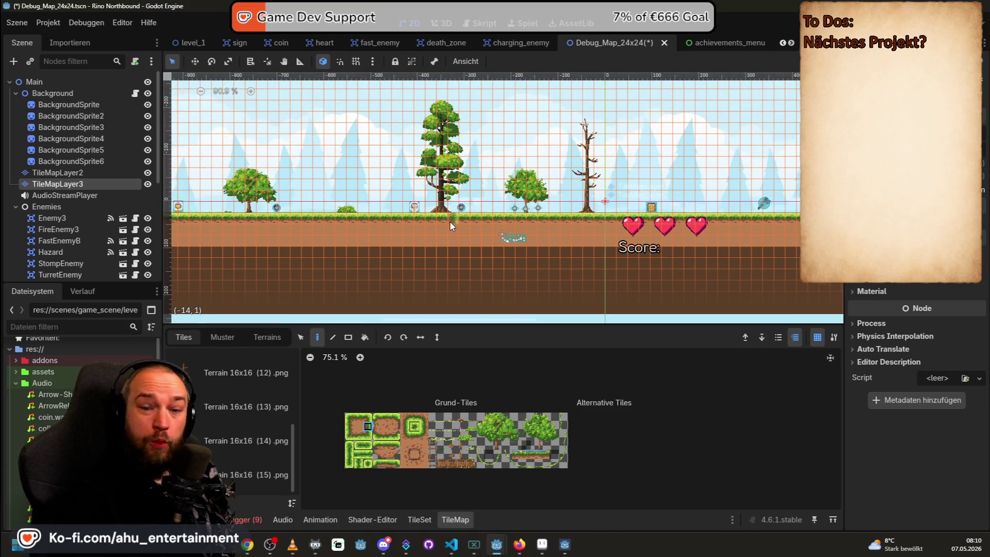
scroll(450, 221, down, 1)
scroll(456, 217, down, 1)
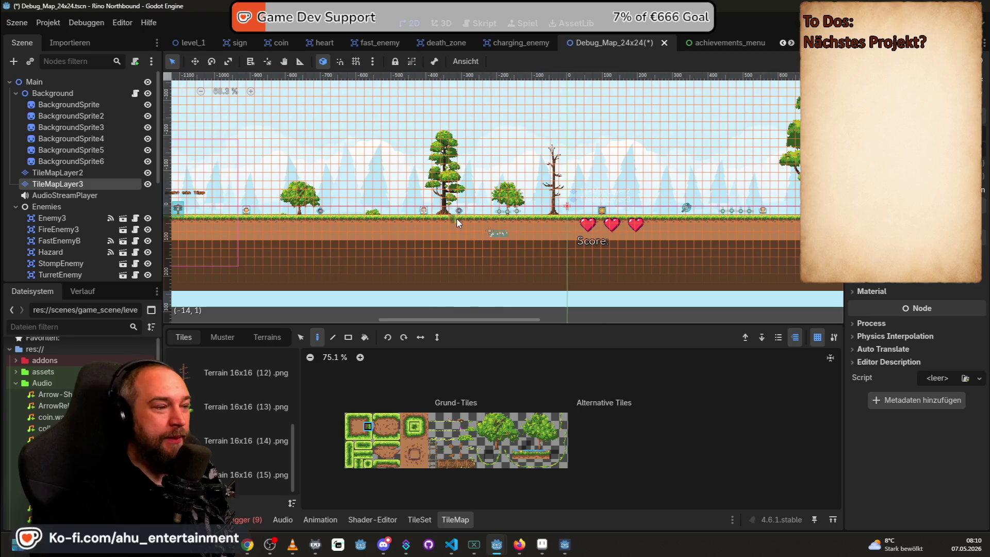
scroll(433, 203, up, 2)
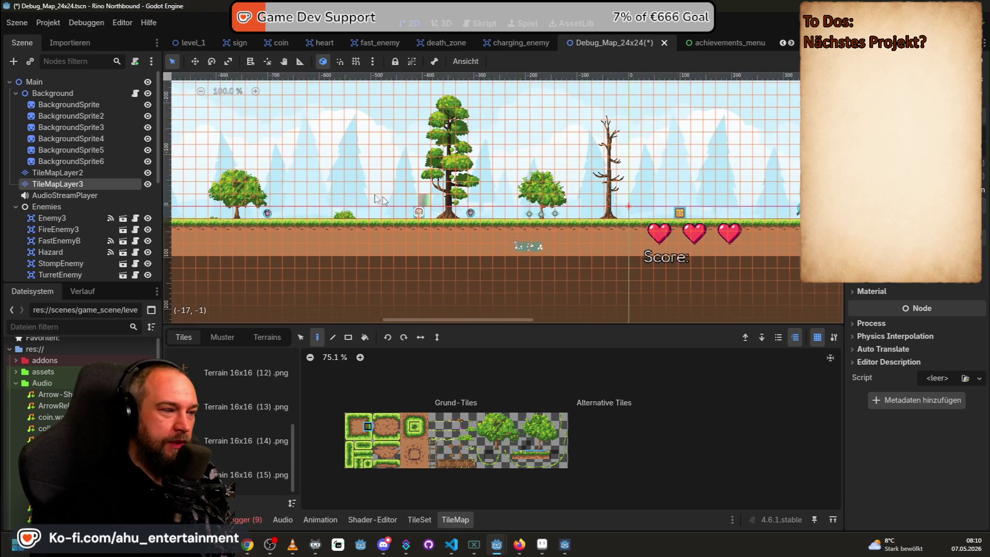
scroll(454, 202, left, 5)
key(Escape)
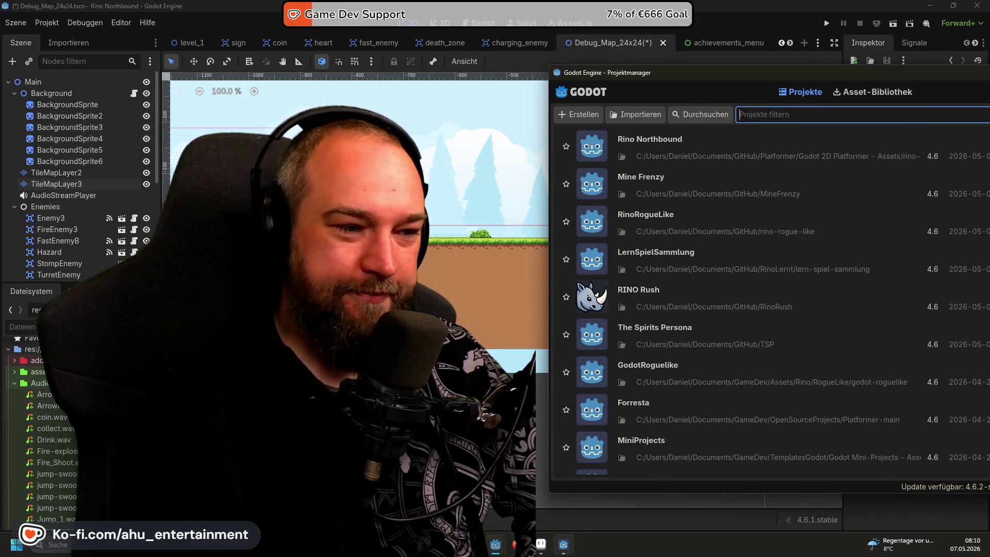
mouse_move(563, 544)
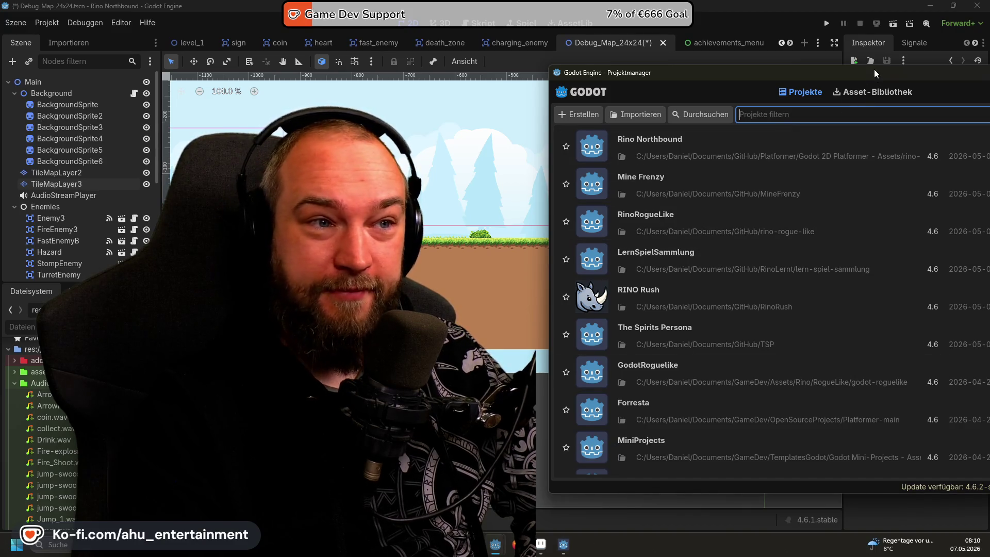
drag(875, 73, 801, 72)
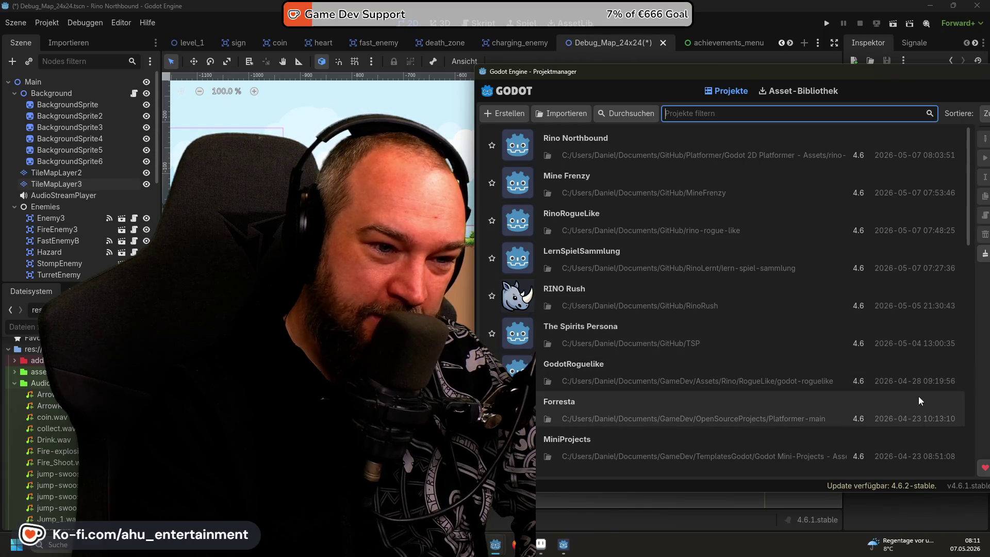
scroll(922, 385, down, 3)
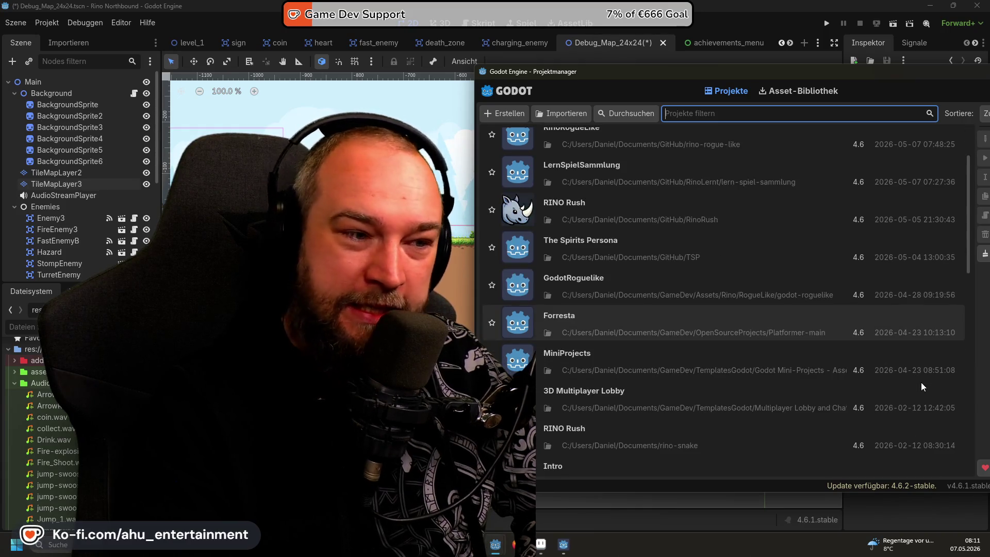
scroll(921, 385, up, 4)
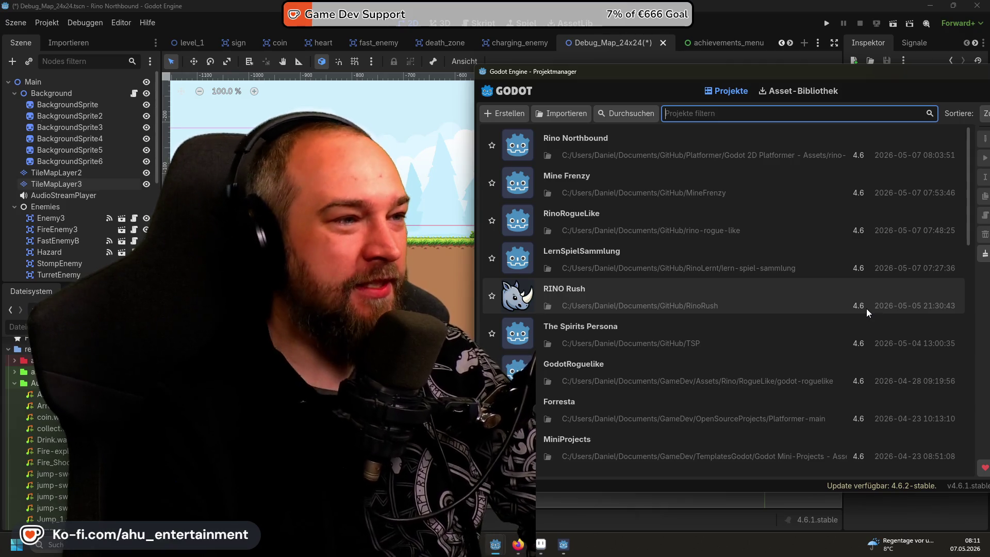
key(alt+Tab)
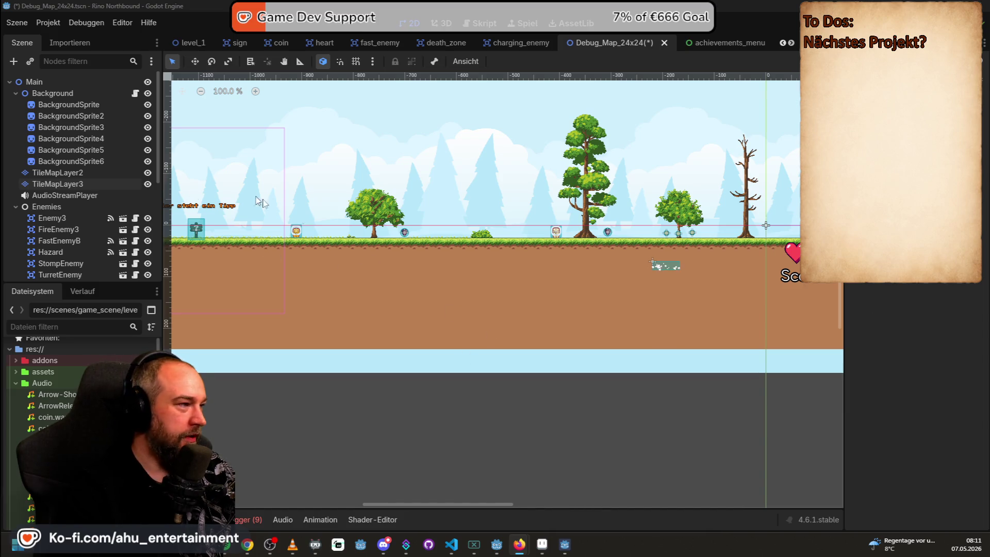
Select TileMapLayer2 and pan the view to the tip sign and tree at the level start
scroll(361, 230, up, 5)
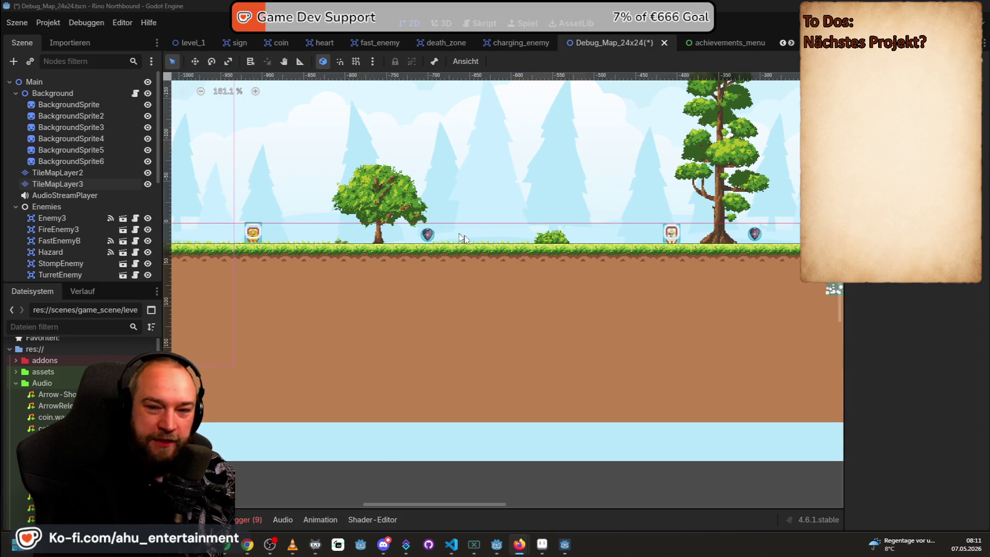
click(64, 172)
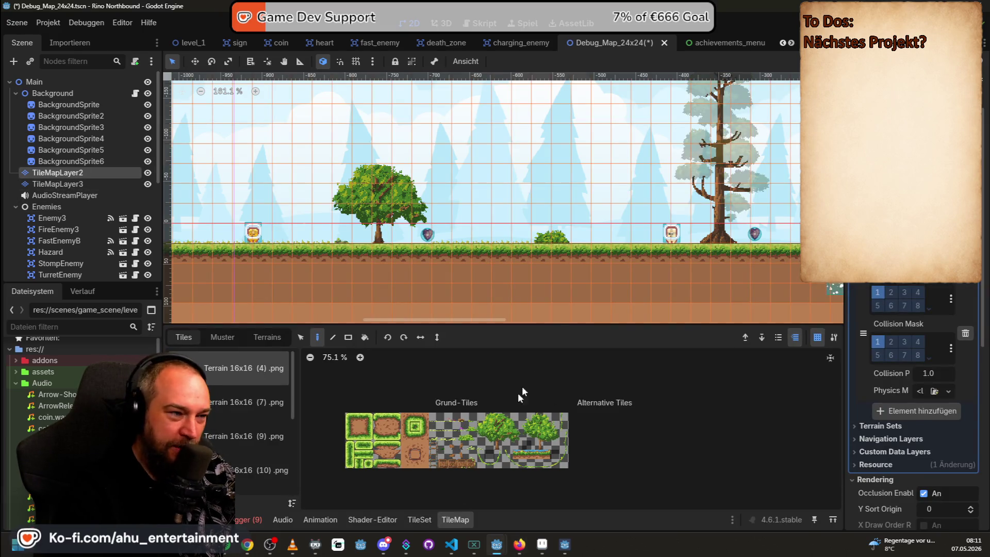
scroll(577, 283, down, 6)
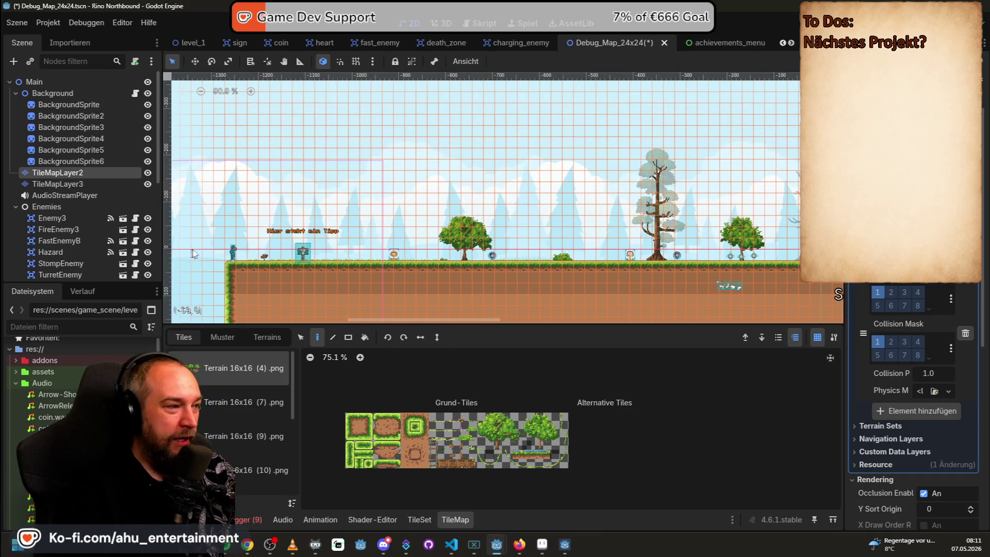
scroll(251, 236, up, 15)
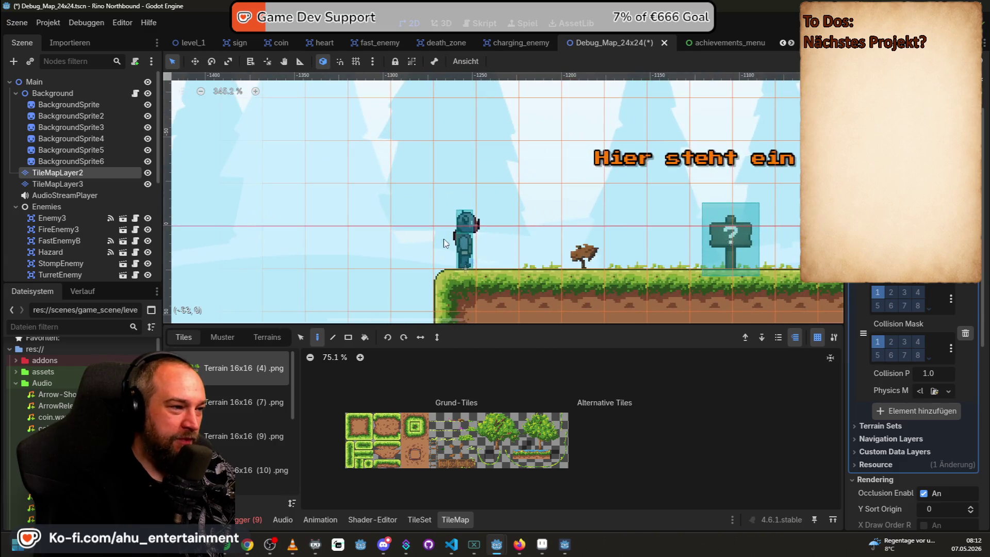
scroll(466, 203, down, 7)
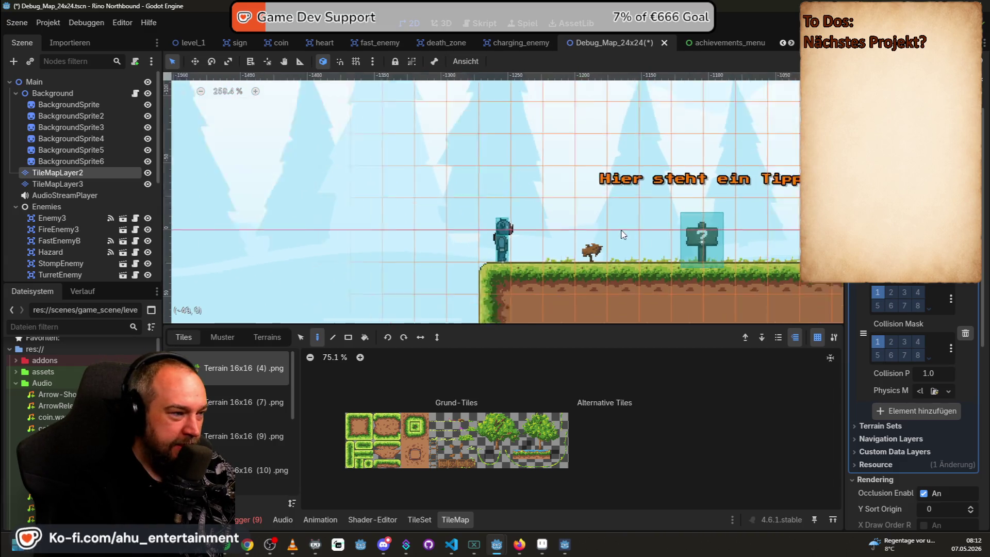
drag(691, 208, 609, 221)
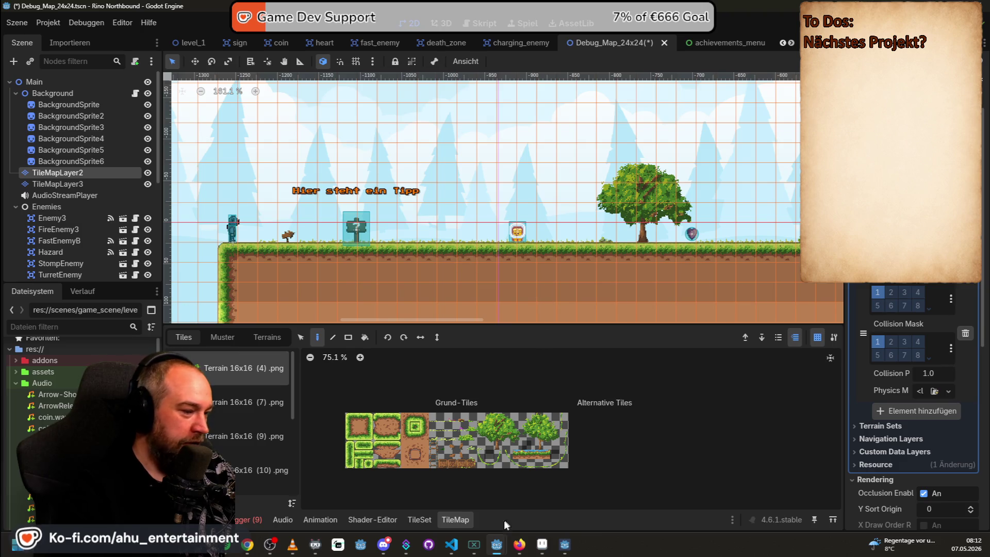
mouse_move(497, 546)
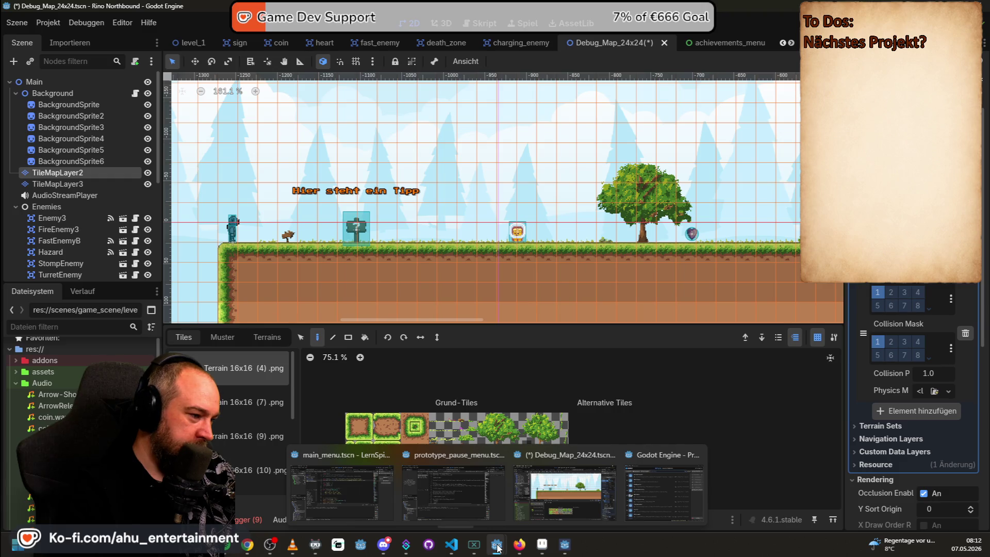
Bring up the room2_template editor window, zoom out, and run the project with F5
click(360, 496)
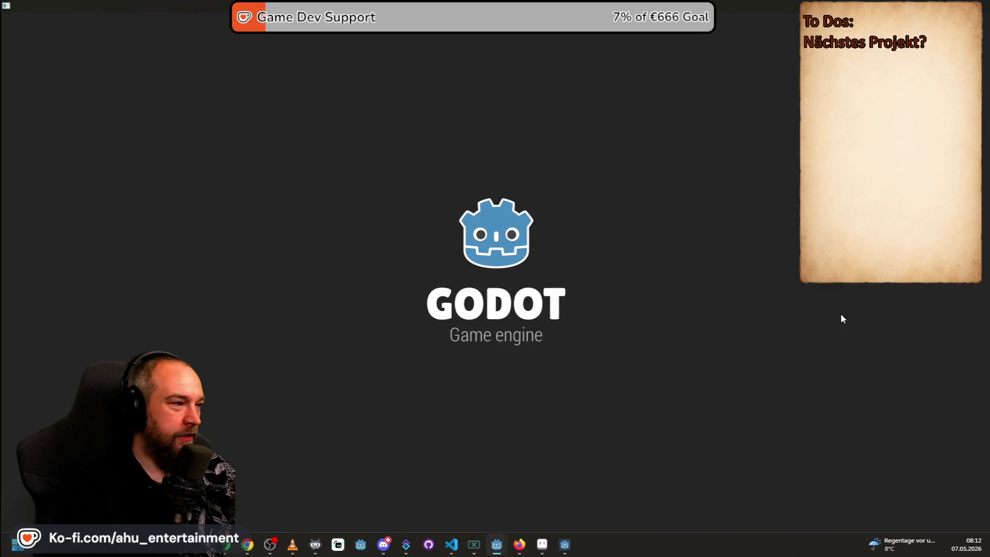
mouse_move(492, 550)
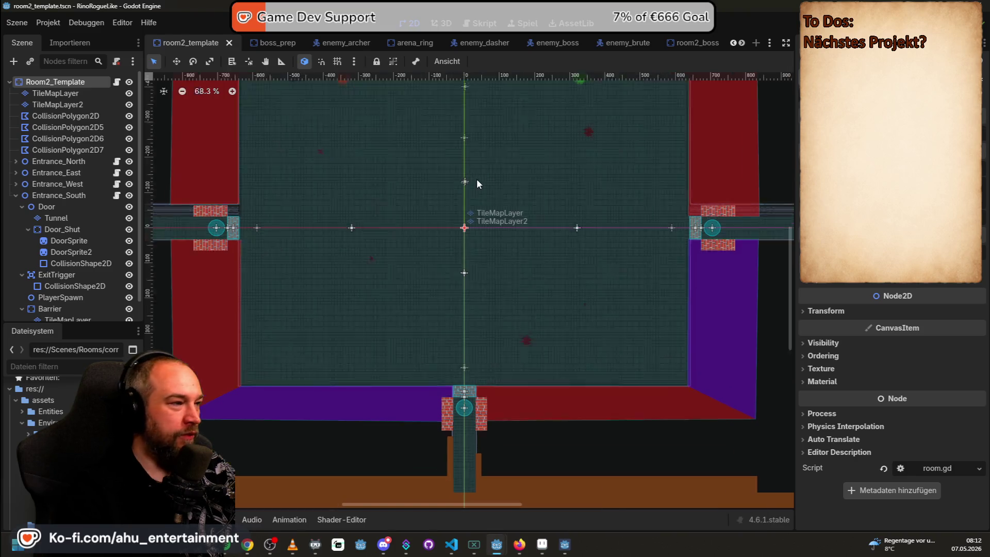
scroll(477, 179, down, 3)
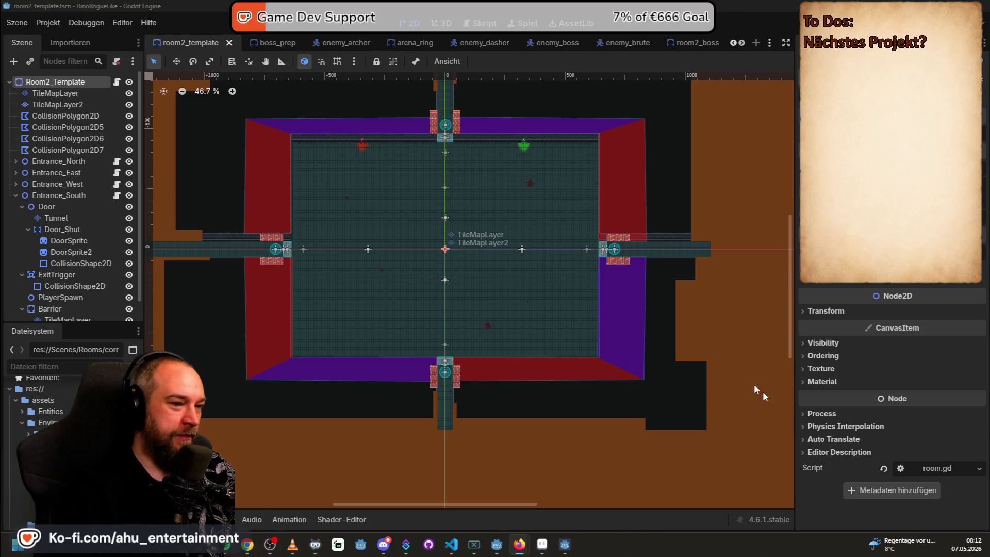
scroll(642, 333, down, 1)
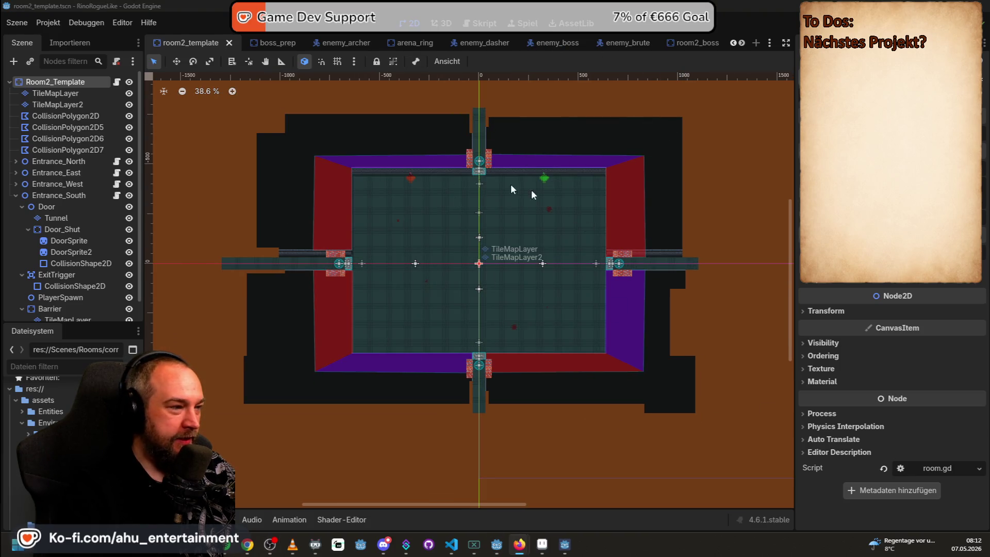
key(F5)
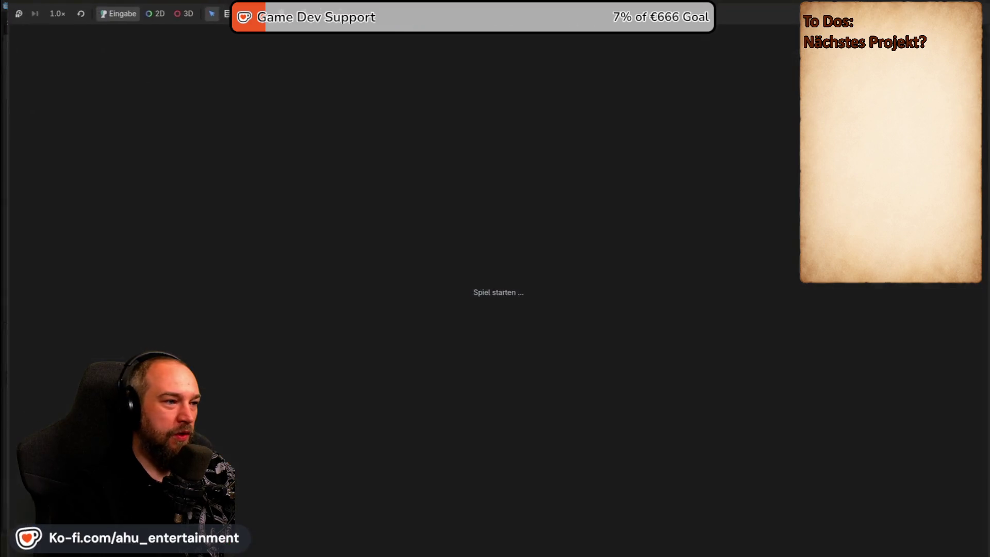
Start gameplay from the menu and walk the player through the south door
key(Return)
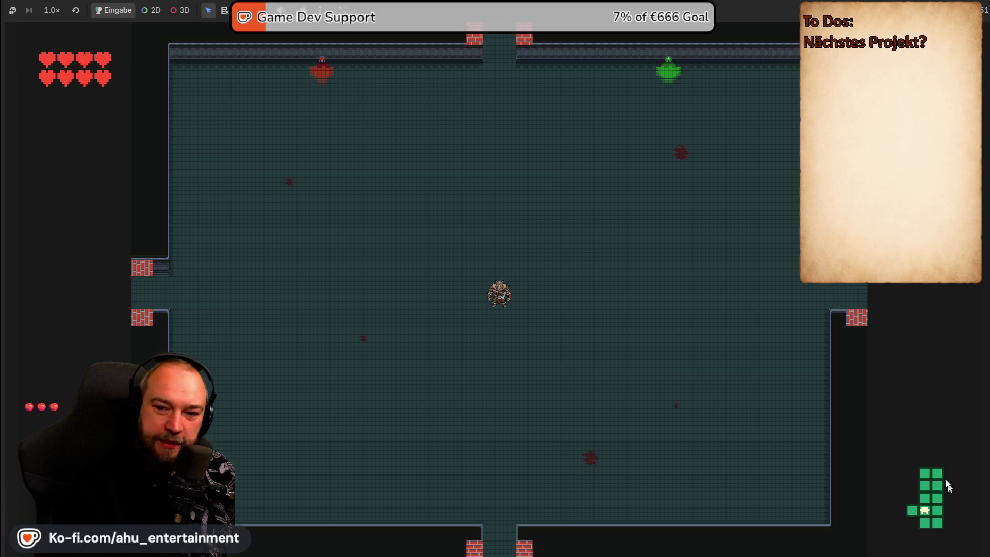
key(s)
key(d)
key(s)
key(a)
key(w)
key(s)
key(d)
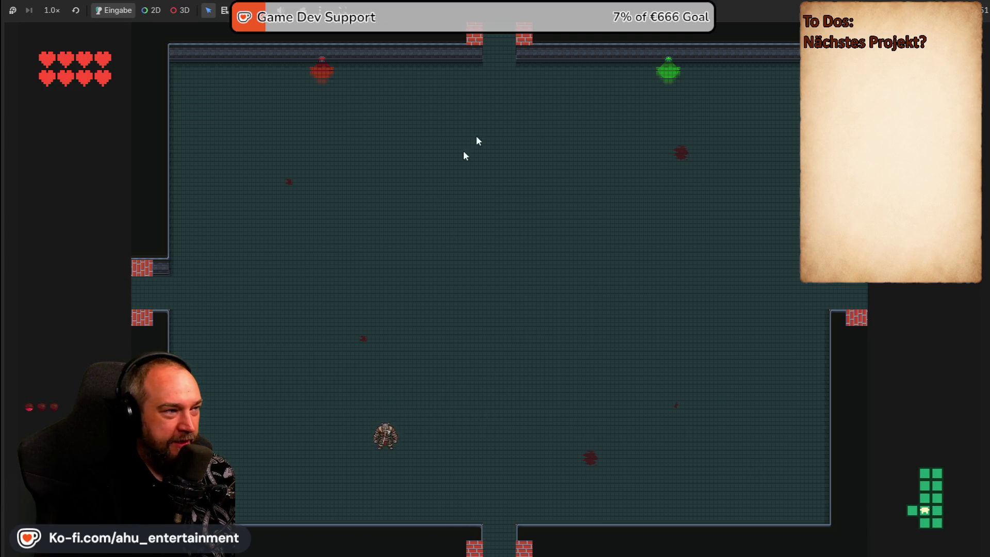
key(s)
key(d)
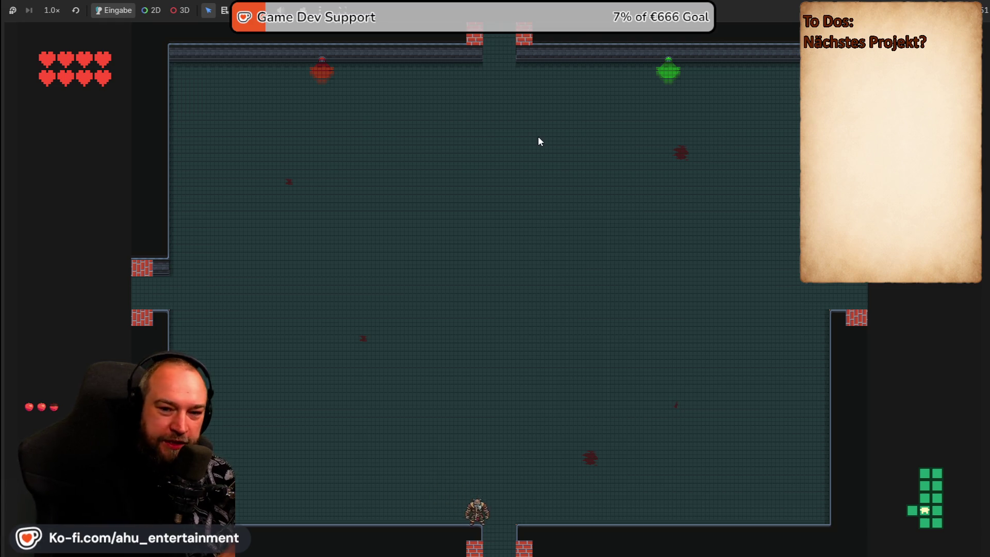
Circle the two demons, finish them off with an axe throw, then stop the game with F8
key(s)
key(d)
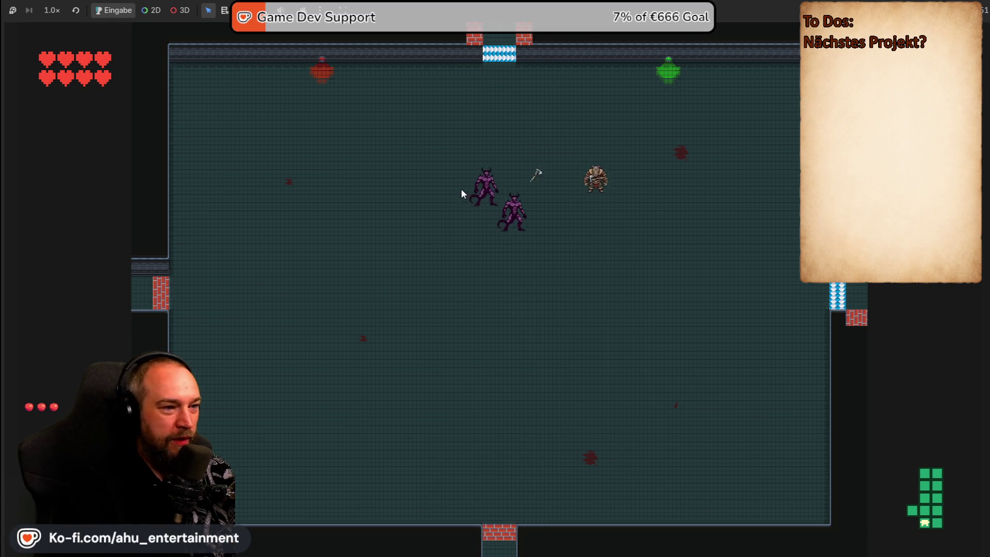
key(s)
key(a)
key(w)
key(w)
key(a)
click(619, 283)
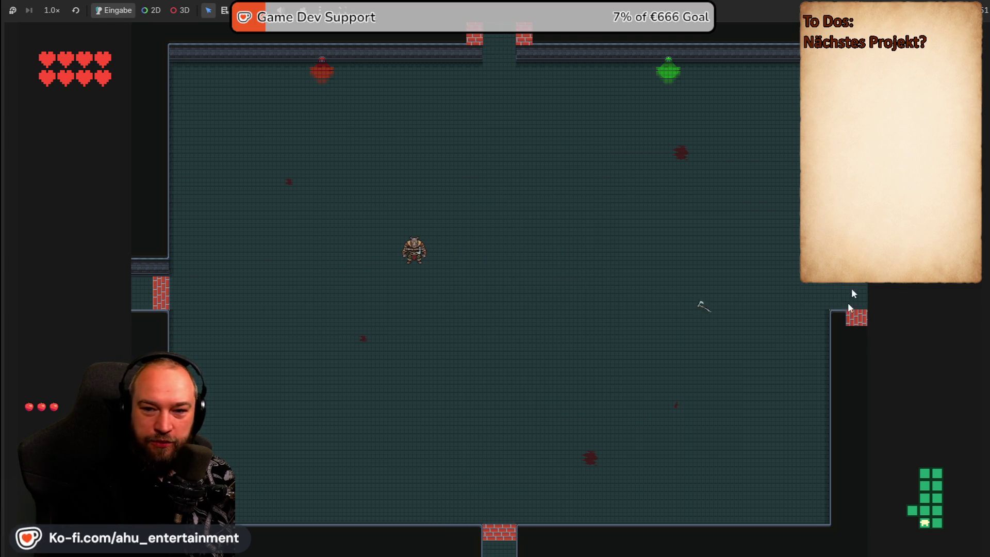
key(s)
key(d)
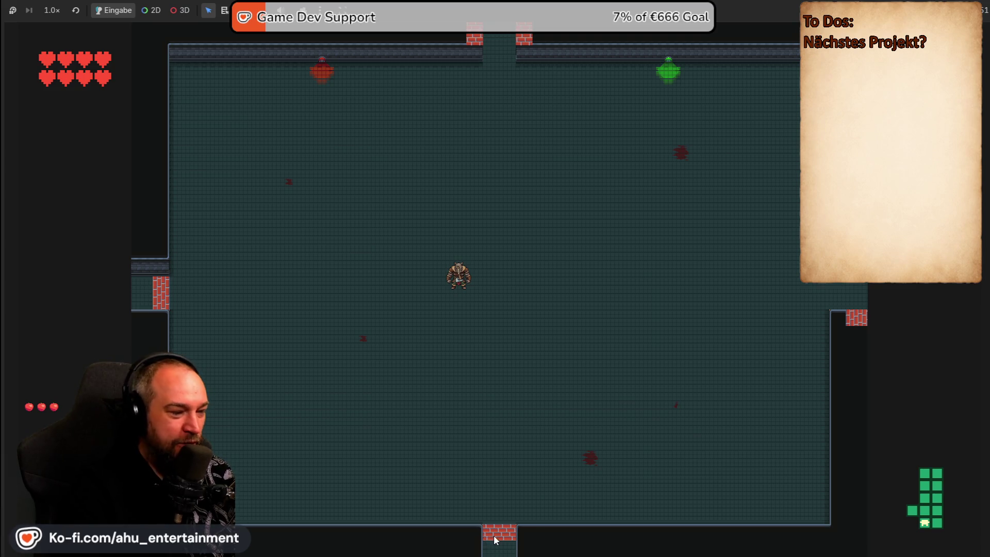
key(F8)
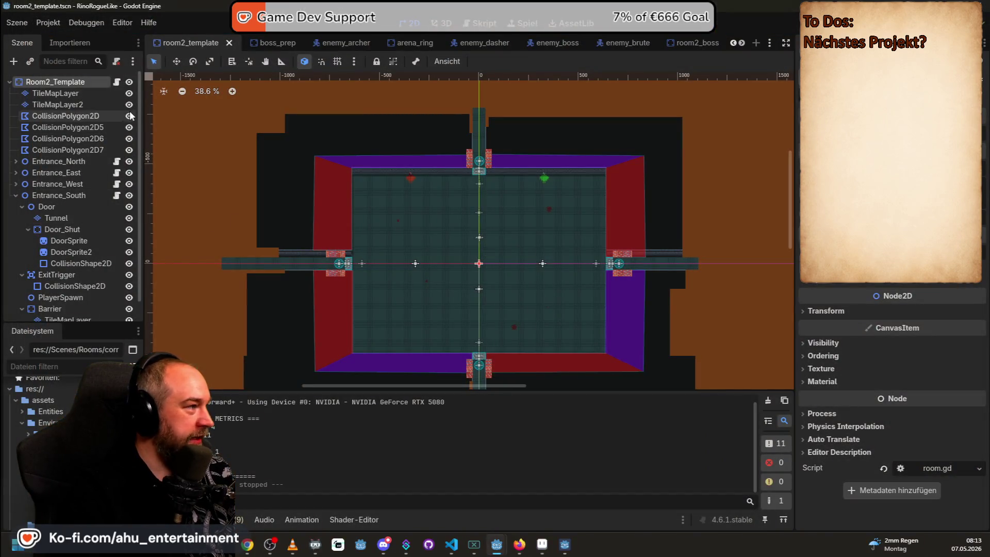
click(129, 105)
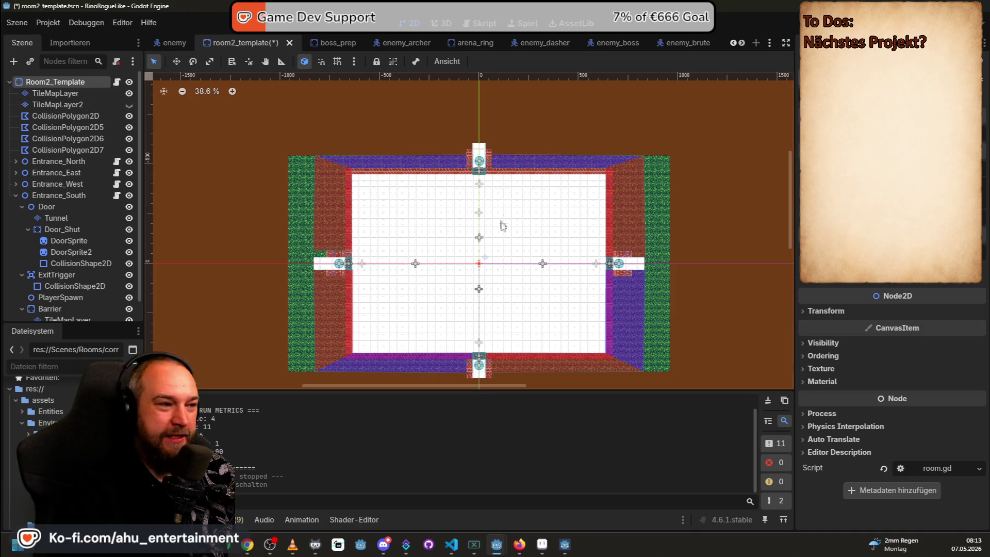
scroll(505, 241, up, 1)
scroll(507, 256, up, 1)
scroll(515, 232, down, 3)
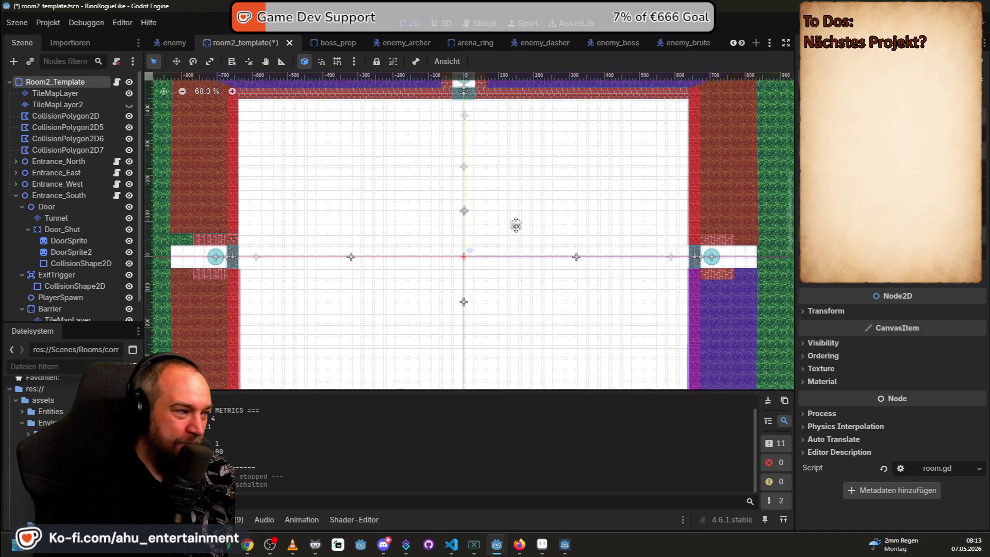
scroll(515, 227, up, 1)
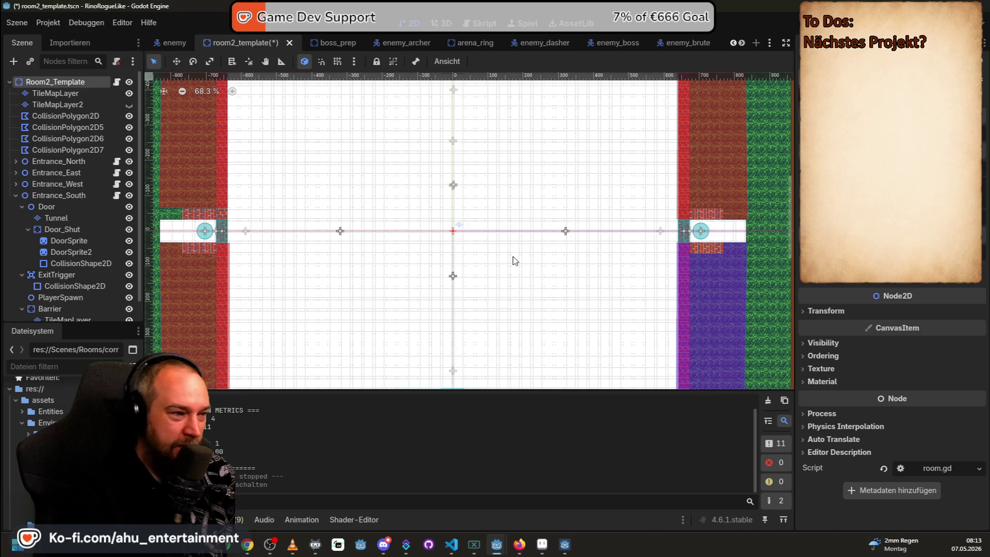
scroll(521, 247, down, 1)
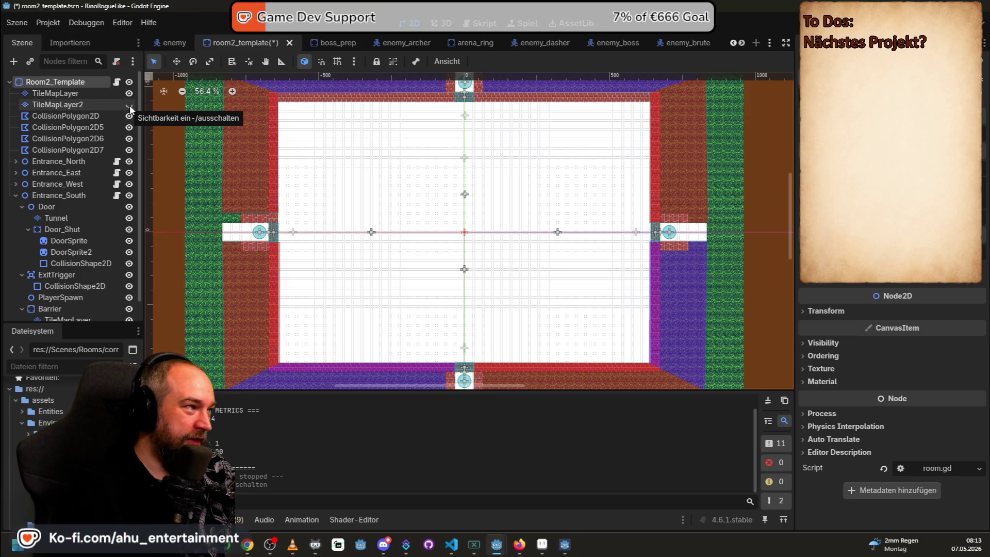
click(129, 104)
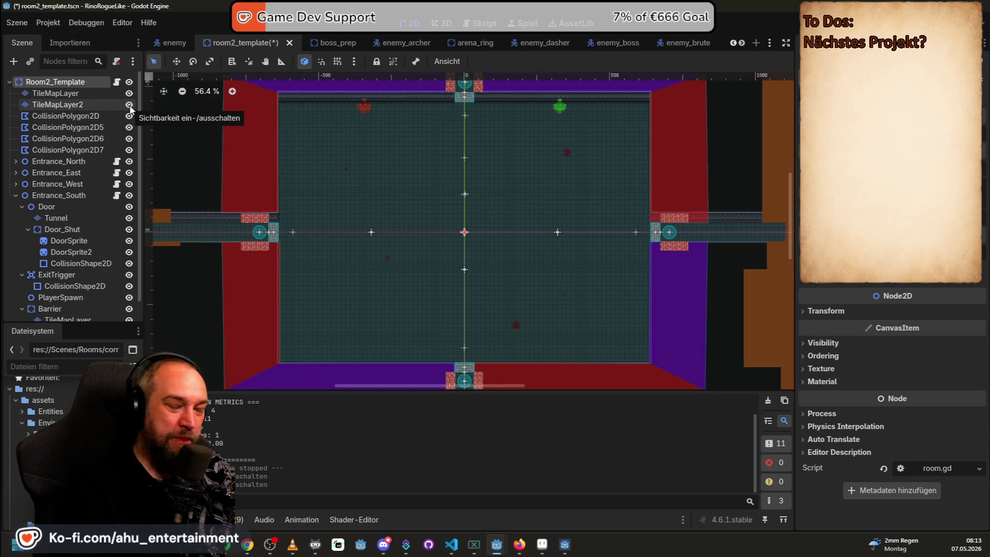
click(129, 104)
click(129, 104)
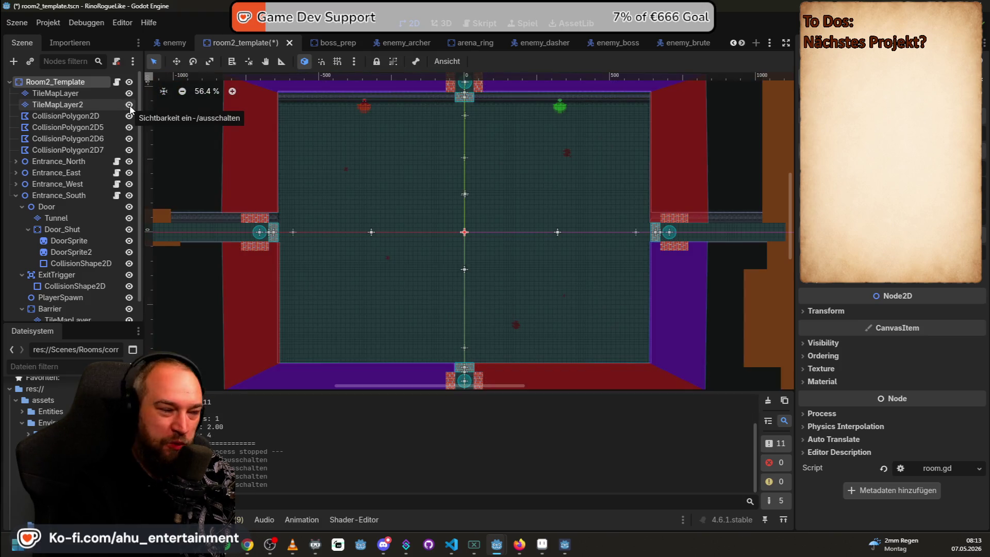
click(129, 105)
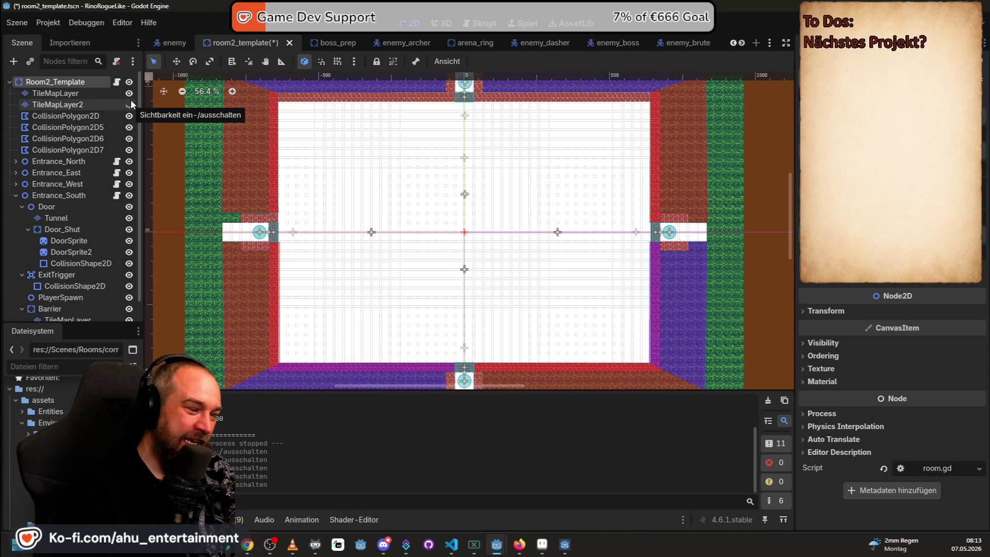
click(131, 104)
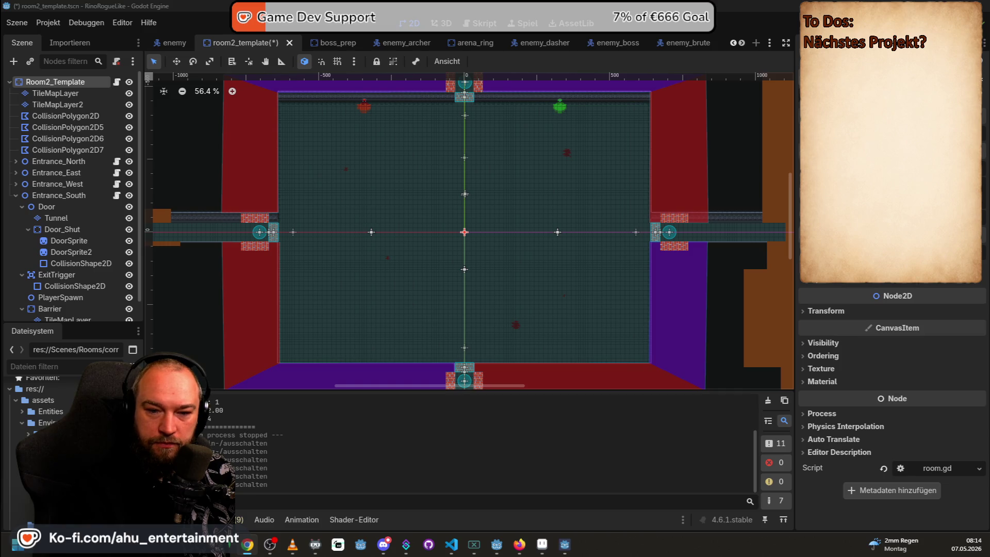
key(alt+Tab)
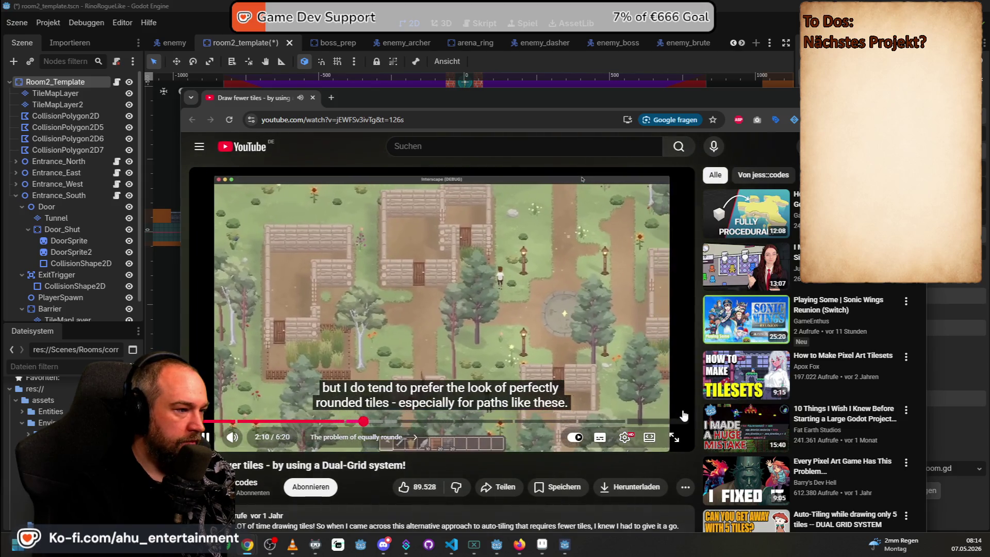
Switch the Dual-Grid tile video to fullscreen playback
click(674, 438)
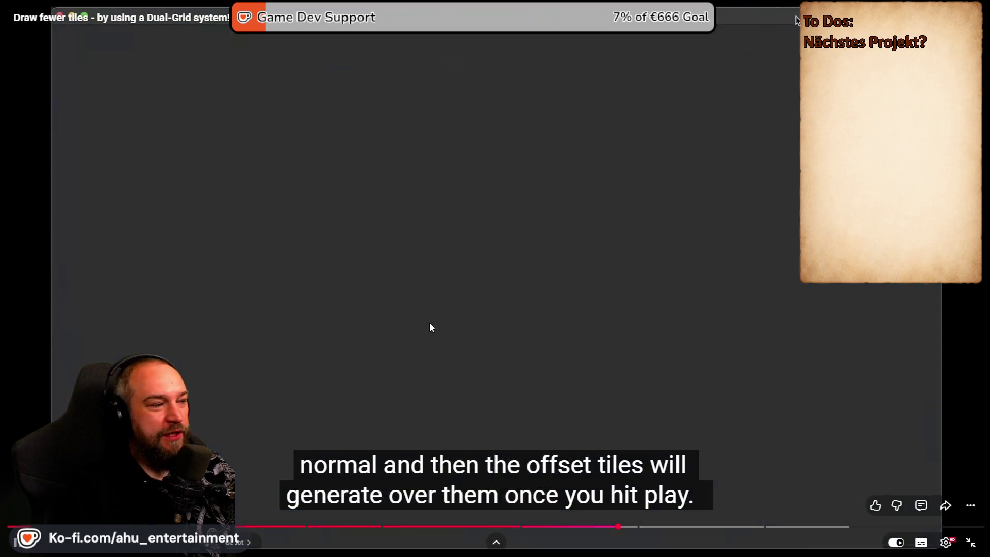
Seek the dual-grid video back to the smiley tile demo at 4:04, pause, and exit fullscreen
click(432, 328)
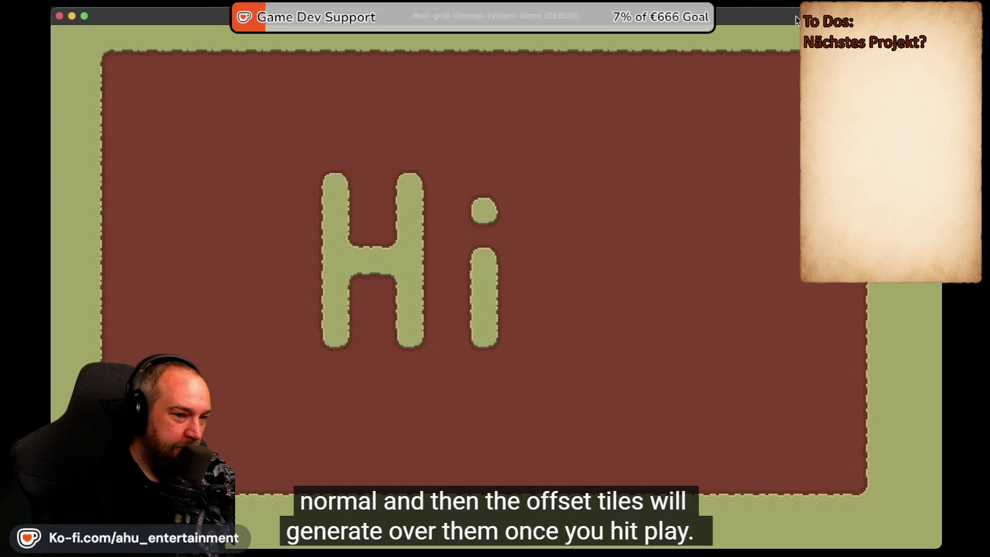
click(424, 326)
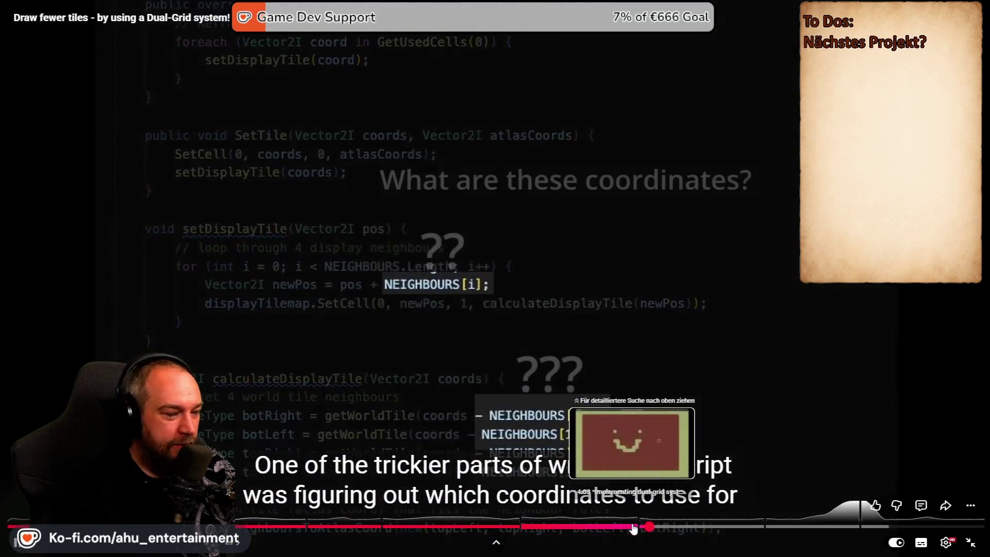
click(634, 526)
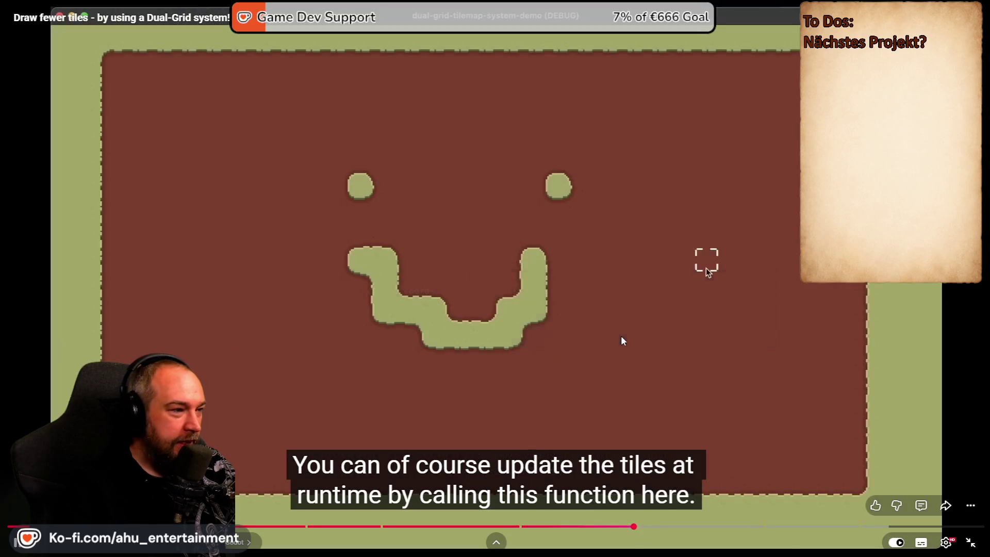
click(618, 338)
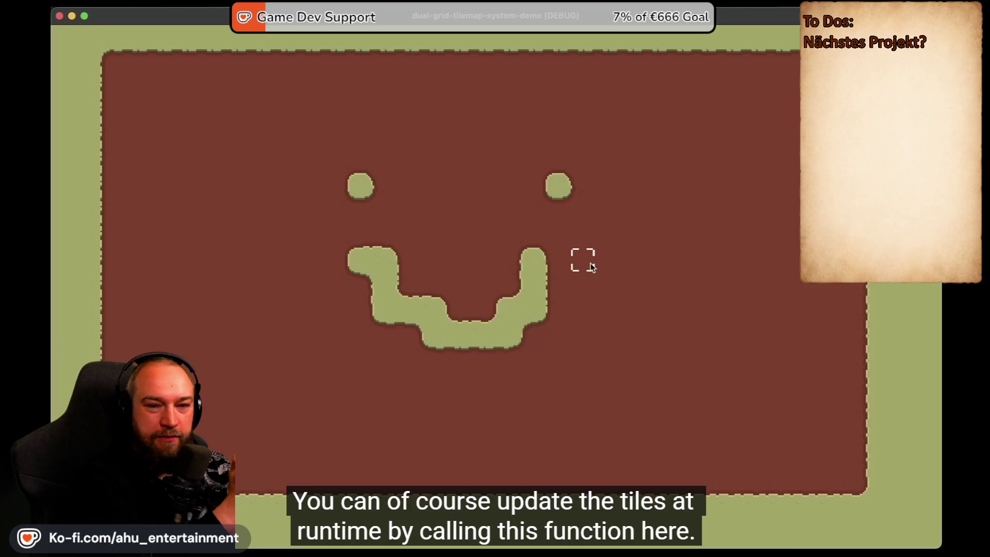
mouse_move(669, 260)
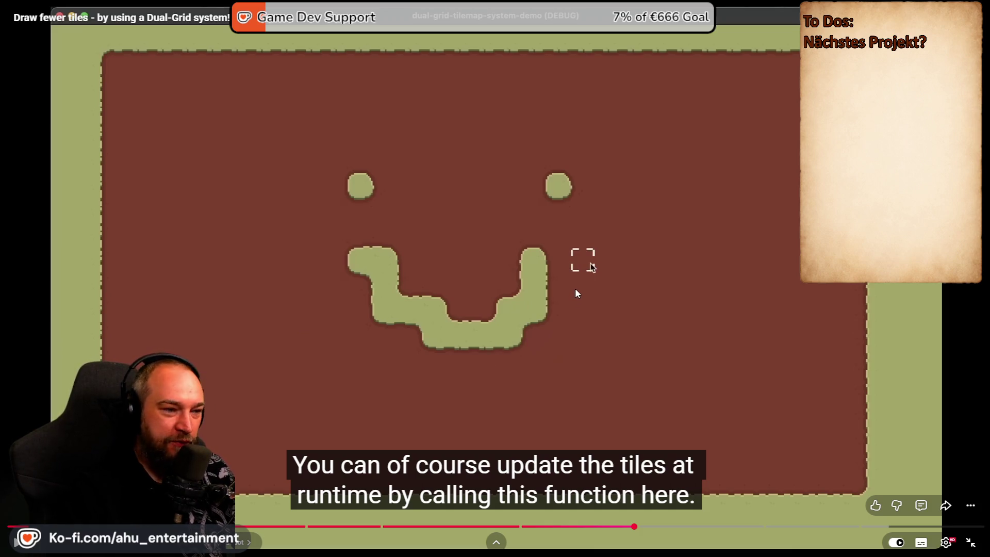
key(Escape)
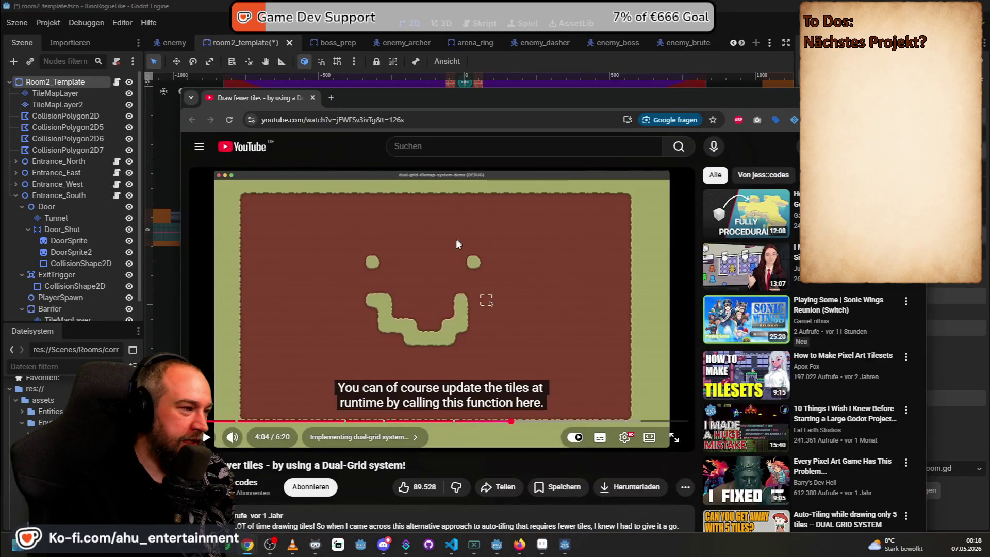
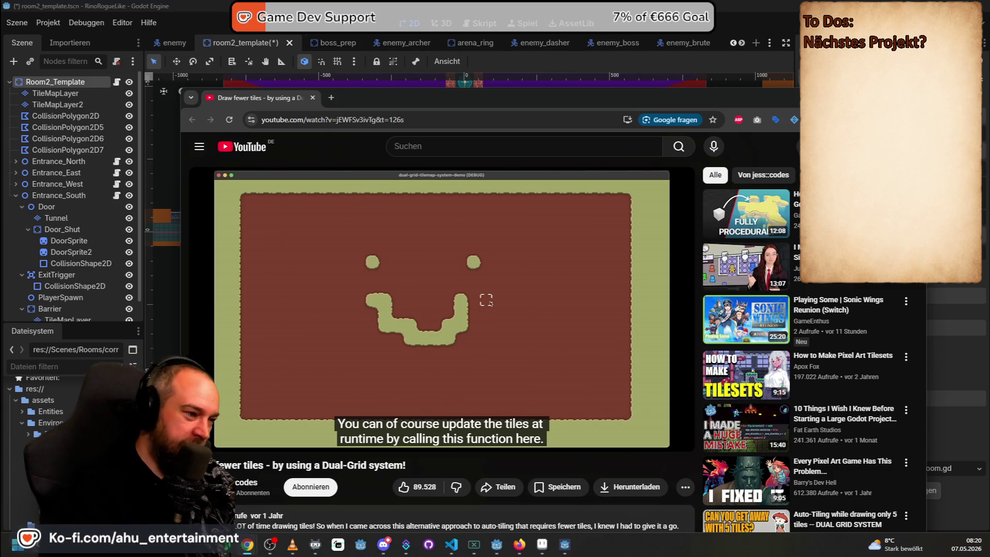
Return from the browser to the room2_template scene, zoom out and back in, then switch to Discord
mouse_move(461, 205)
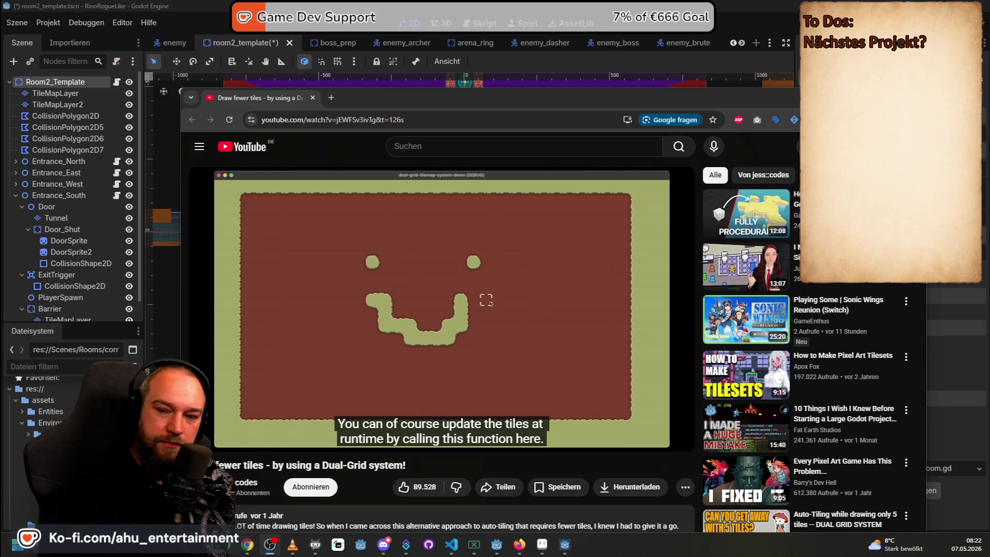
mouse_move(548, 172)
key(alt+Tab)
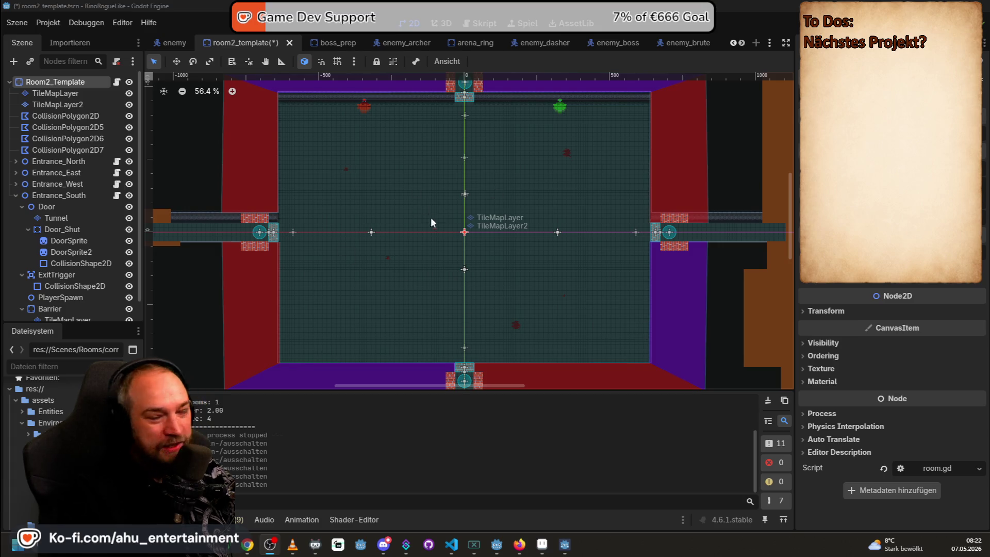
scroll(428, 215, down, 1)
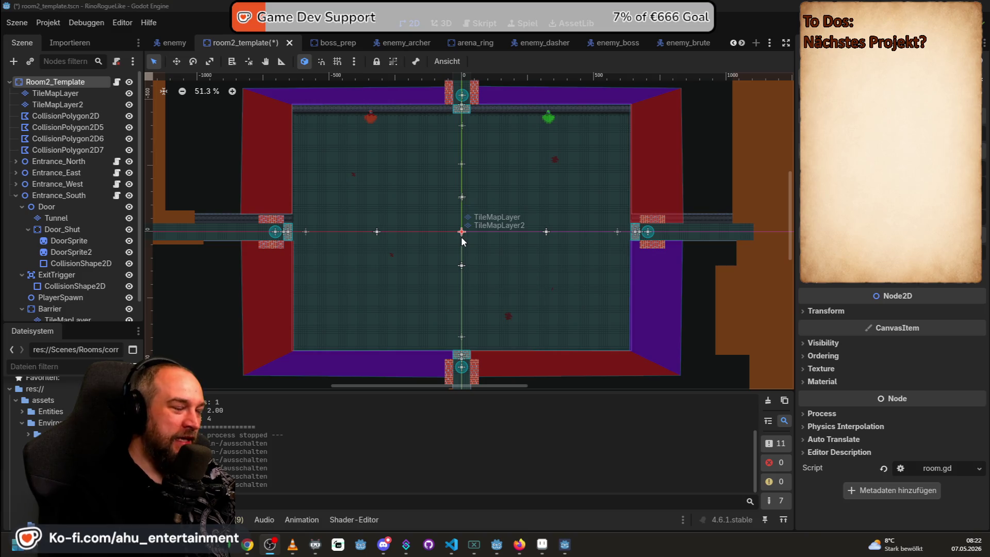
scroll(450, 237, up, 1)
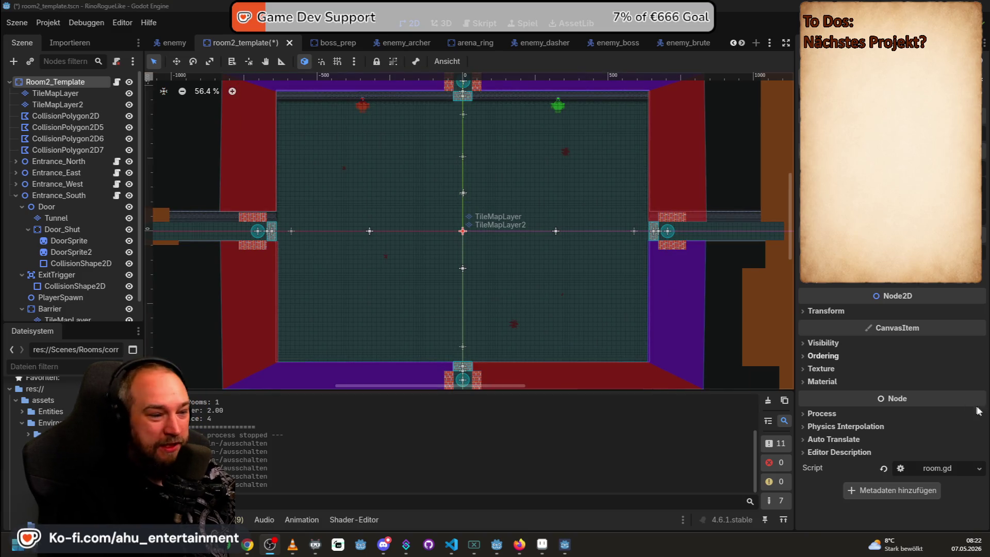
key(alt+Tab)
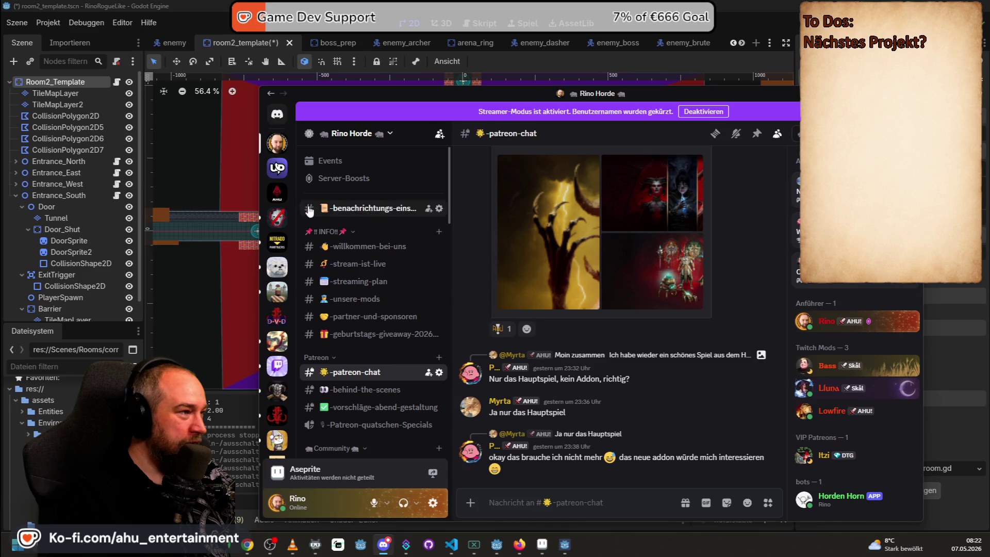
Open #chatten on the AHU Entertainment server and scroll through the posted monster sprites
click(277, 193)
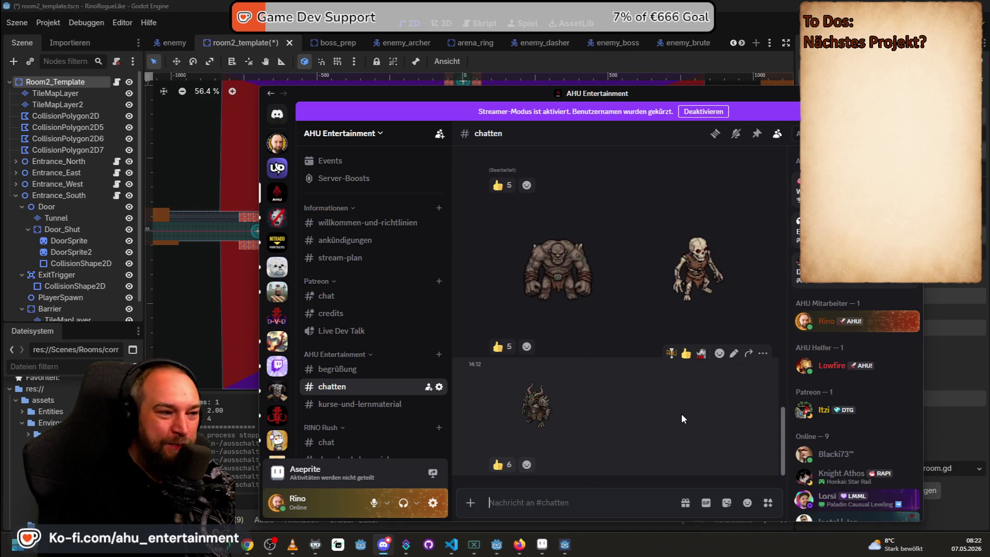
scroll(682, 414, up, 4)
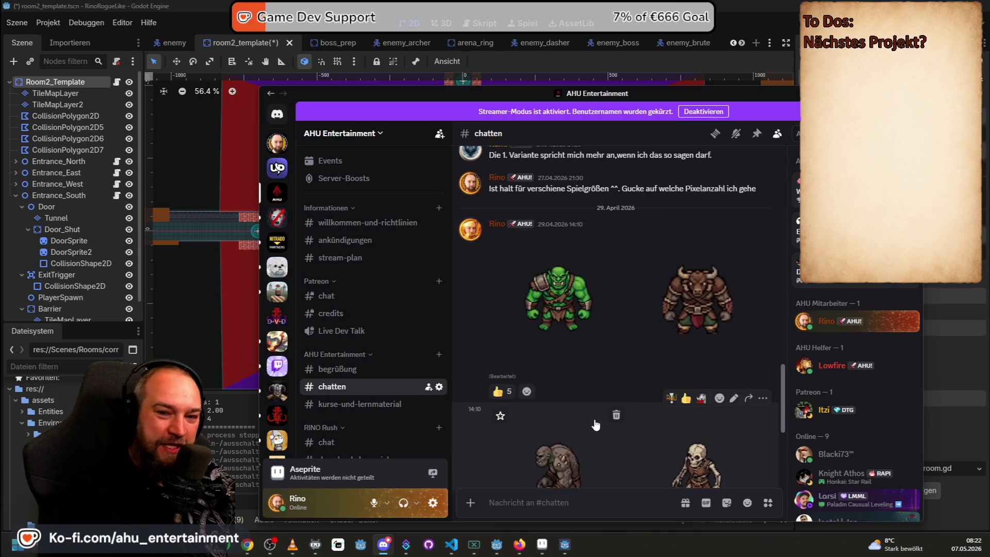
scroll(539, 308, down, 4)
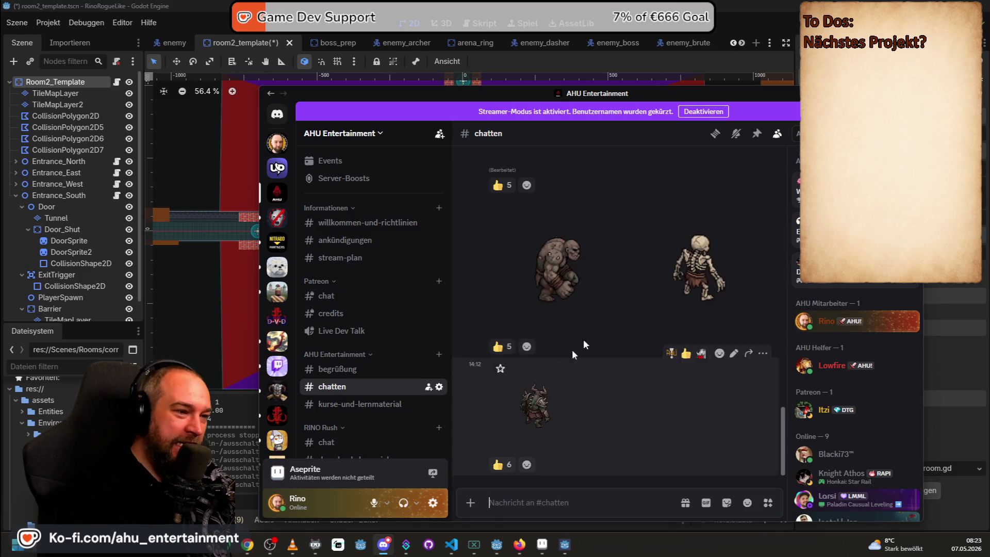
scroll(612, 323, up, 3)
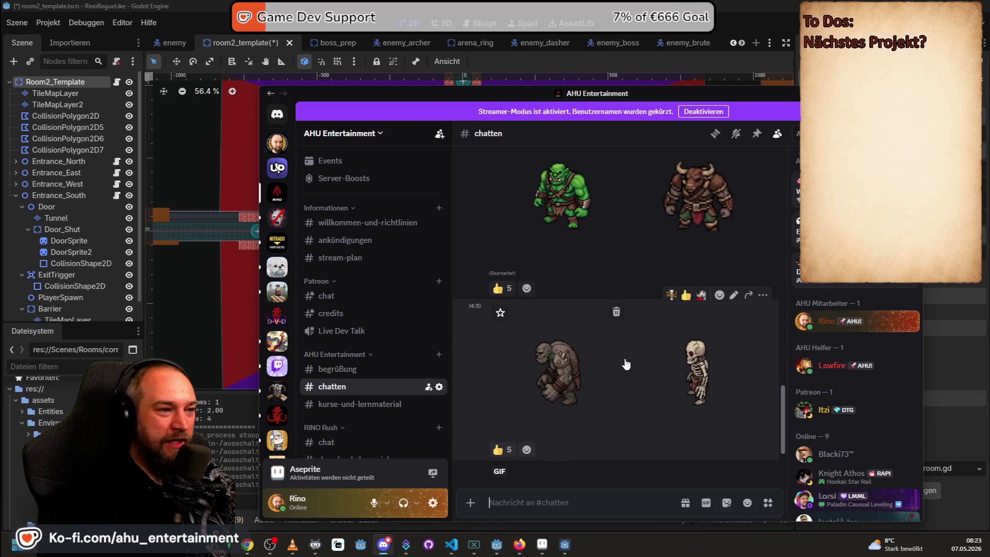
scroll(626, 364, down, 3)
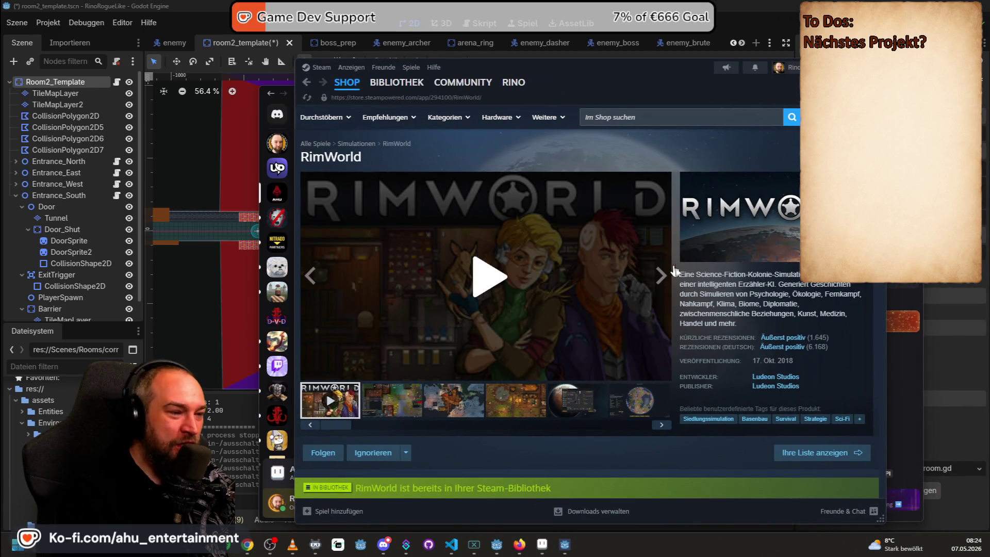
Show the second RimWorld store screenshot, the jungle colony, in the full-screen viewer
click(401, 409)
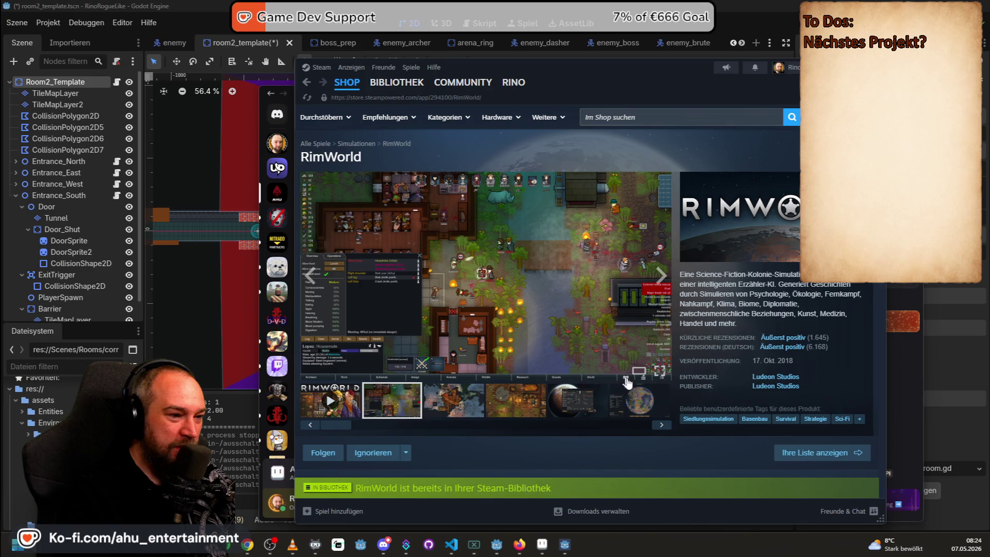
click(659, 372)
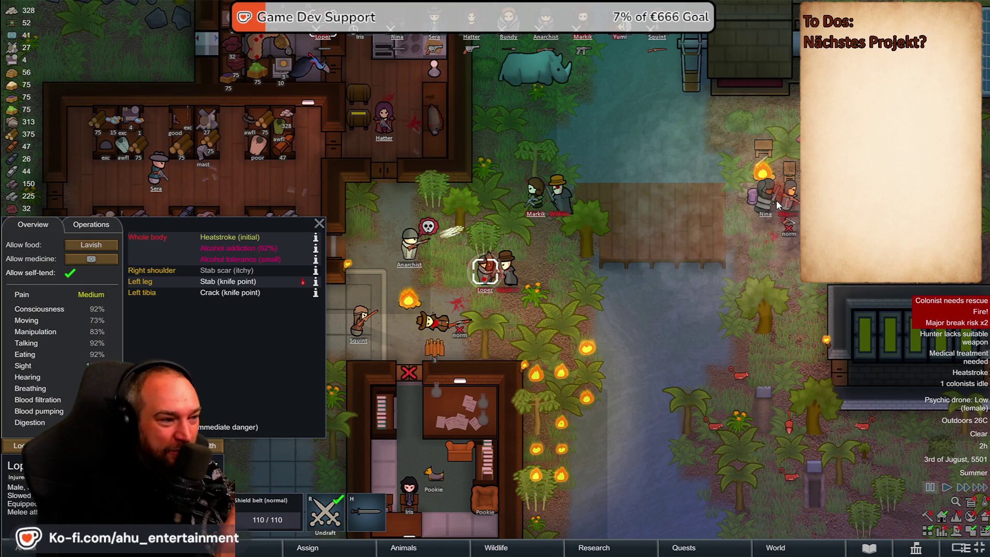
Exit the full-screen screenshot viewer back to the RimWorld store page with Esc
key(Escape)
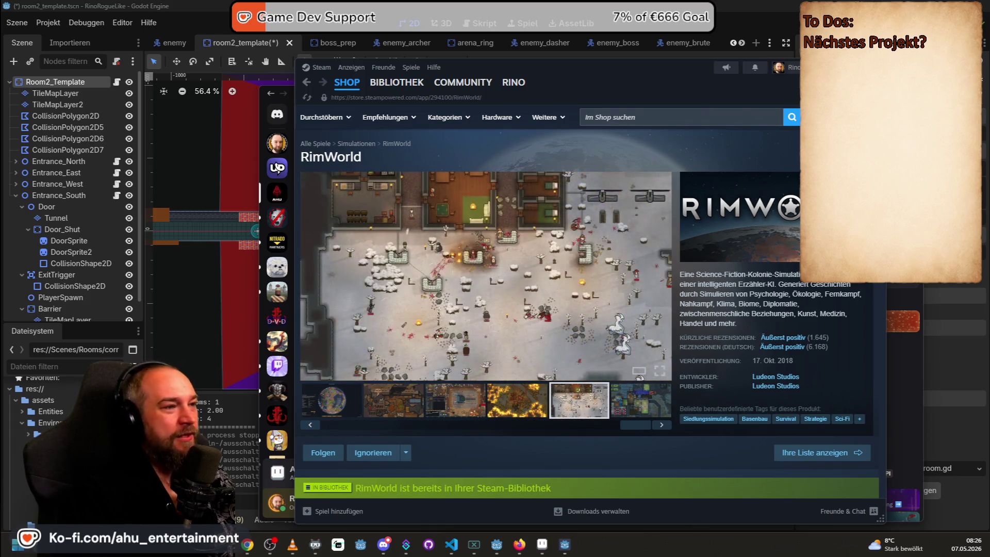
Minimize the Steam RimWorld store window so the Godot editor is in front
click(574, 6)
mouse_move(452, 545)
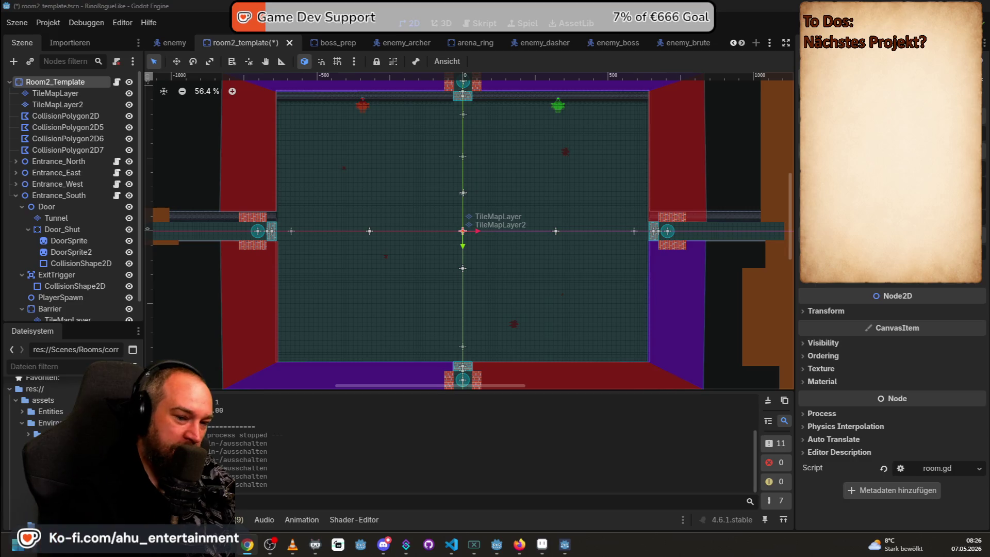
Cycle through the VS Code and learning-game windows, returning the rune game to its menu and hiding it
key(alt+Tab)
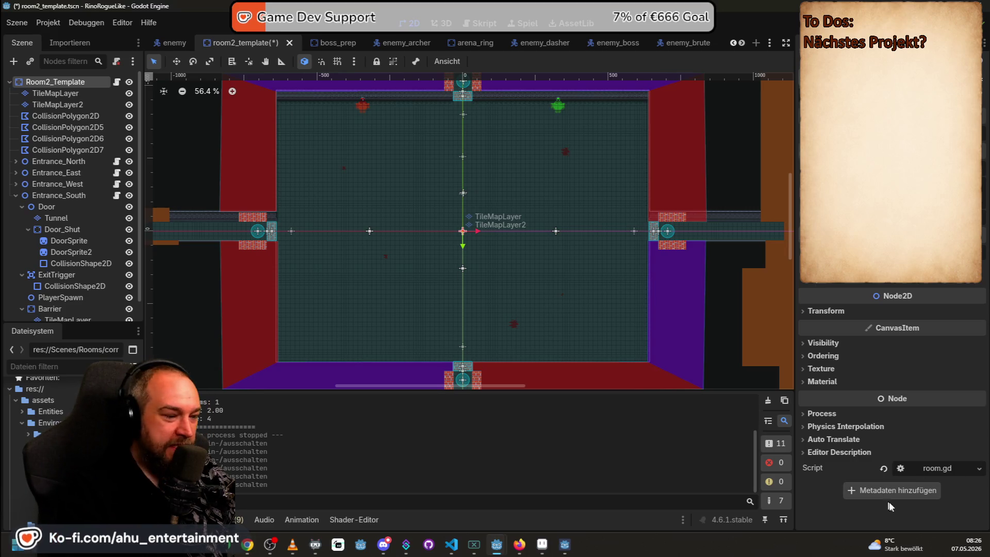
click(451, 544)
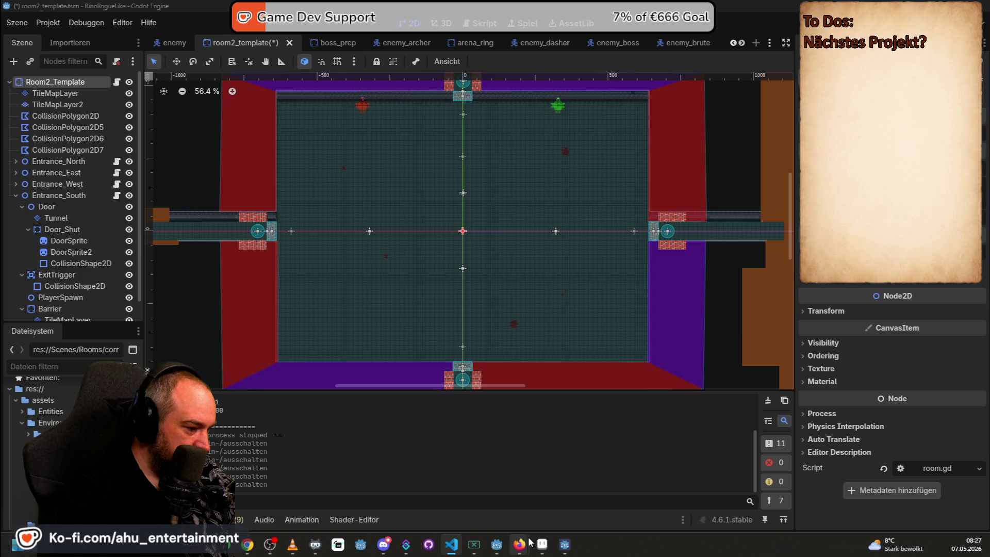
mouse_move(477, 548)
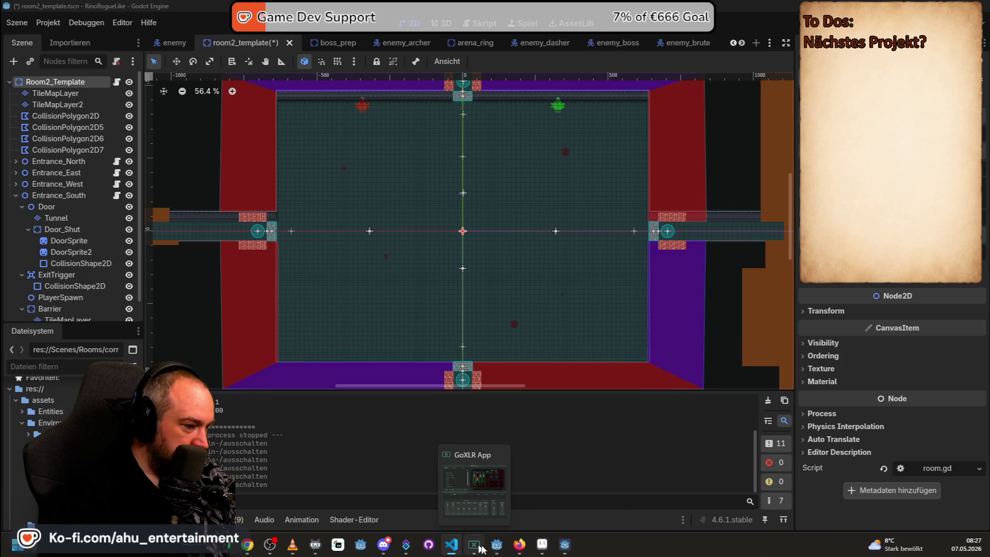
click(566, 544)
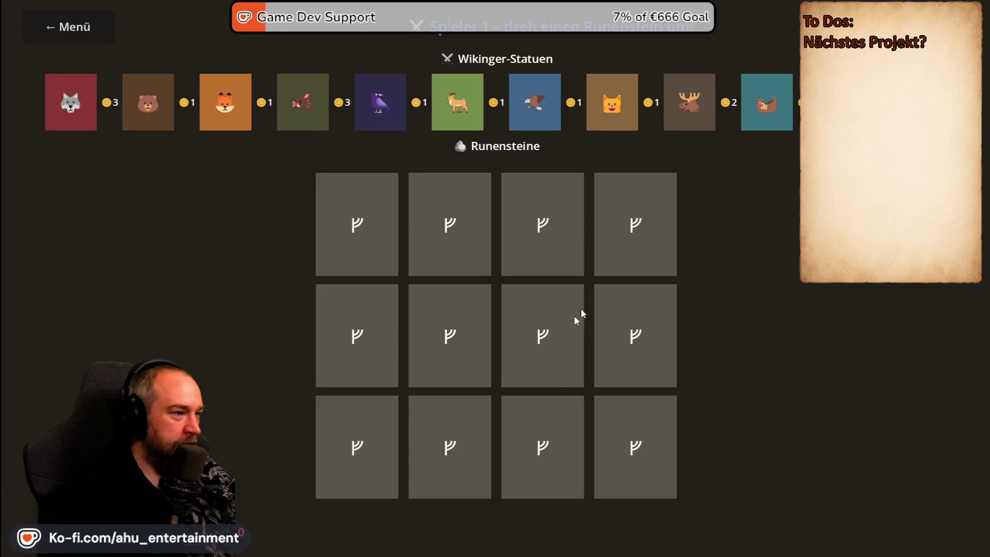
click(56, 34)
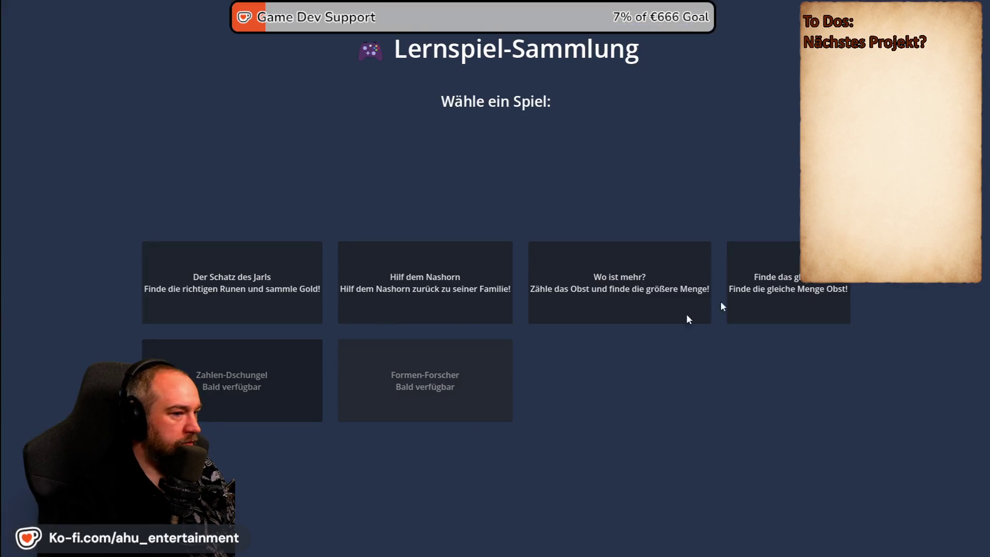
click(744, 312)
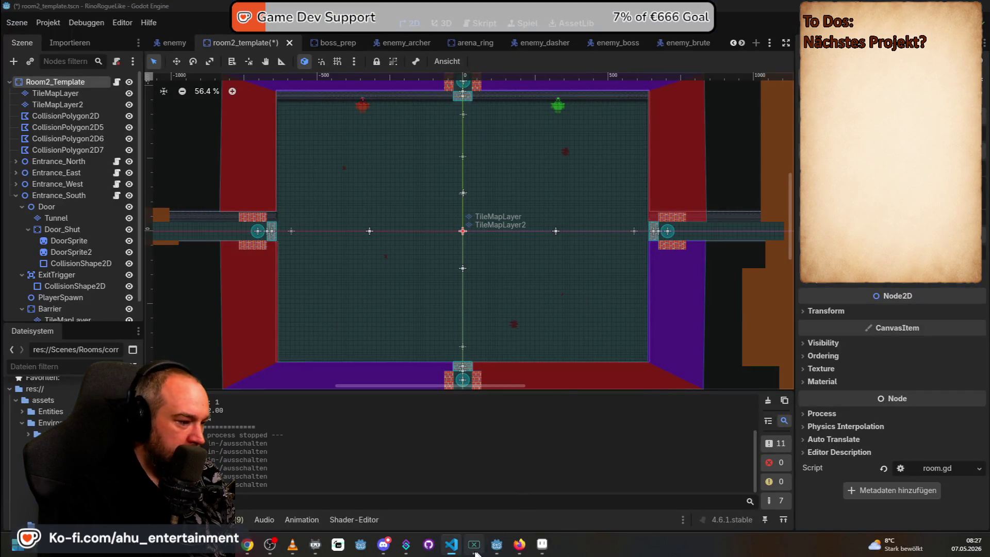
Switch to the Mine Frenzy Godot window and run the project with F5
mouse_move(506, 549)
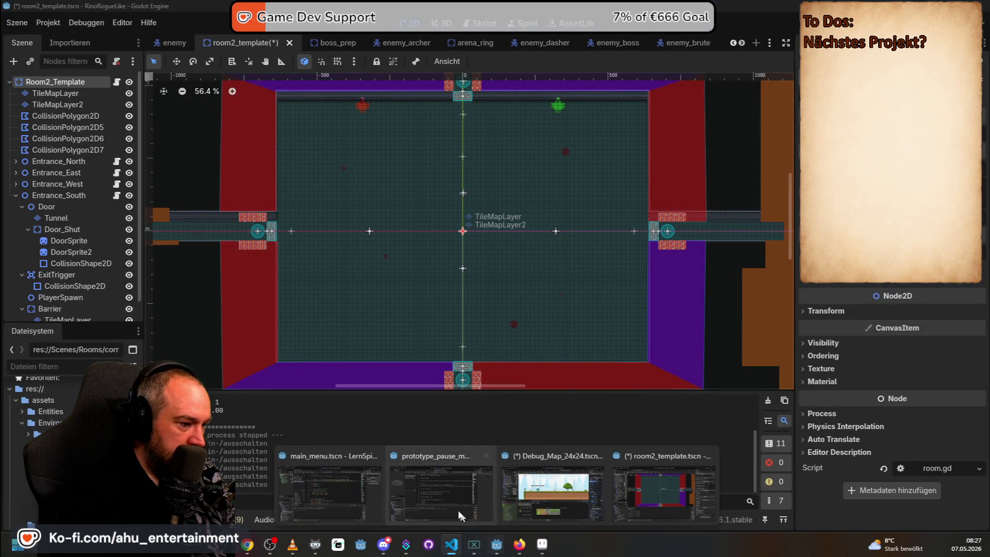
click(441, 489)
key(F5)
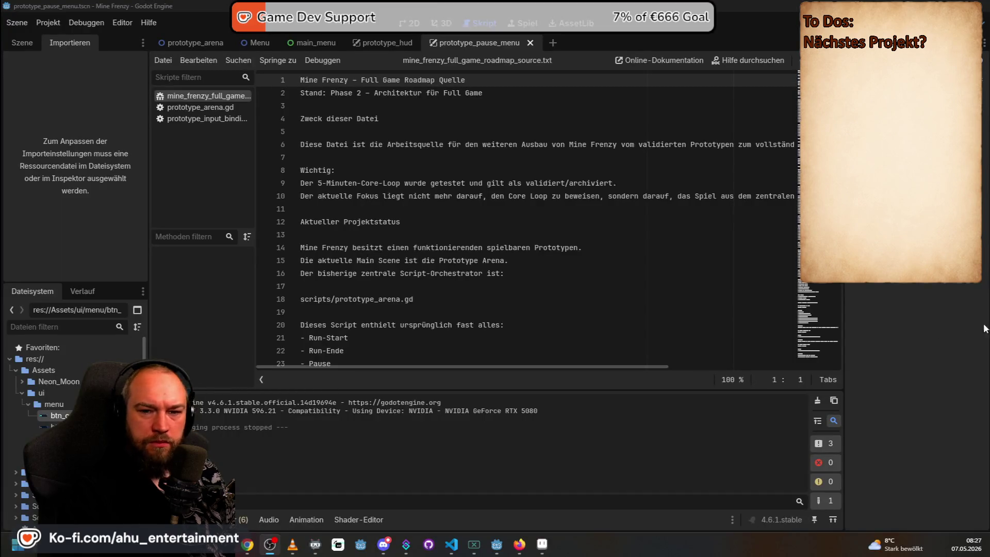
Test-run the game, set Anzeige > Fenster Modus to Exclusive Fullscreen, then run it again
key(F5)
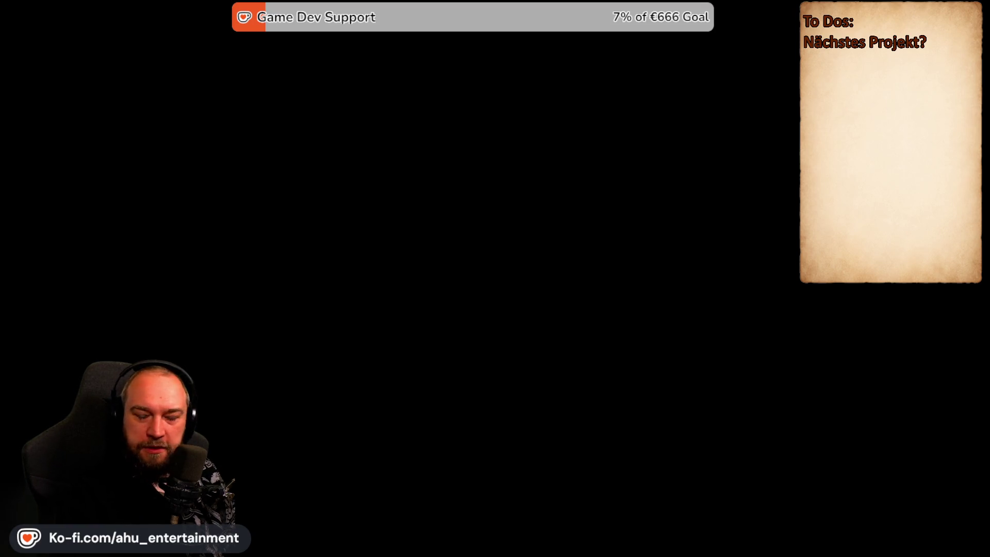
click(48, 23)
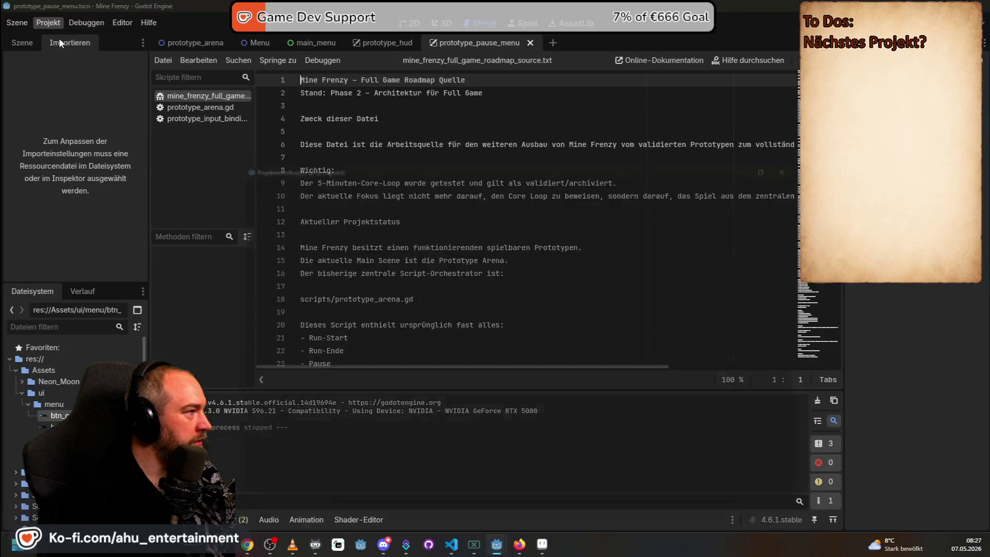
click(59, 38)
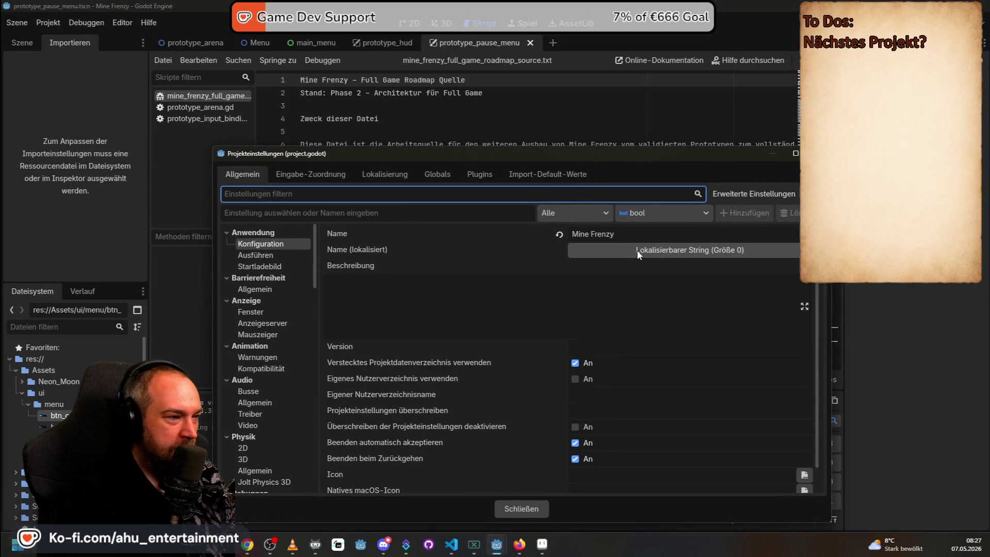
click(259, 266)
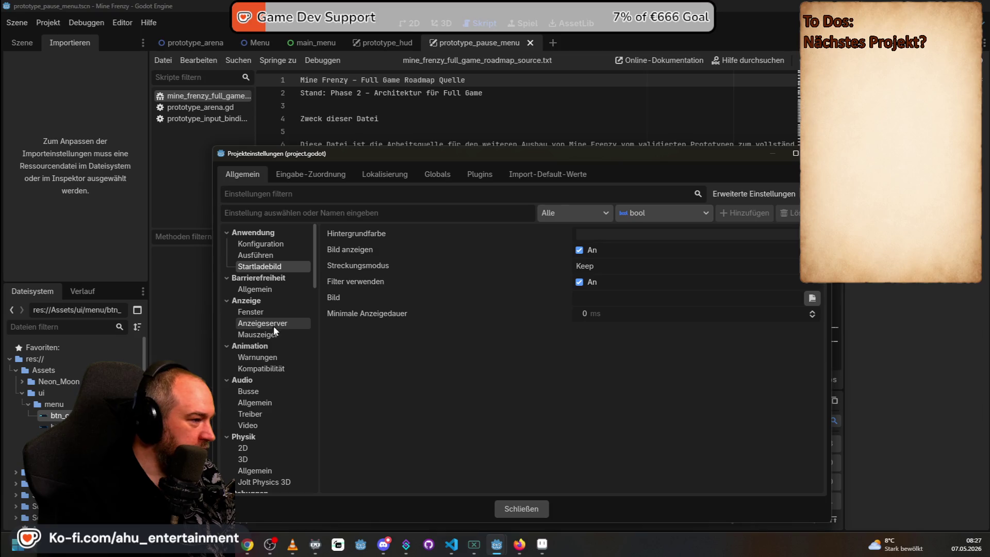
click(266, 313)
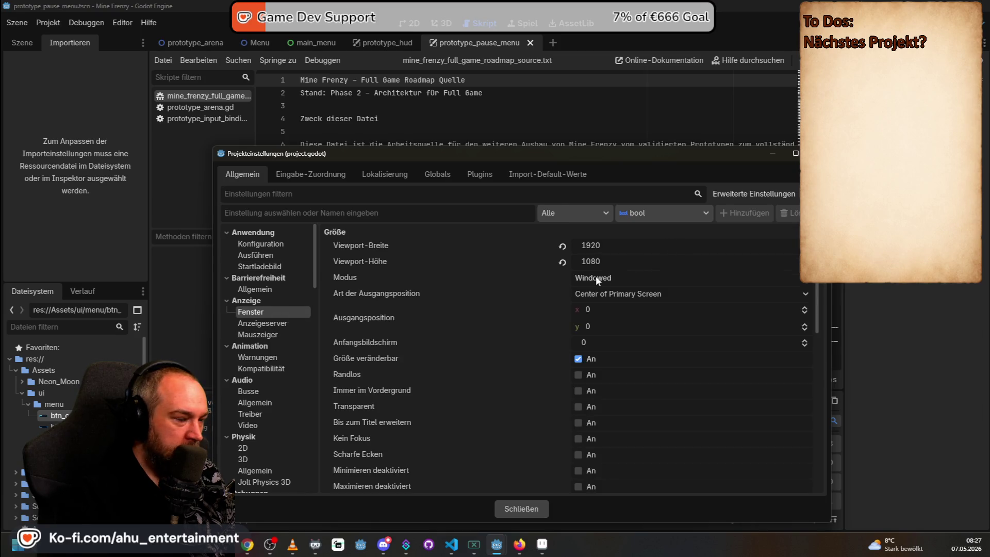
click(610, 277)
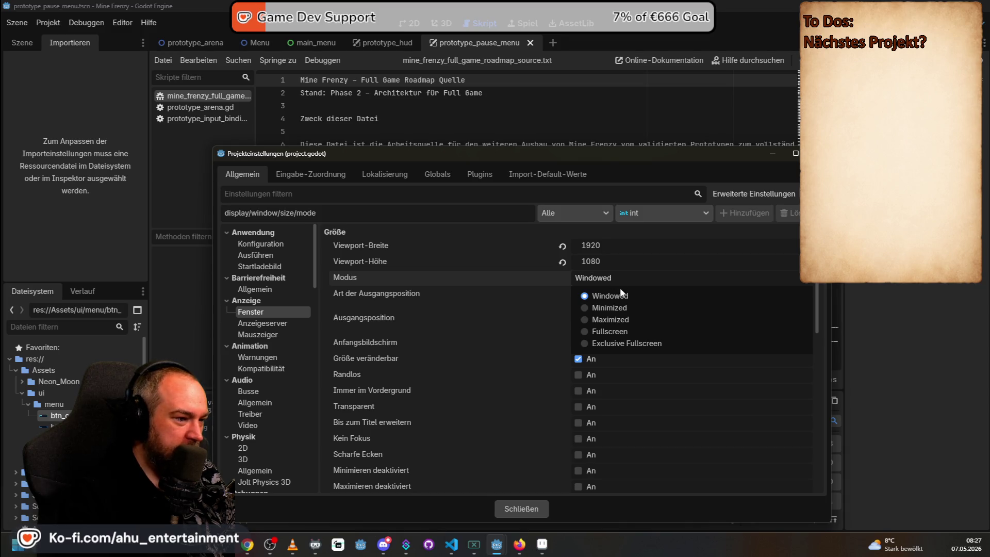
click(622, 341)
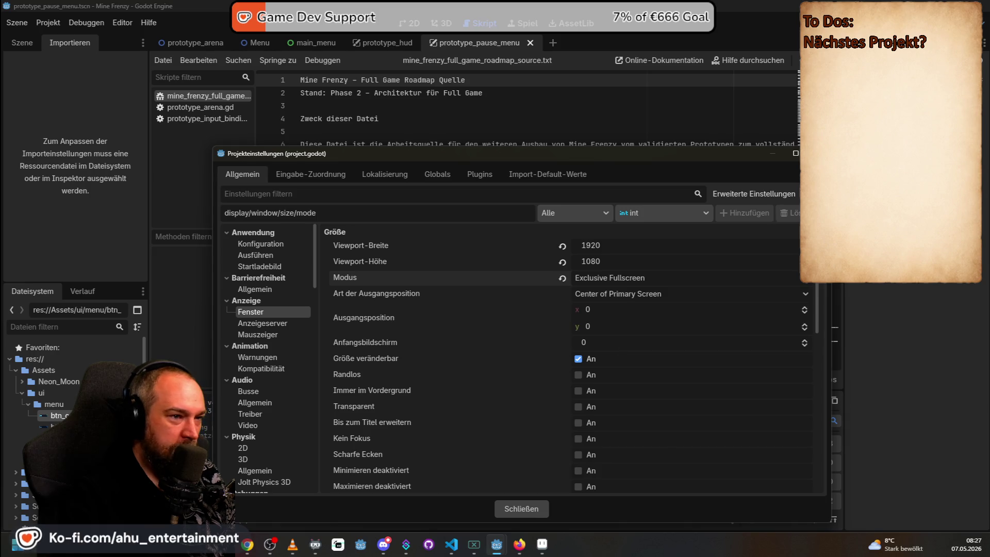
click(527, 505)
key(F5)
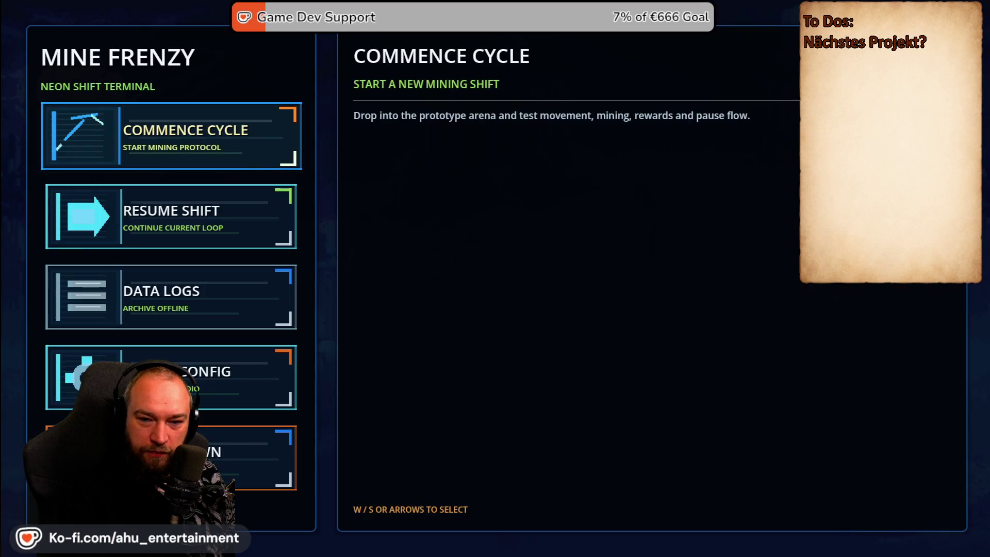
Leave the fullscreen game and bring up the VS Code Codex settings window
key(Return)
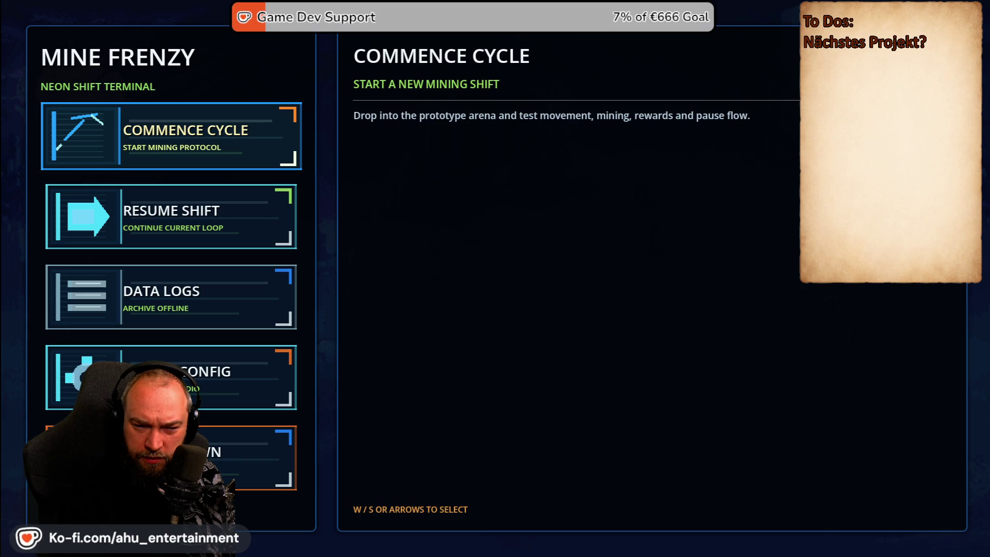
key(alt+Tab)
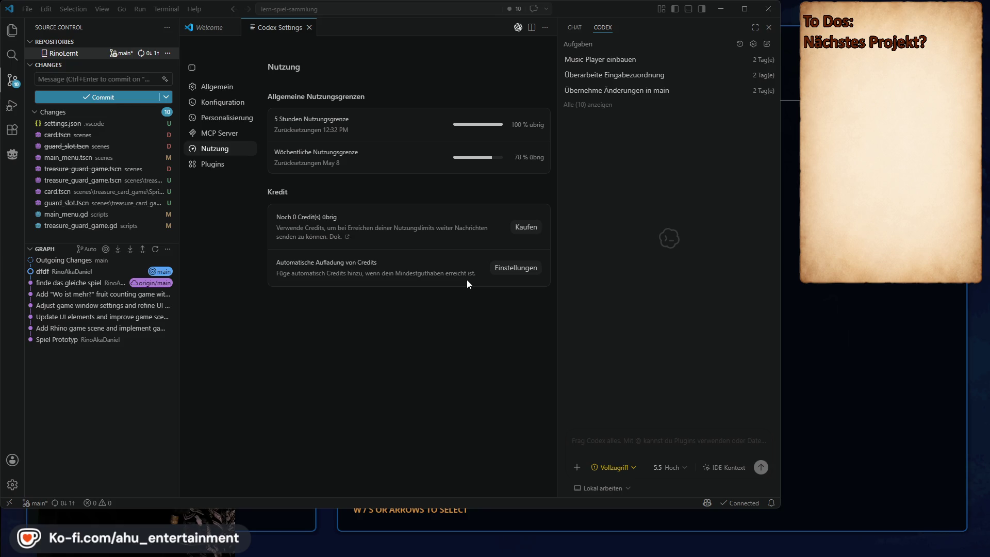
Alt+Tab back to the Mine Frenzy main menu with Commence Cycle through Power Down
key(alt+Tab)
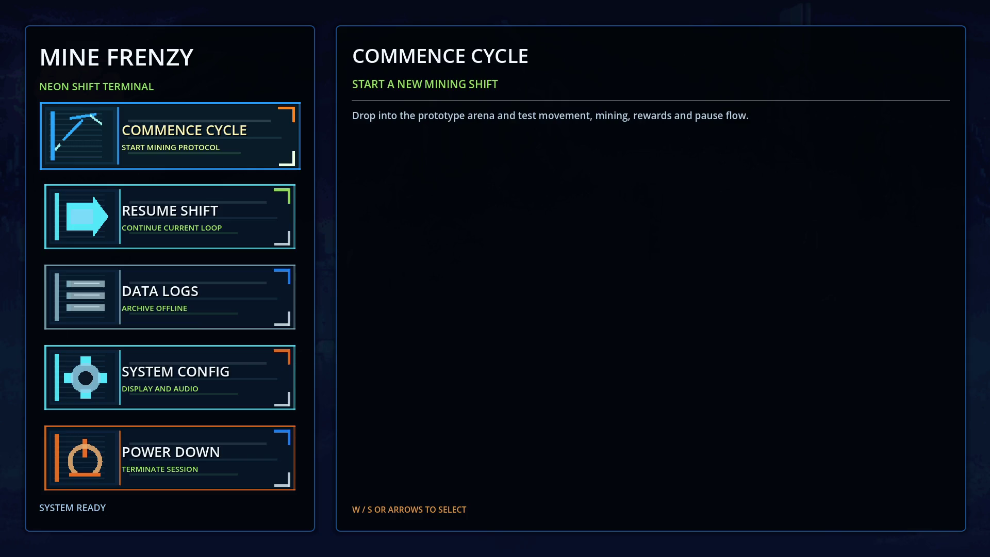
Start a shift via Commence Cycle, strike the Layer 01 crystal twice, then stop with F8
key(Return)
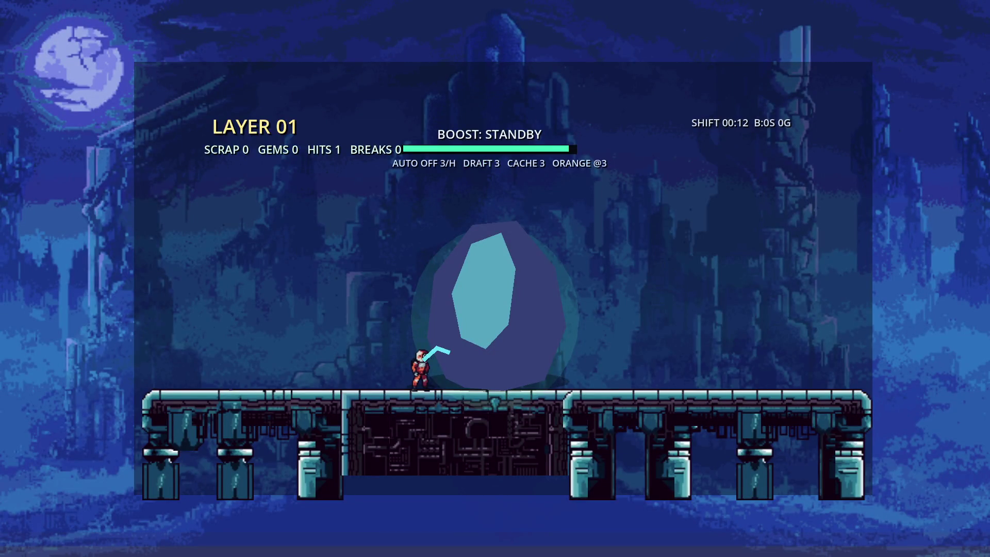
click(652, 288)
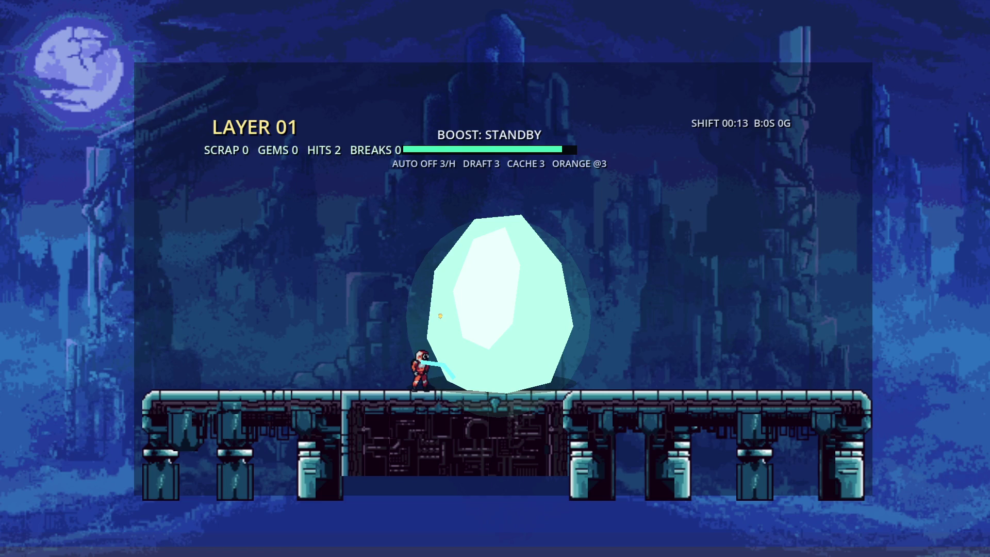
click(500, 293)
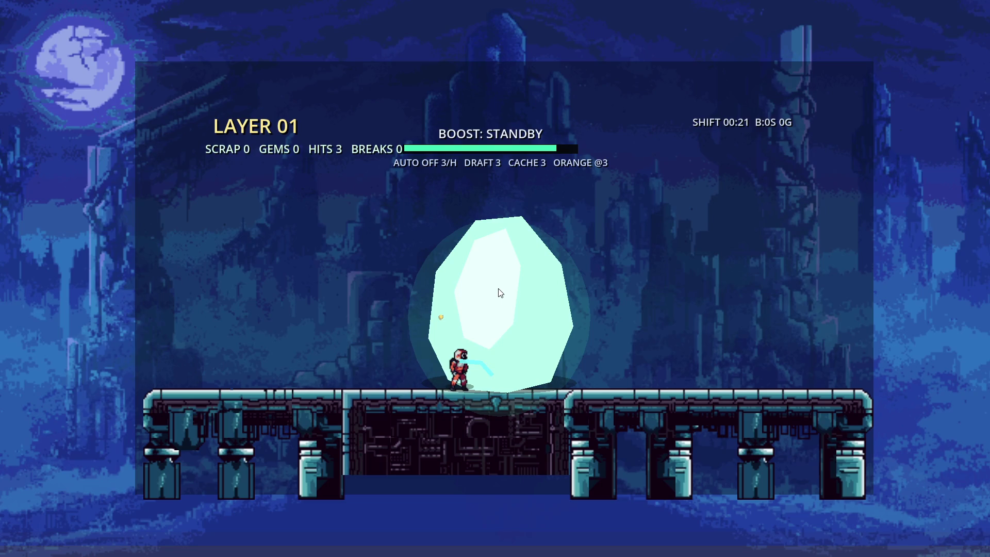
key(F8)
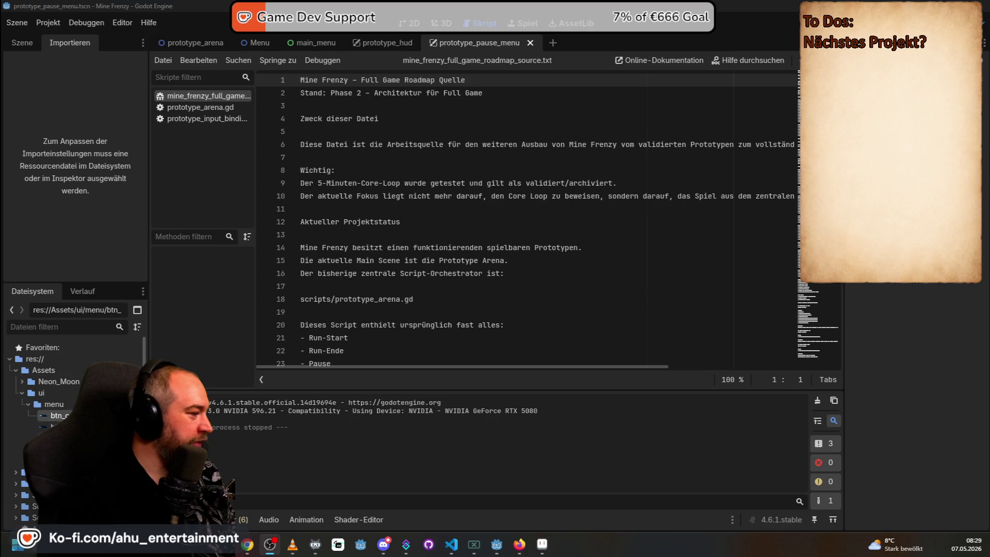
Scroll through the roadmap notes, then bring up the Projekt menu
scroll(525, 230, down, 3)
scroll(526, 230, down, 17)
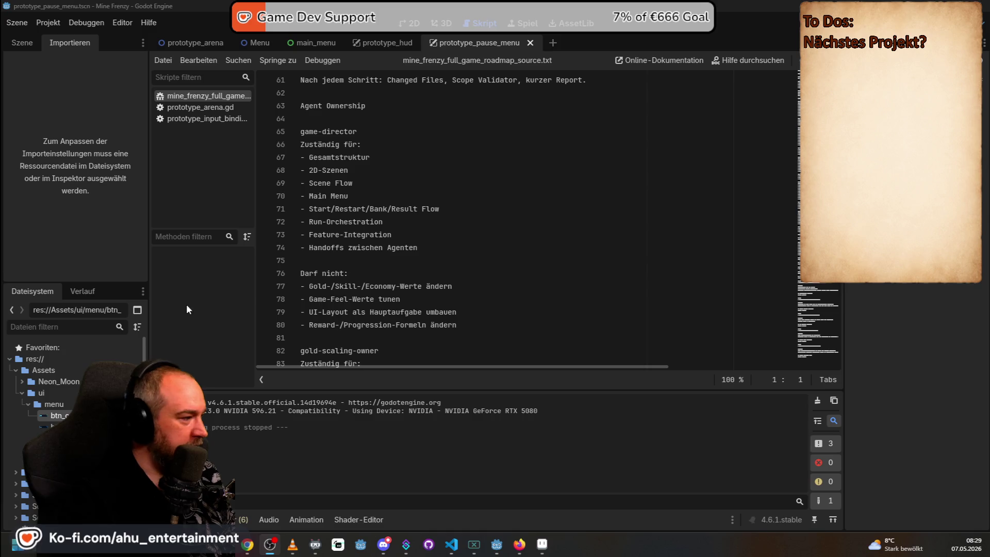
scroll(118, 413, down, 2)
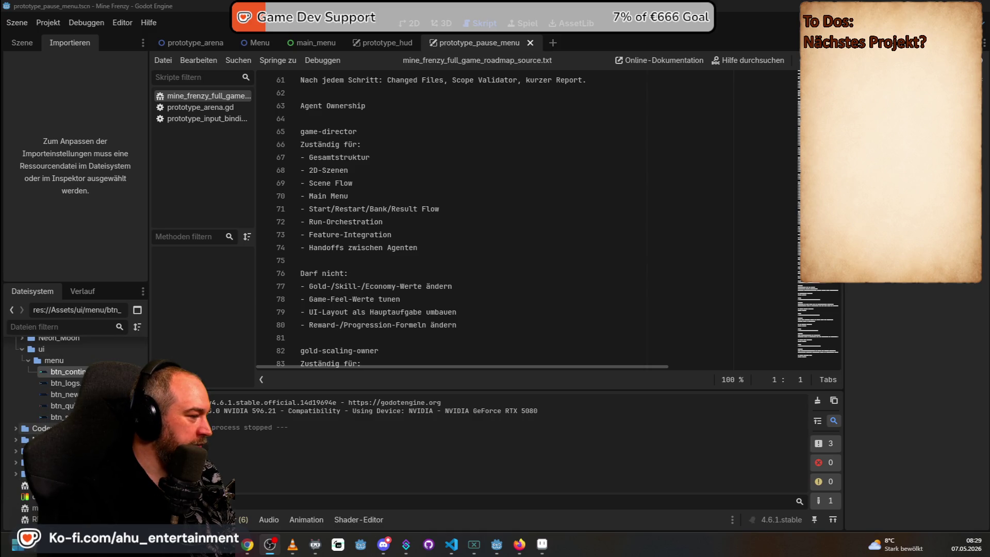
scroll(490, 259, up, 4)
scroll(508, 243, up, 9)
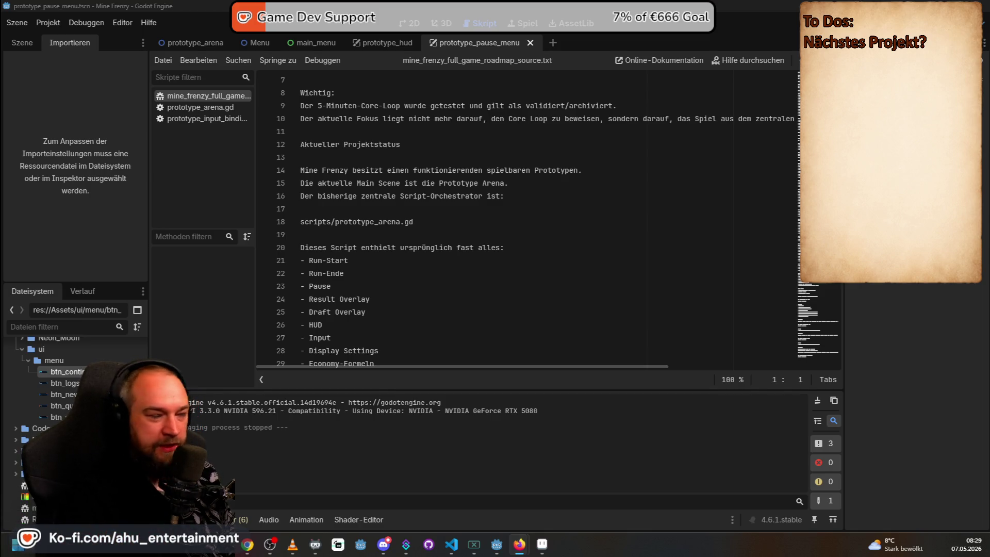
click(50, 23)
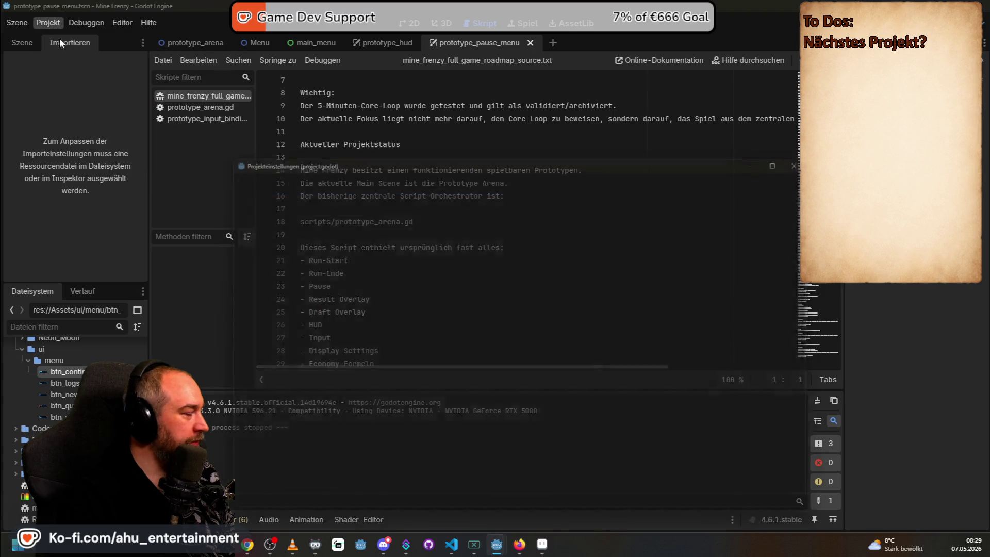
Set the game window to Windowed, always on top and borderless, then test-run it with F5
click(57, 36)
click(632, 279)
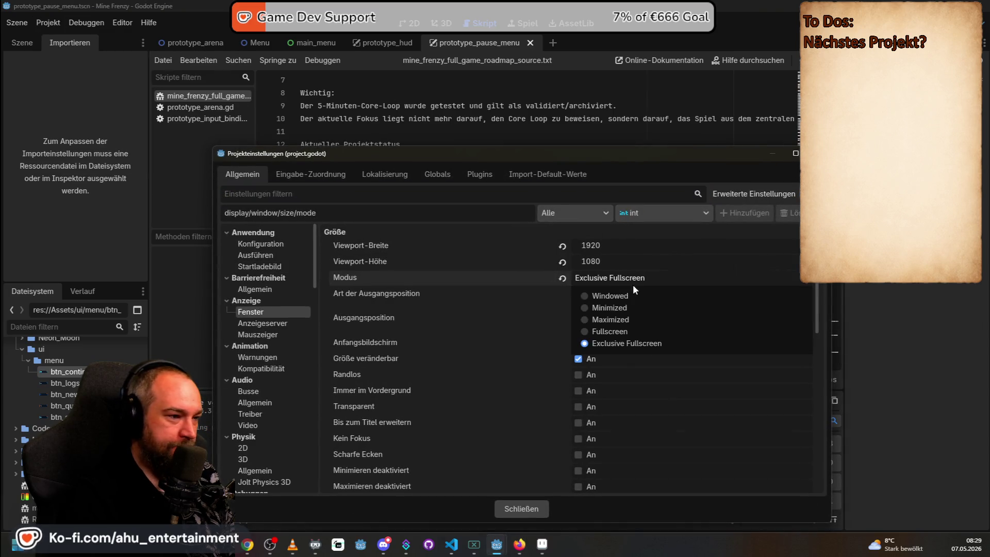
click(644, 294)
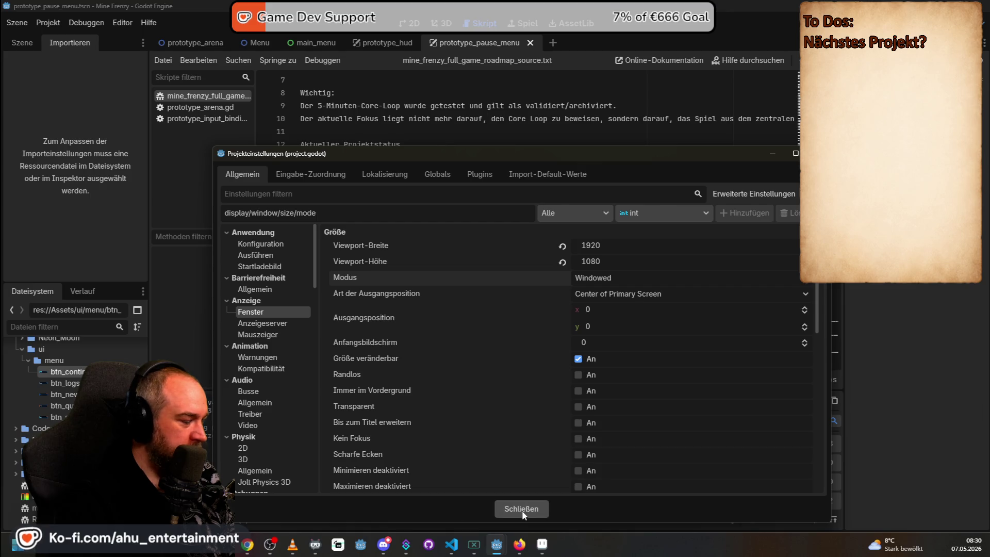
click(578, 390)
click(578, 374)
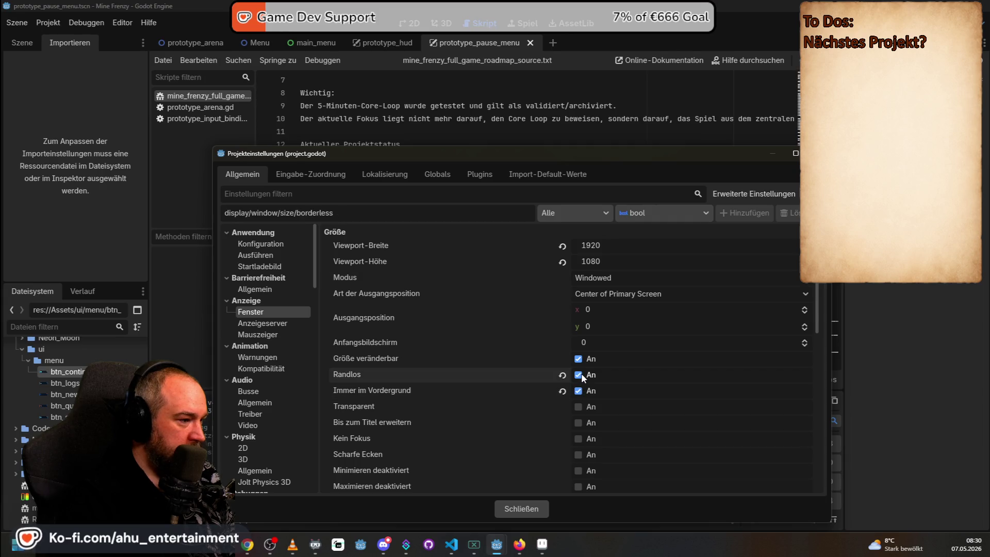
click(526, 509)
key(F5)
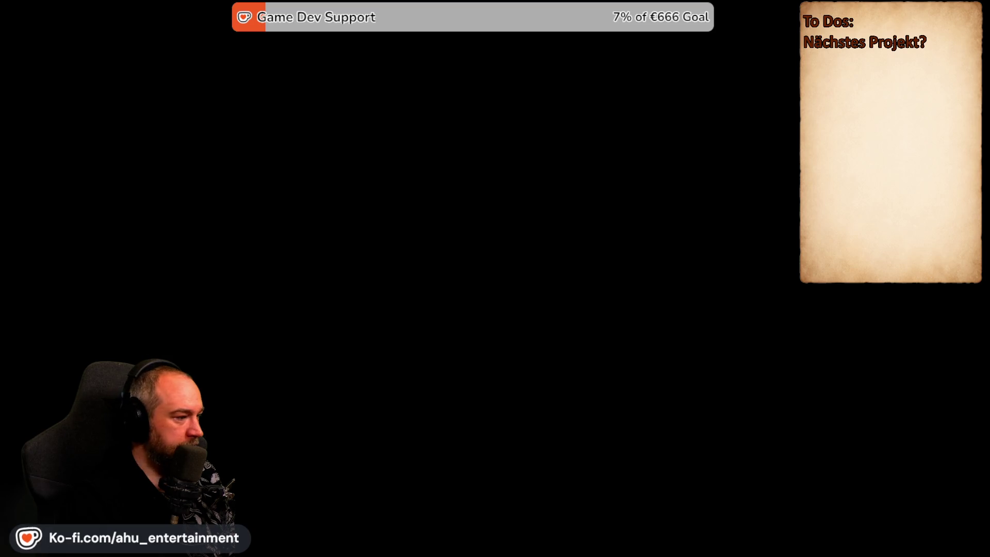
Close the game, relaunch it, stop it with F8, and scroll the output log's Windowed-mode warnings
key(alt+F4)
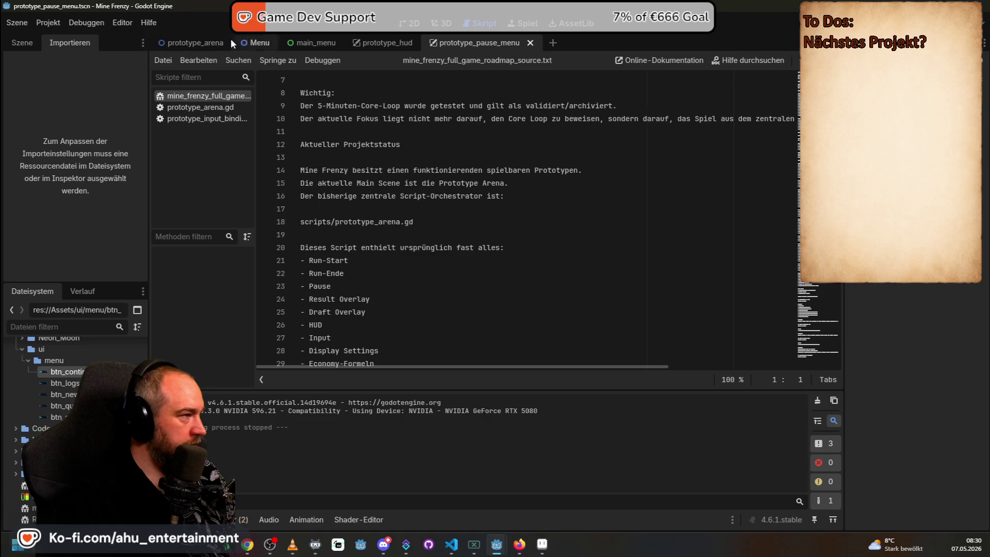
key(F5)
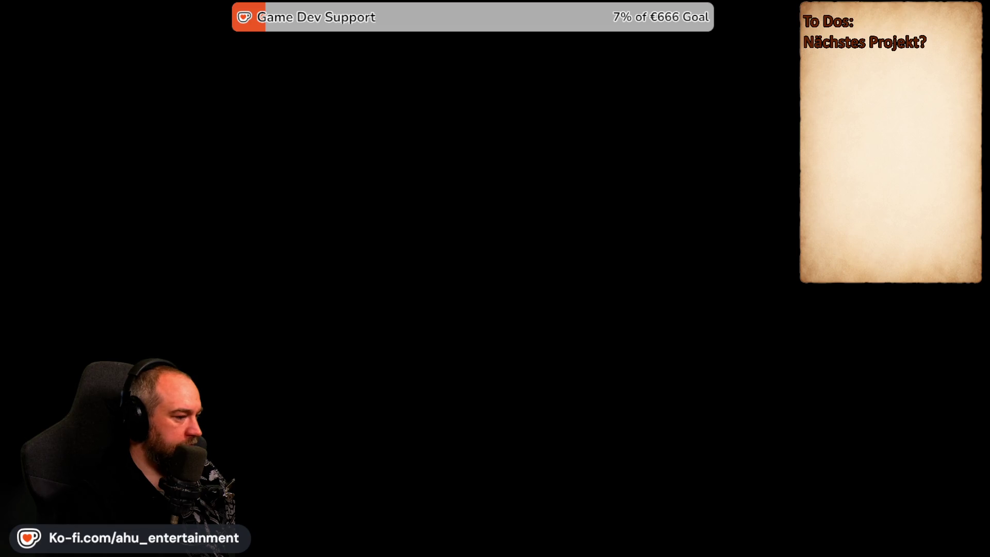
key(F8)
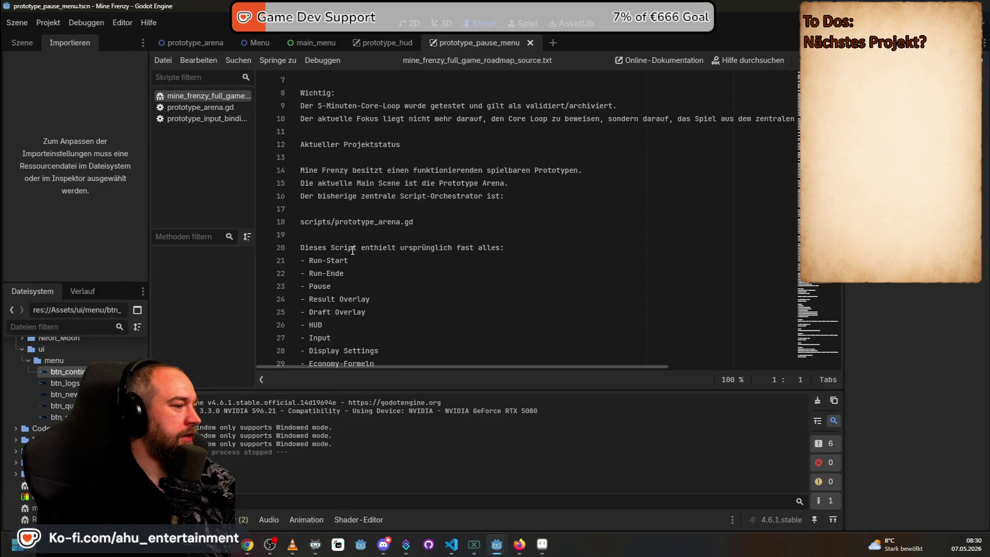
scroll(353, 250, down, 2)
scroll(356, 252, up, 4)
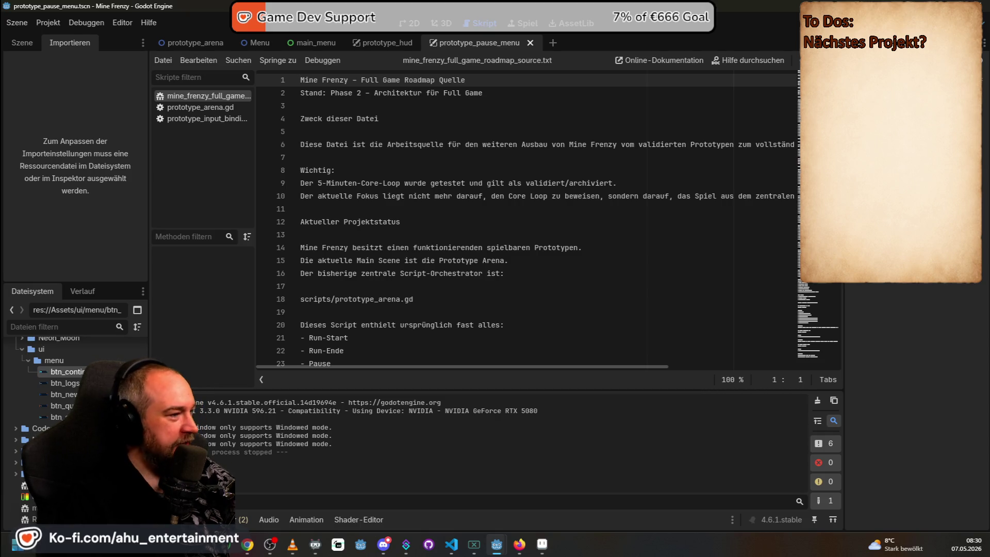
scroll(601, 299, down, 2)
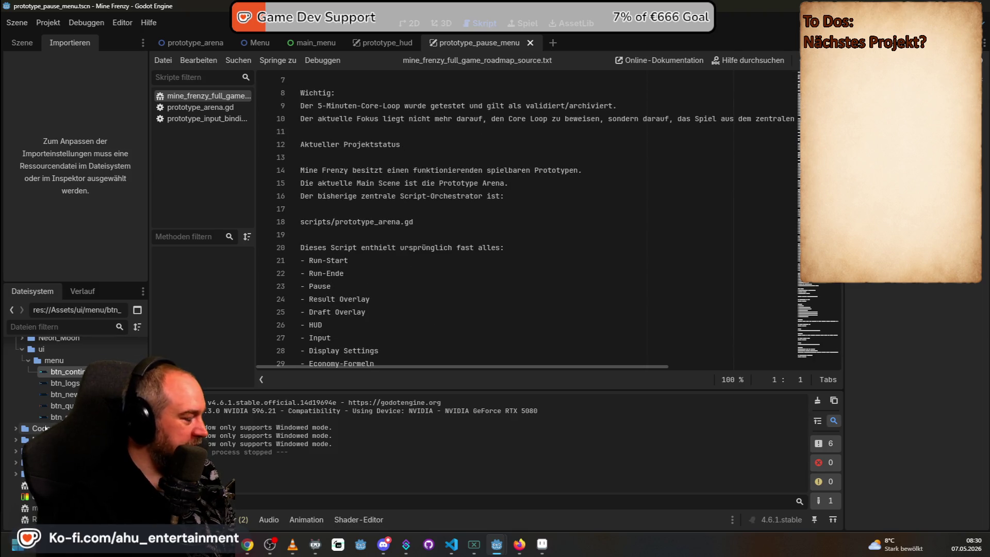
Open the prototype_arena scene and skim prototype_arena.gd, then show main_menu on the 2D canvas
click(14, 449)
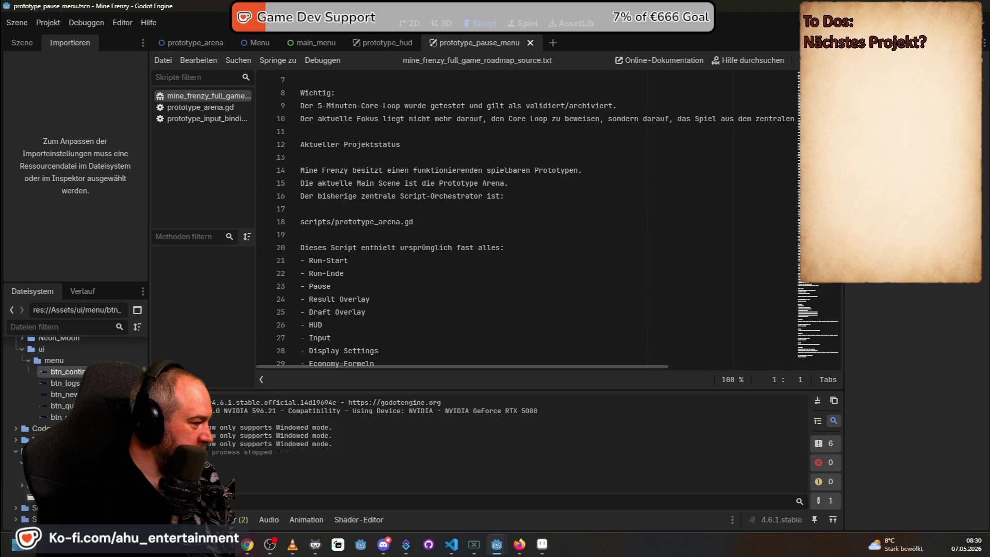
double_click(47, 485)
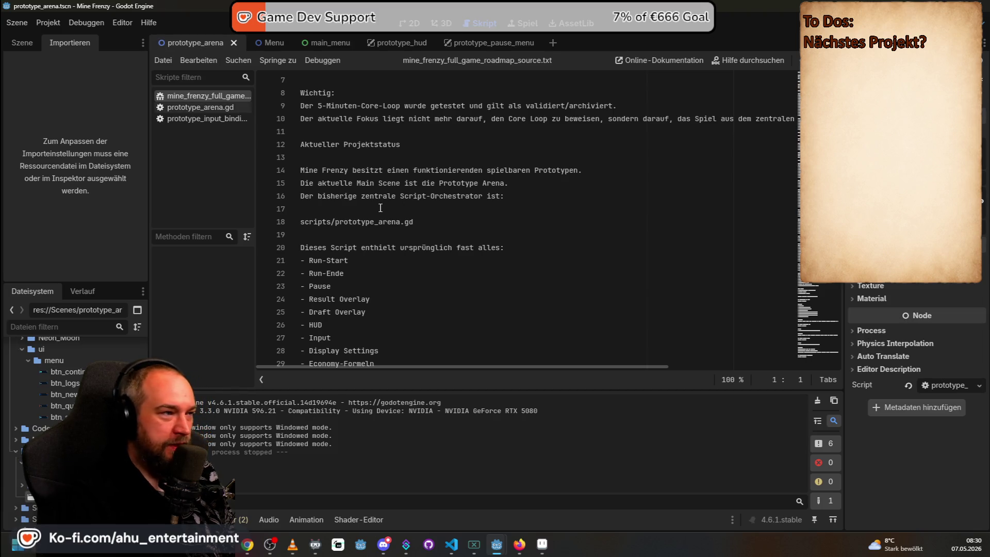
click(216, 107)
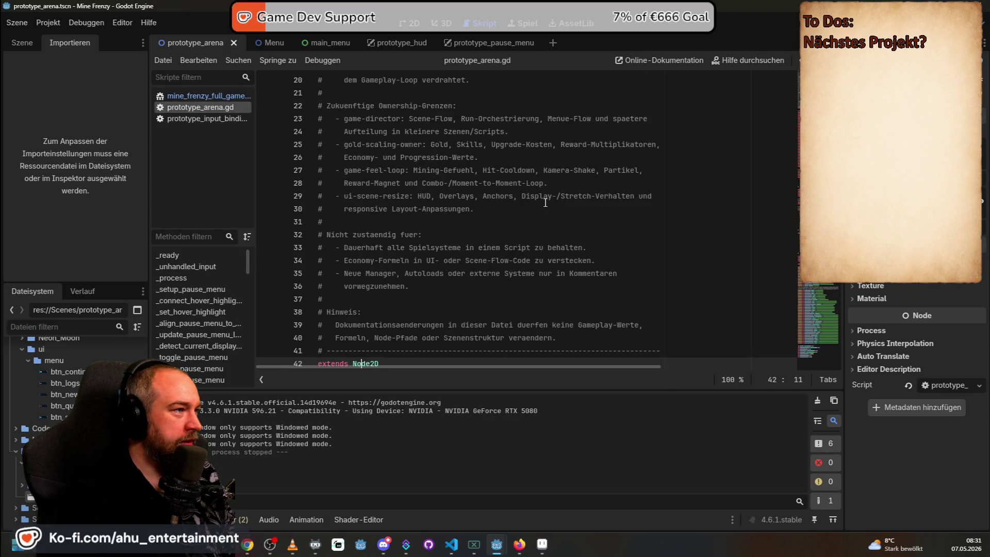
scroll(546, 216, down, 9)
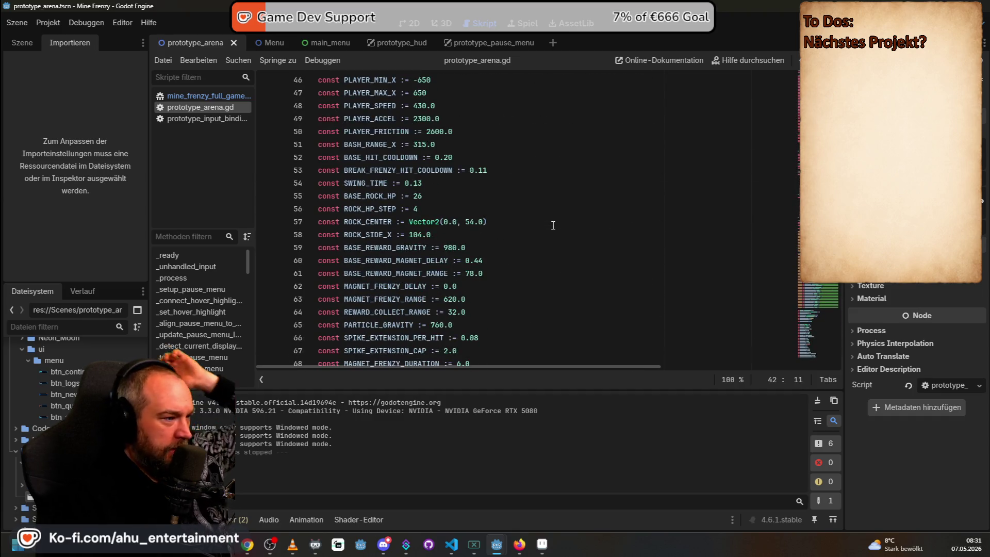
scroll(553, 221, down, 16)
scroll(553, 213, down, 8)
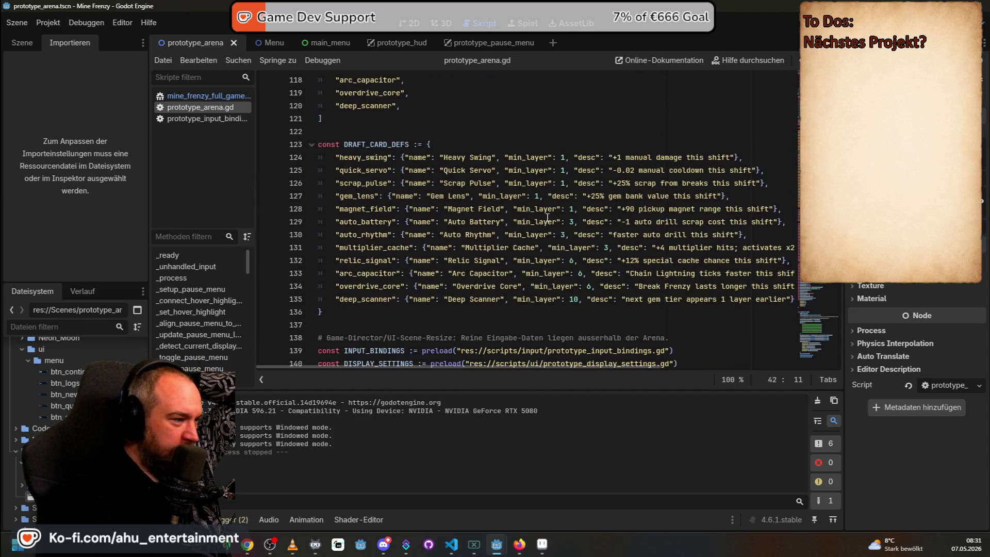
click(315, 42)
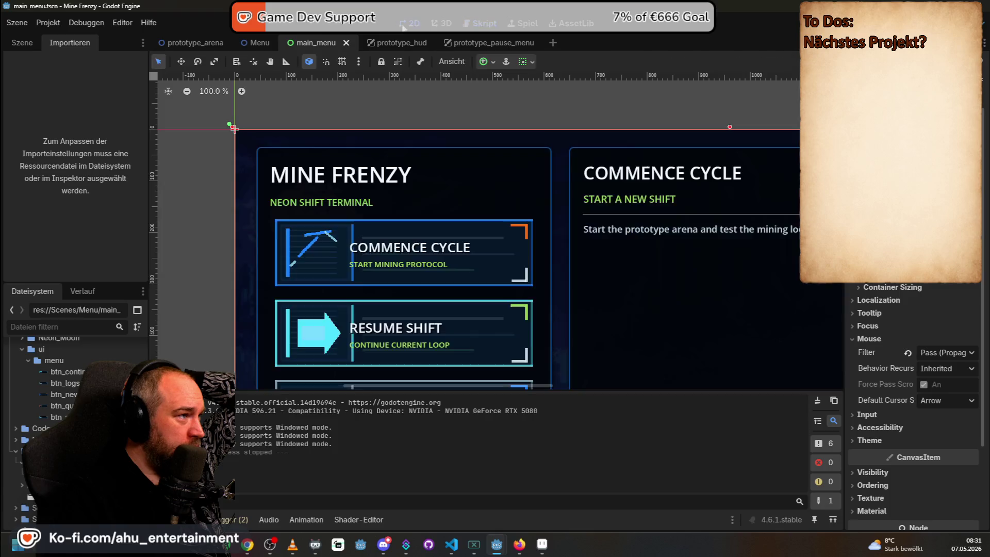
click(407, 25)
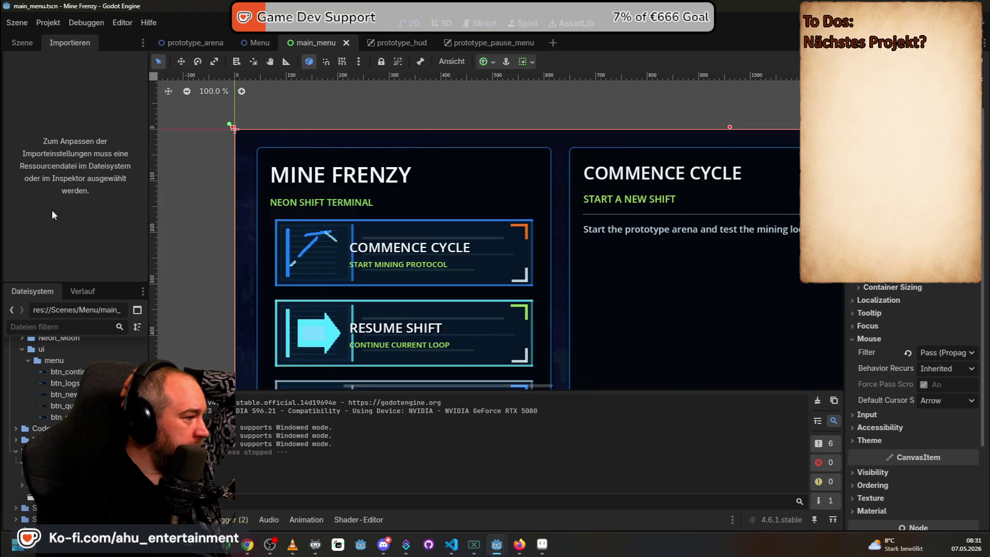
Open main_menu.gd from the scene tree and select its two-line role description comment
click(29, 42)
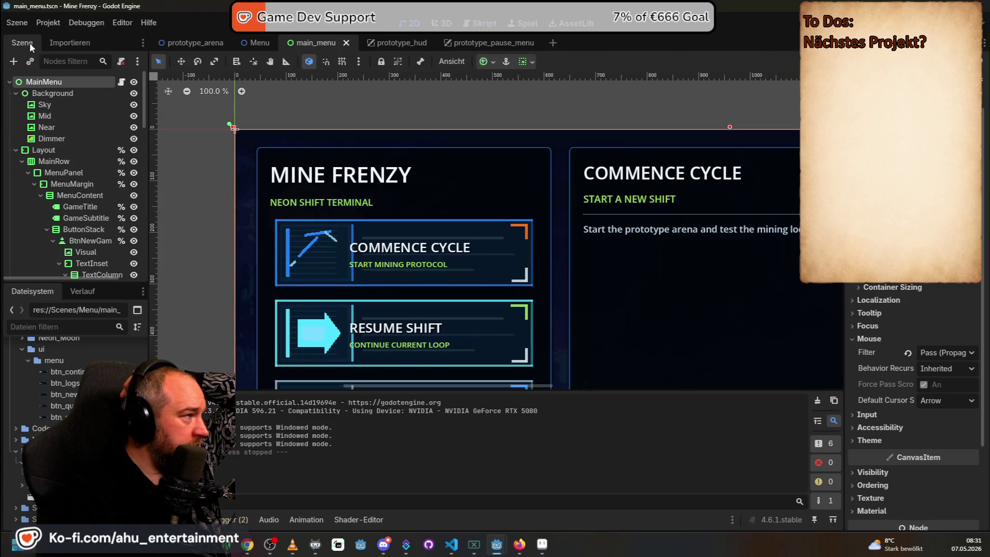
click(121, 82)
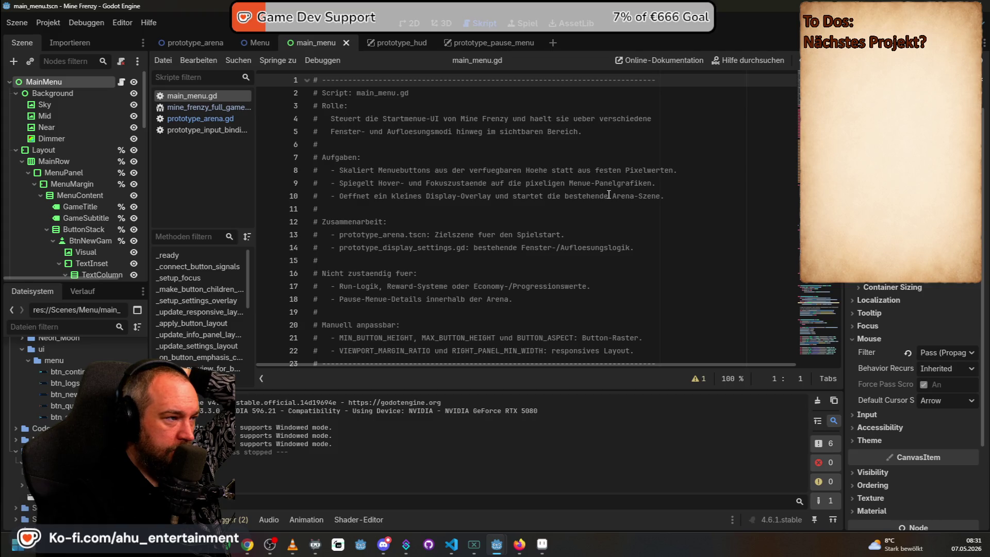
scroll(608, 194, down, 5)
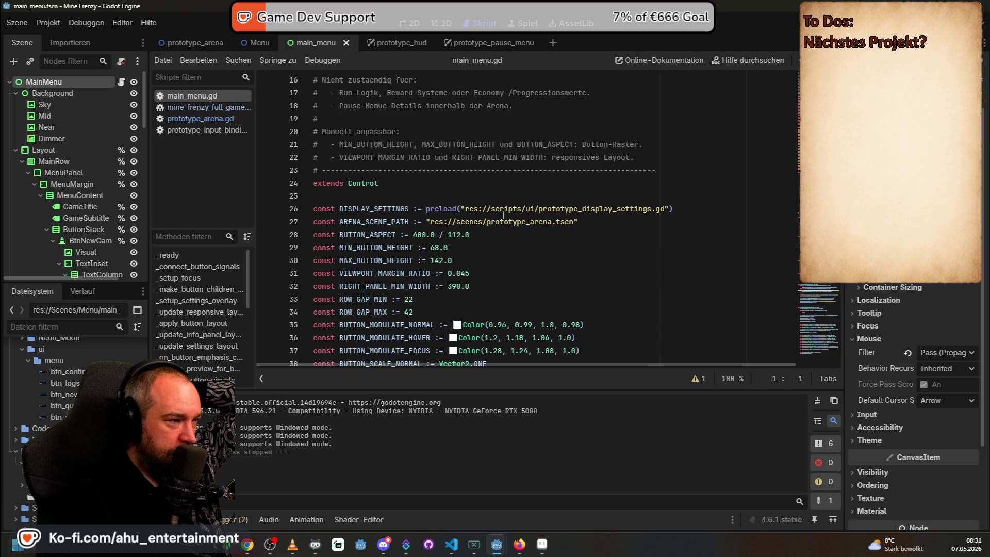
scroll(508, 216, up, 5)
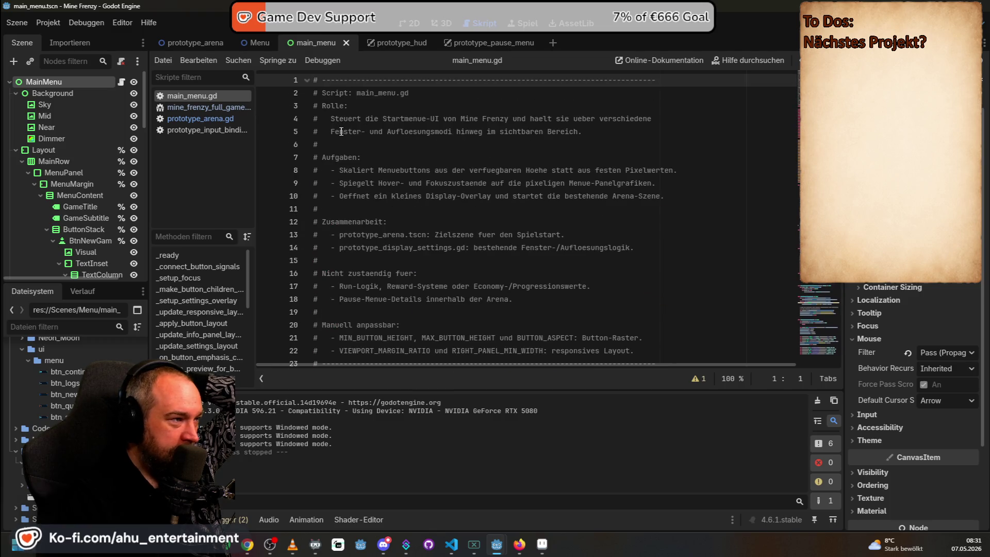
drag(332, 115, 464, 108)
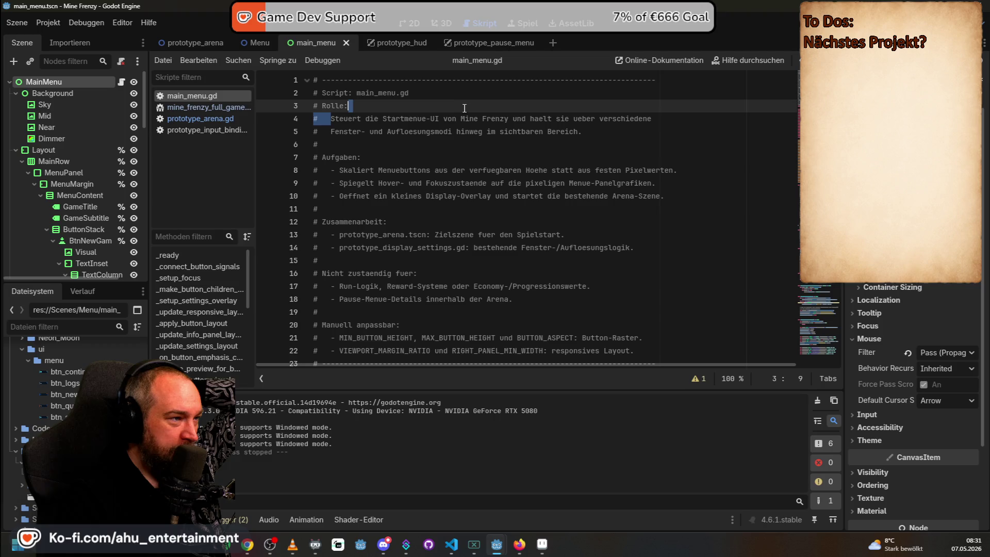
mouse_move(552, 112)
mouse_down()
mouse_move(660, 119)
mouse_move(675, 131)
mouse_up()
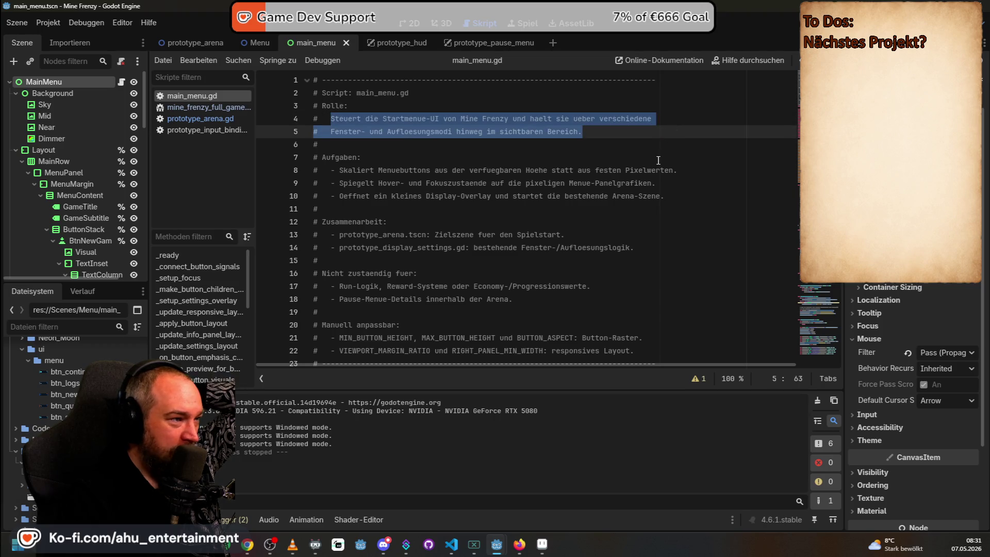
Read down through the rest of main_menu.gd, then jump back to the top
scroll(634, 217, down, 8)
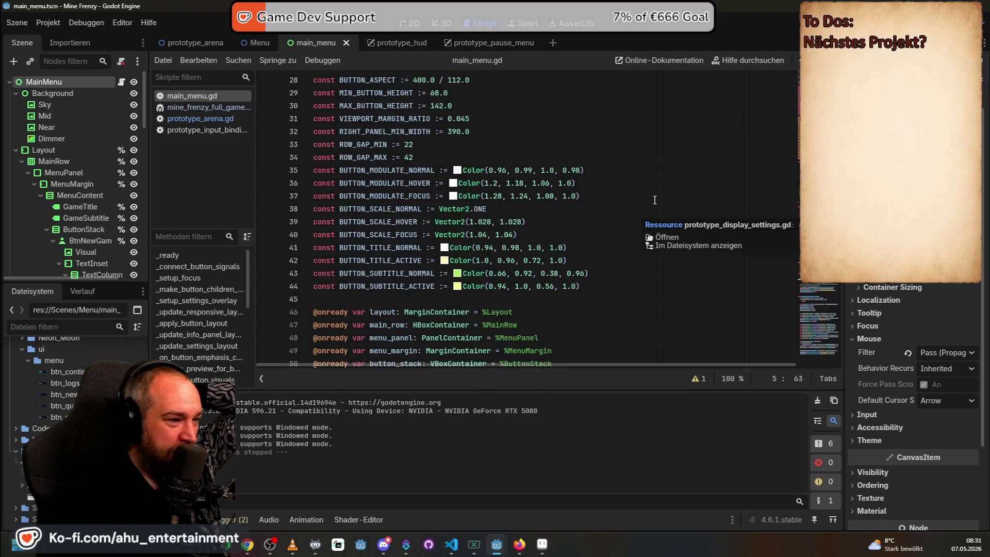
scroll(662, 194, down, 7)
scroll(665, 191, down, 6)
scroll(672, 187, down, 19)
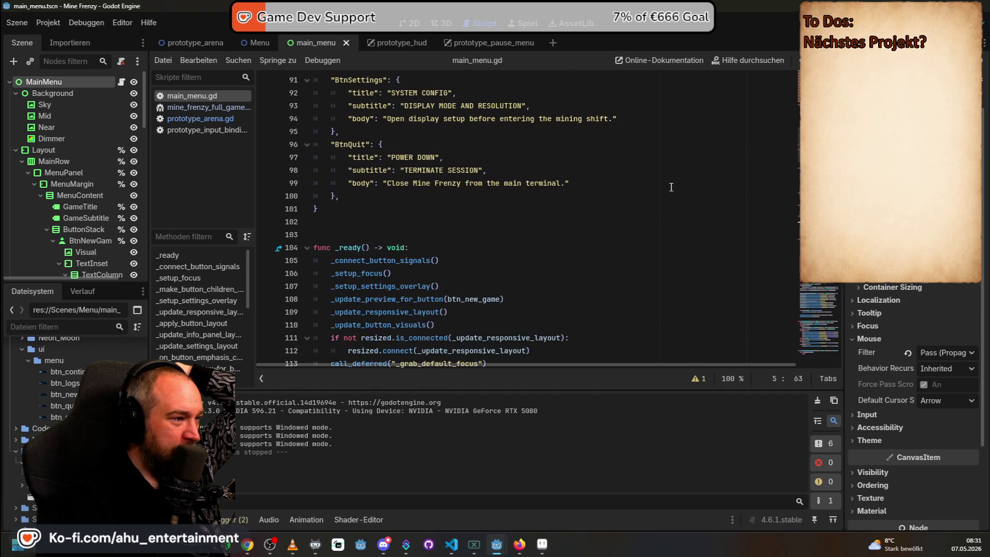
scroll(672, 187, down, 15)
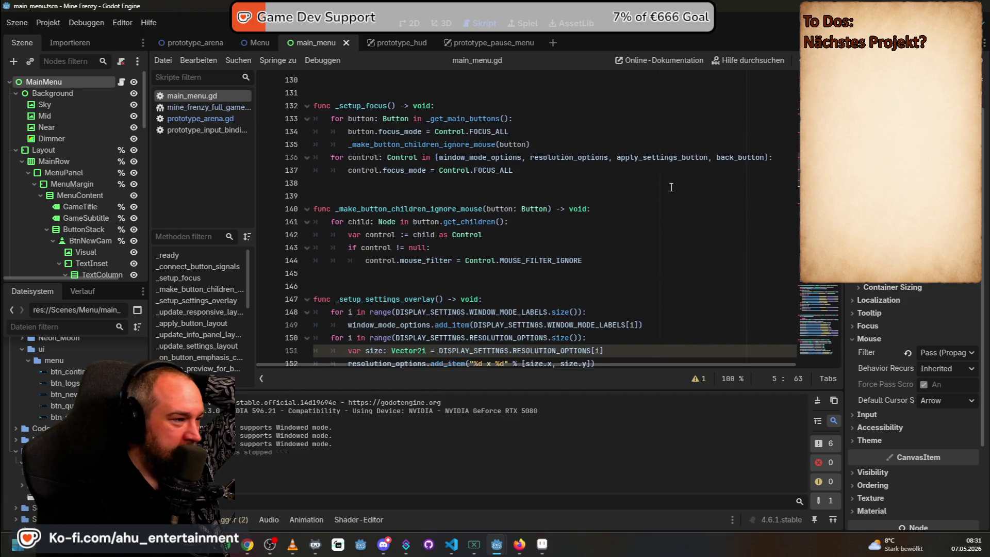
scroll(671, 188, down, 13)
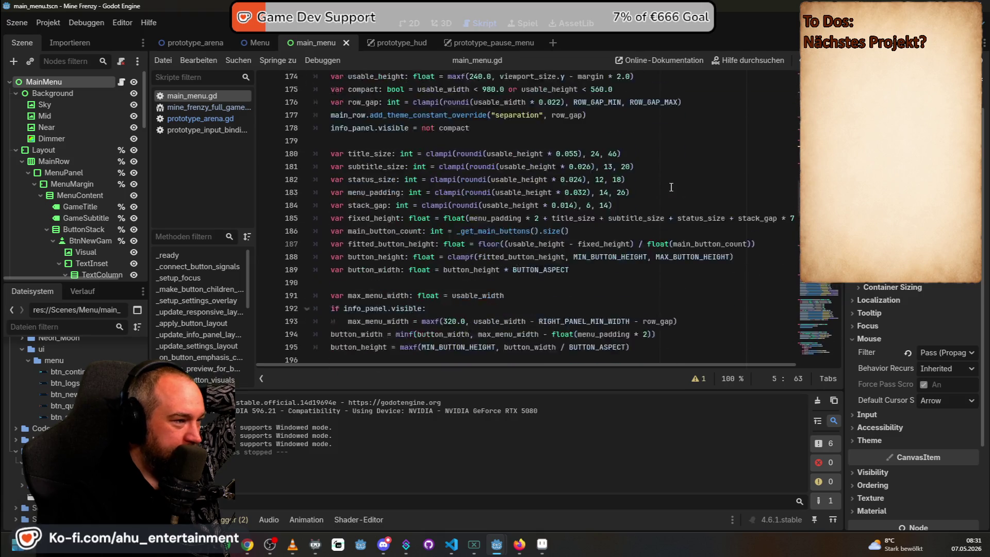
scroll(672, 187, down, 5)
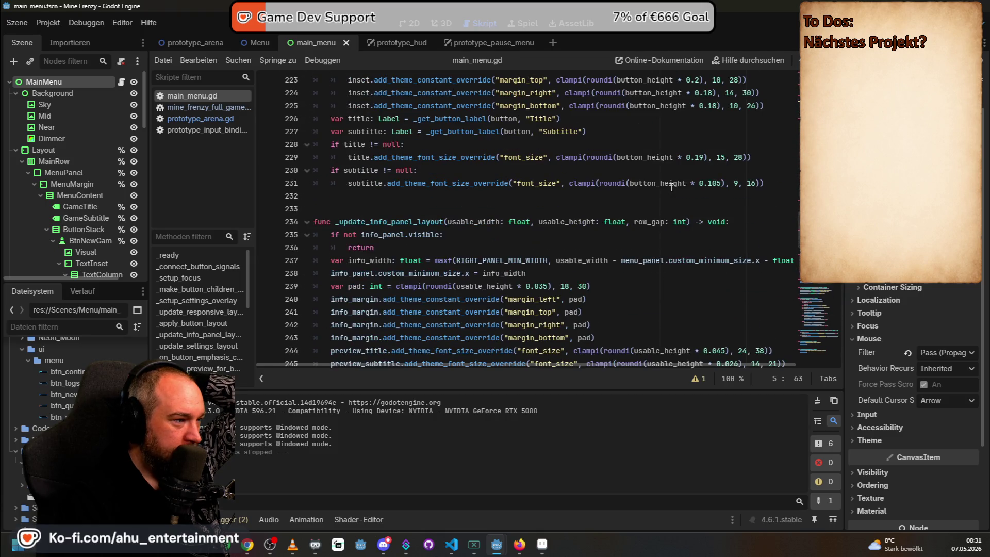
scroll(672, 187, down, 5)
scroll(671, 188, down, 5)
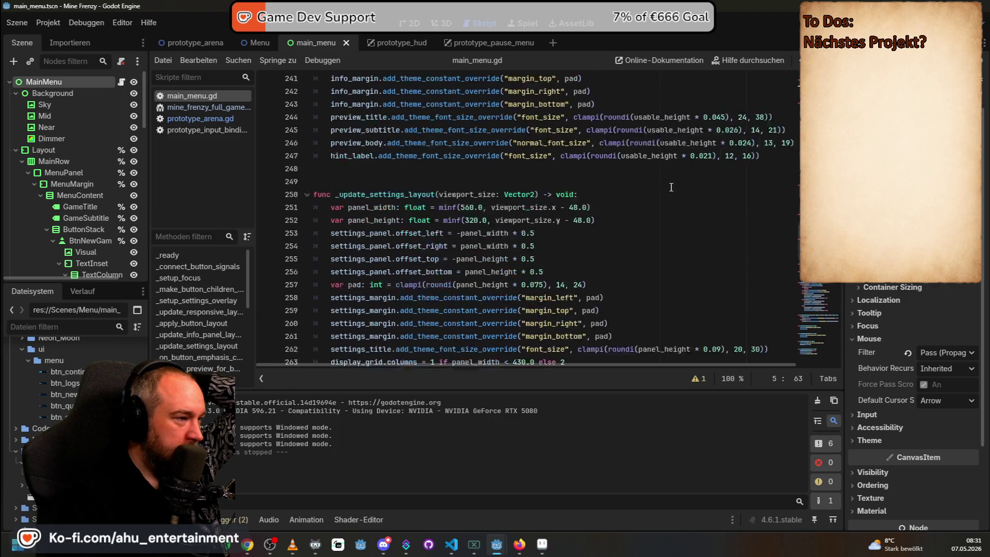
scroll(668, 189, up, 2)
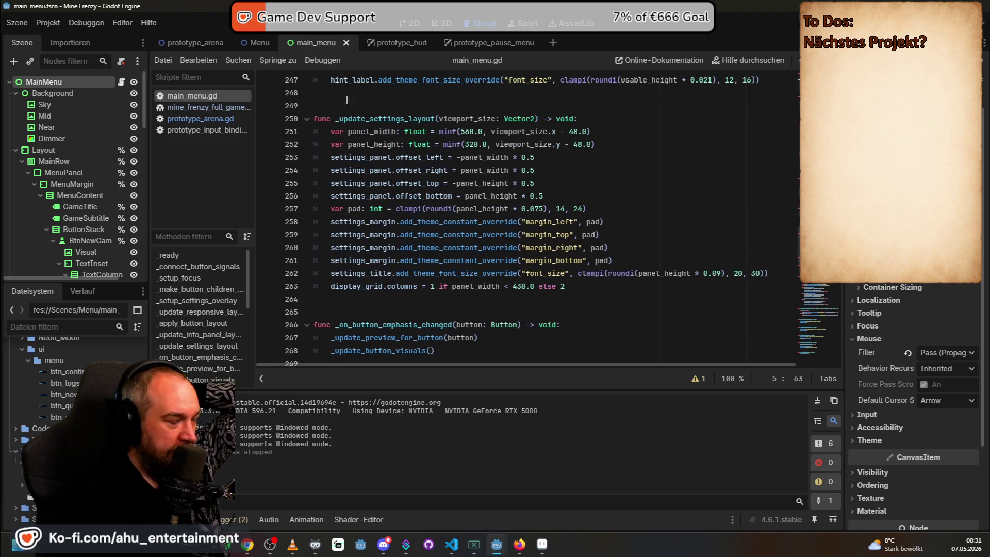
scroll(462, 150, down, 1)
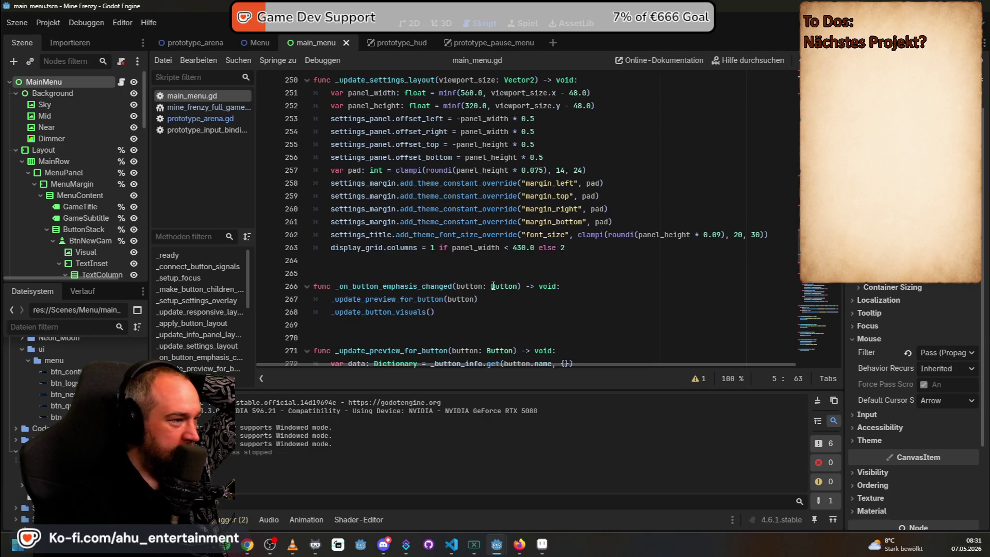
scroll(492, 283, down, 20)
scroll(500, 267, down, 20)
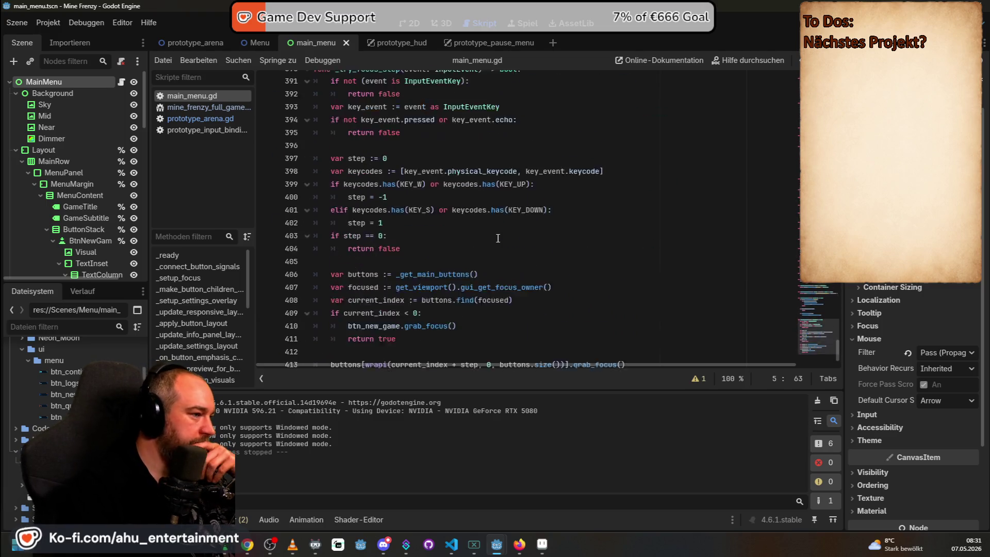
scroll(498, 238, down, 1)
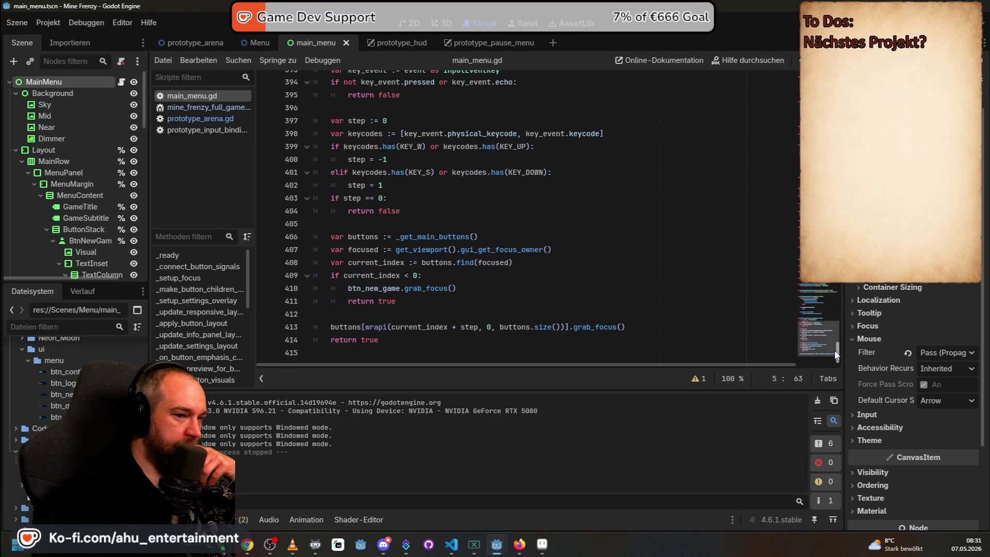
drag(836, 348, 835, 77)
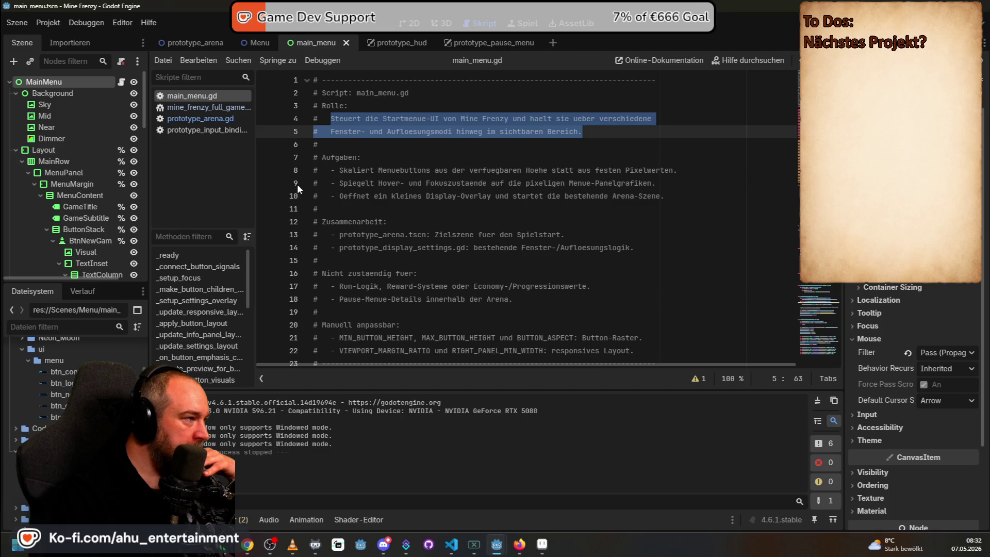
Frame the main menu layout in the 2D view, then switch to the prototype_arena scene
click(410, 24)
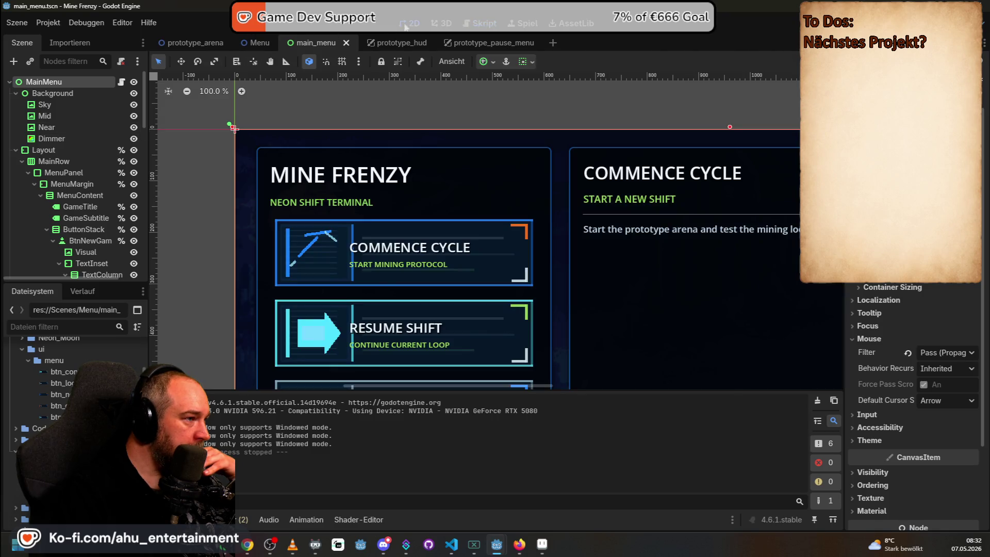
scroll(513, 196, down, 4)
drag(576, 159, 464, 97)
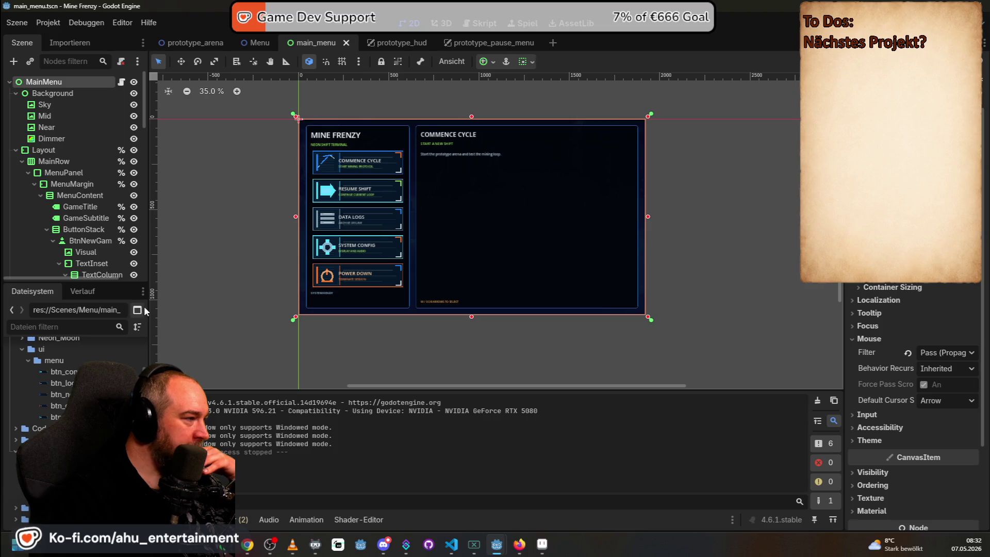
click(191, 42)
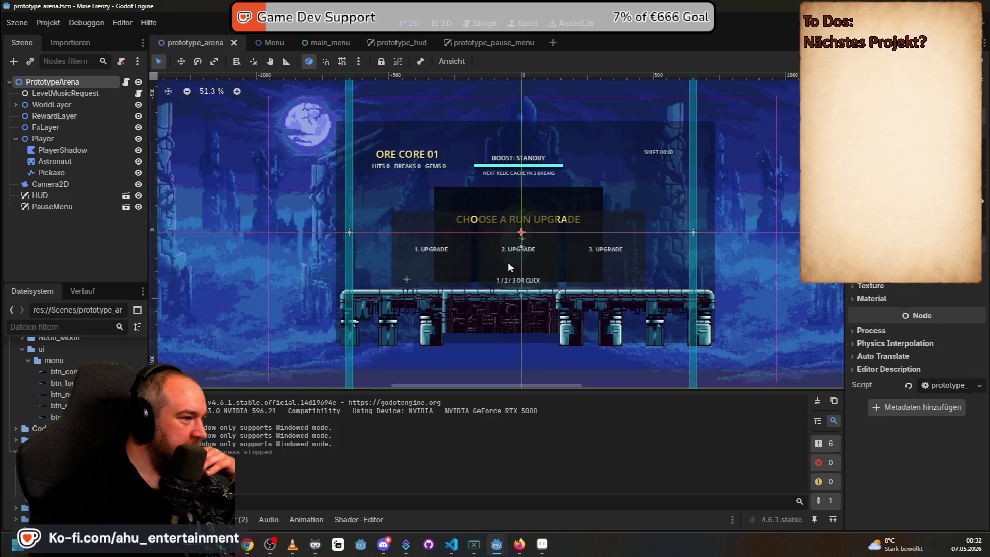
Zoom and pan the prototype arena canvas to inspect the HUD and run-upgrade panel
scroll(528, 264, up, 2)
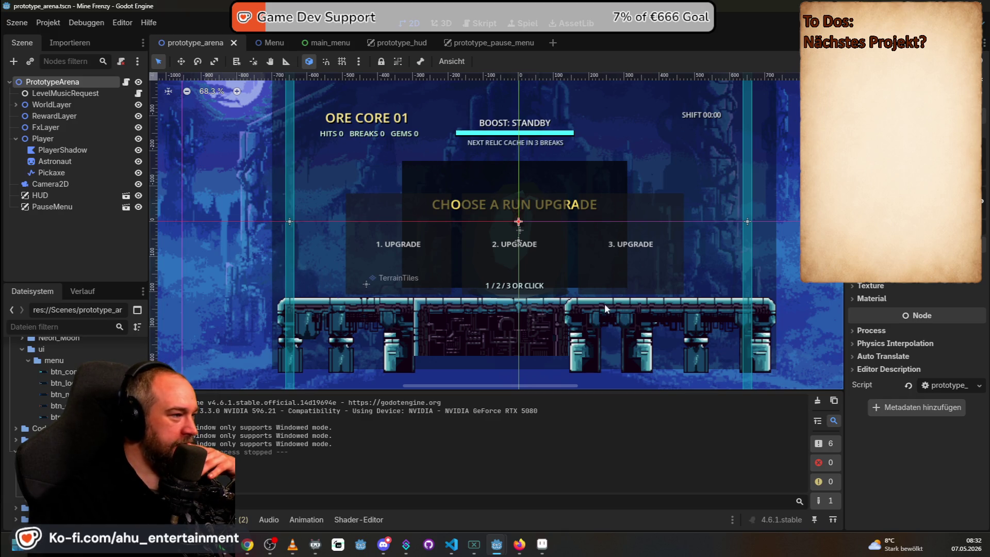
scroll(699, 322, down, 1)
scroll(699, 325, down, 1)
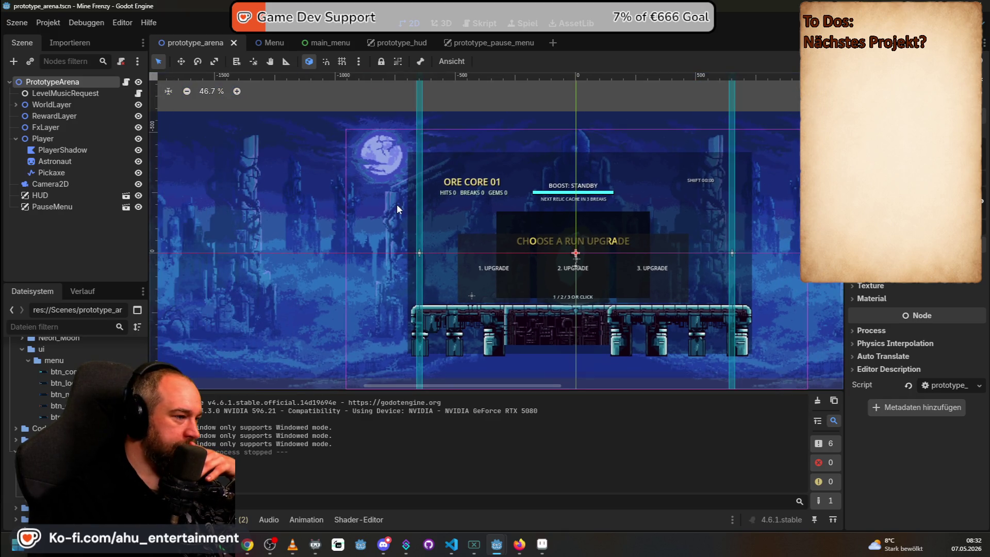
scroll(469, 245, up, 1)
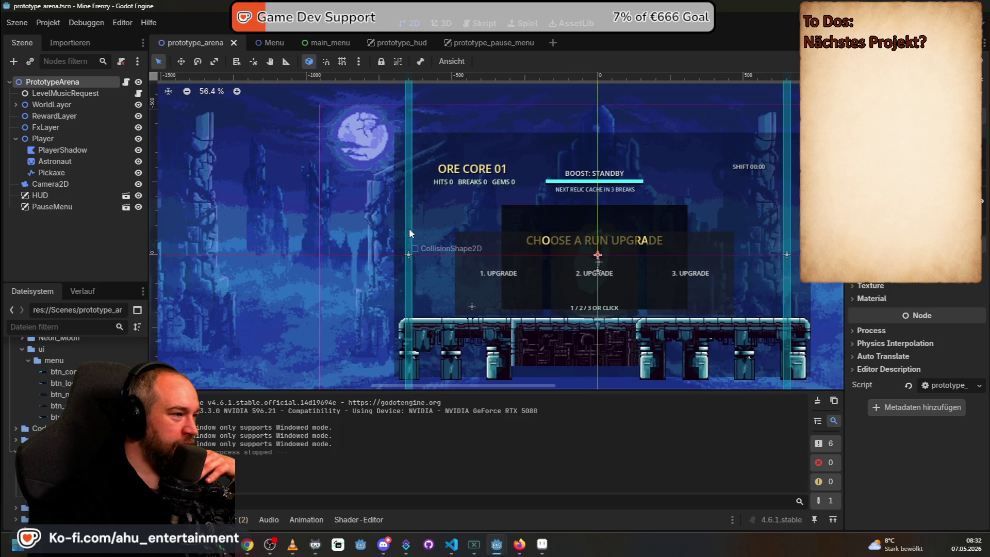
drag(536, 230, 419, 265)
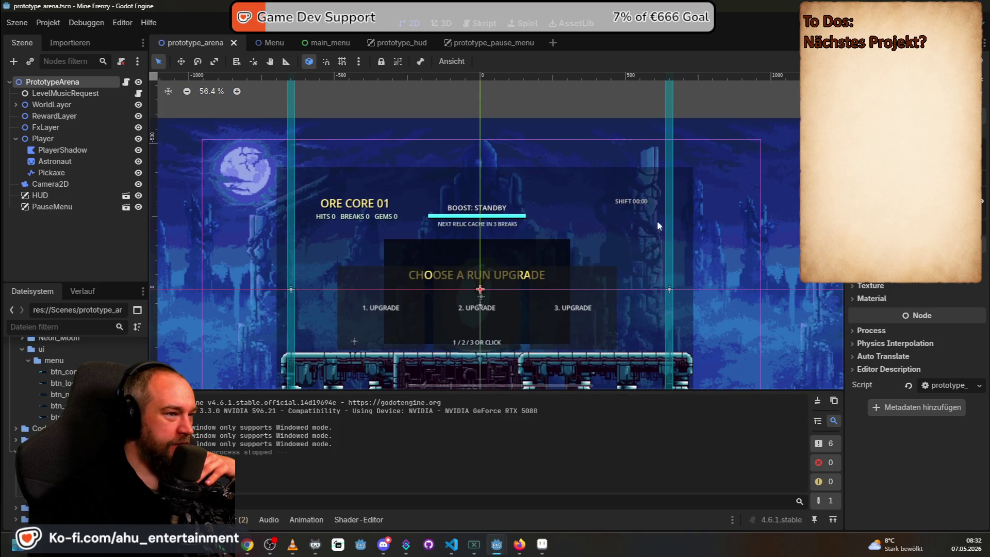
scroll(487, 228, down, 2)
scroll(469, 283, down, 3)
scroll(471, 300, up, 2)
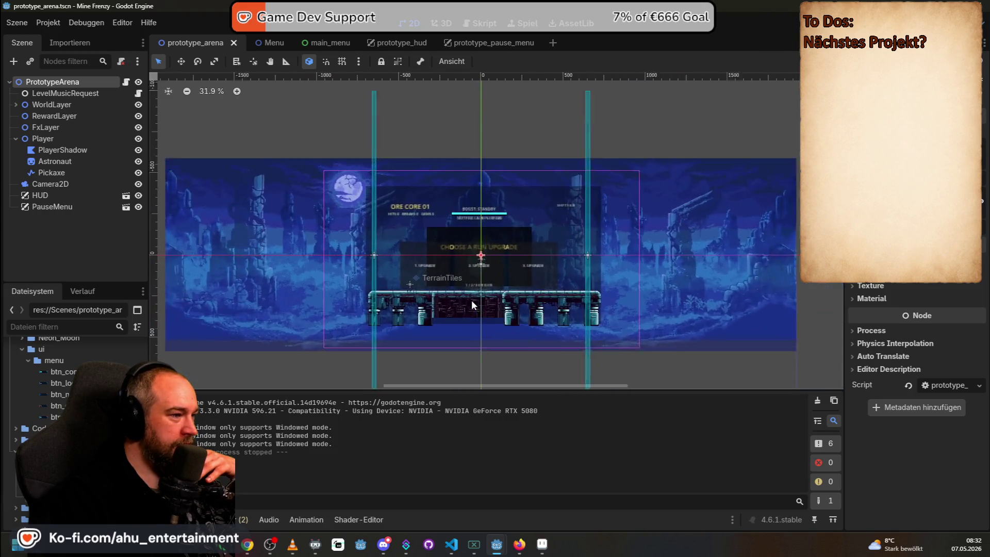
scroll(469, 304, up, 3)
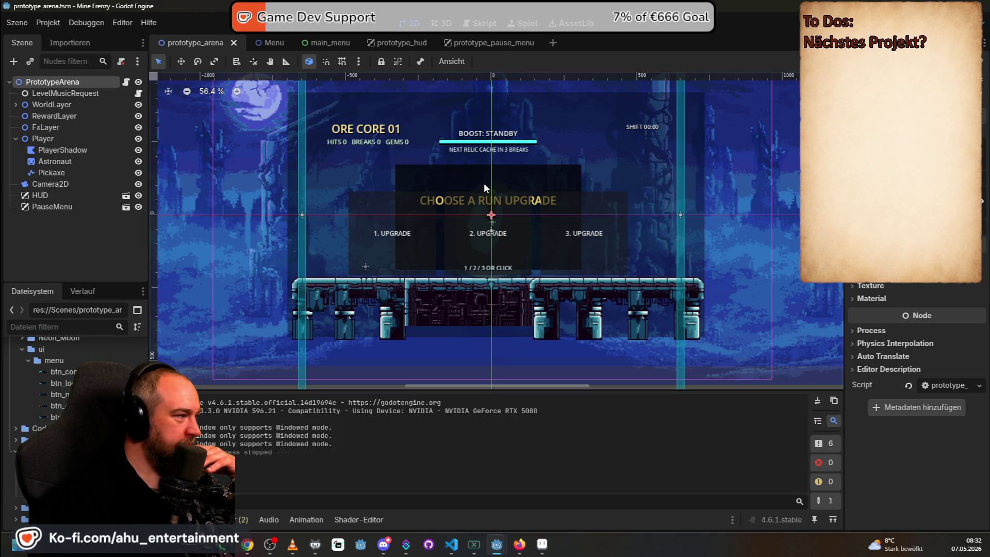
scroll(469, 186, up, 3)
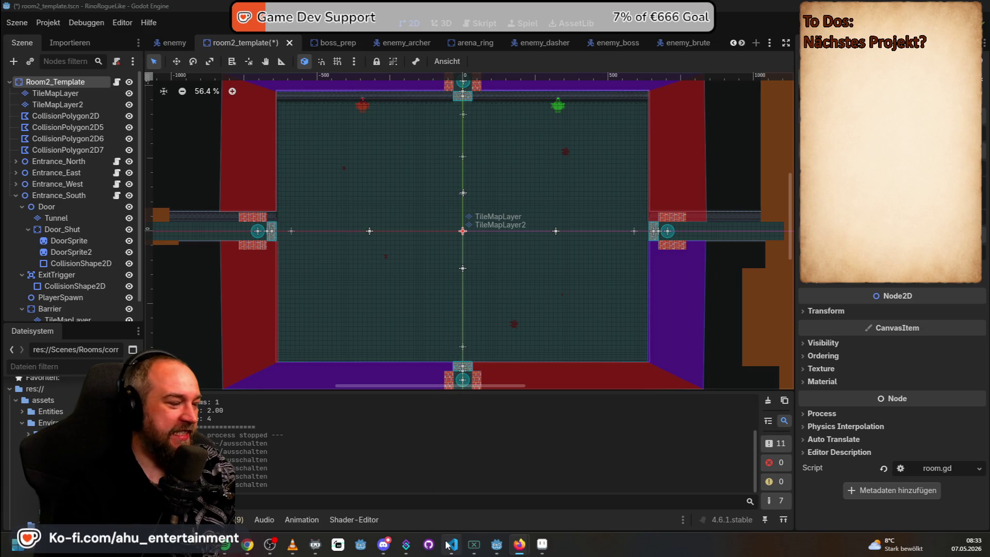
Bring the RinoRogueLike Godot window with room2_template to the front and run the project with F5
mouse_move(446, 545)
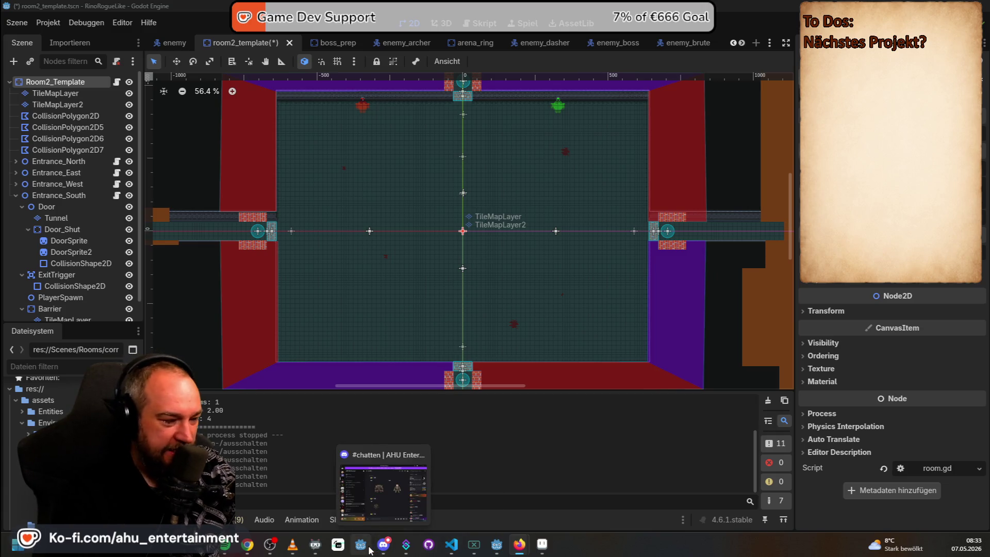
mouse_move(494, 550)
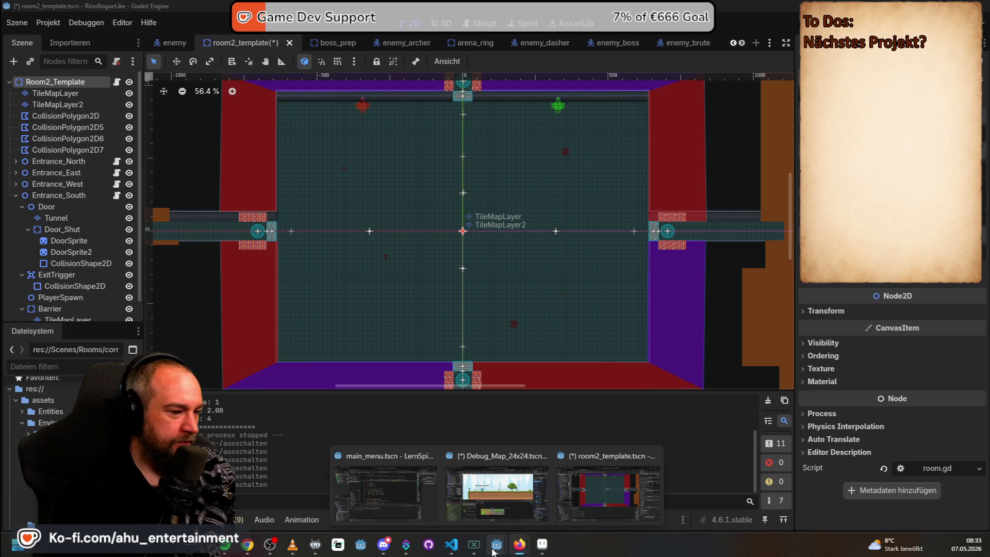
click(609, 492)
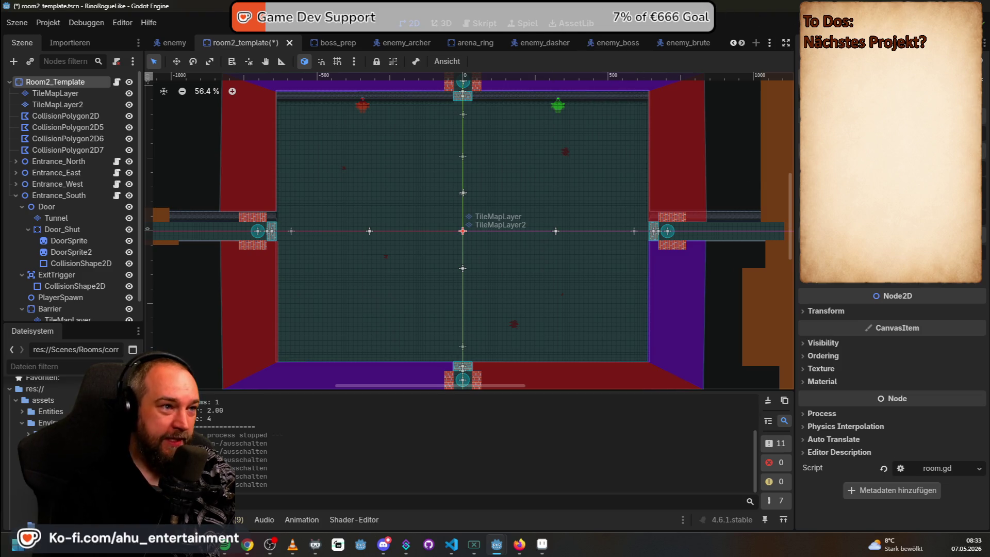
key(F5)
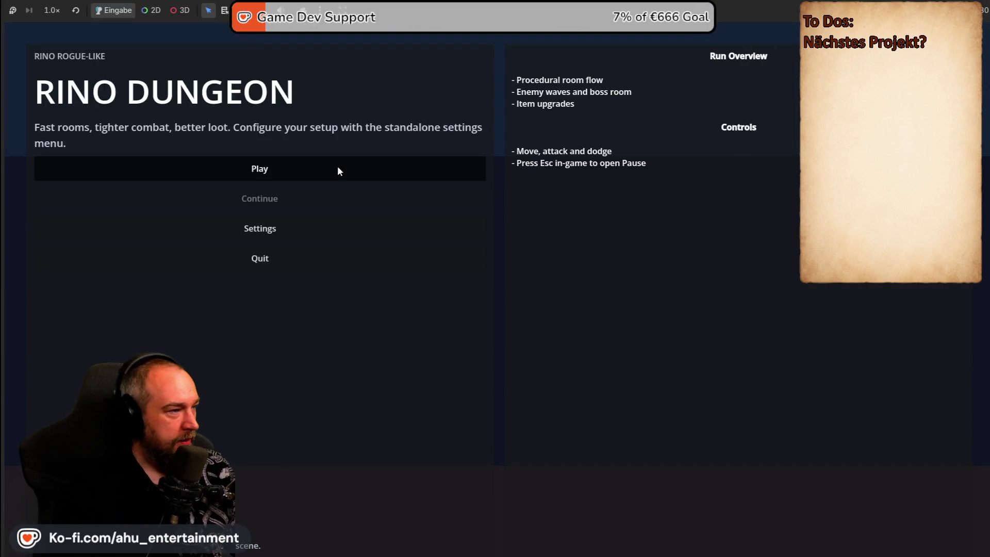
Start a new RINO DUNGEON run and throw axes while moving up and right
click(337, 167)
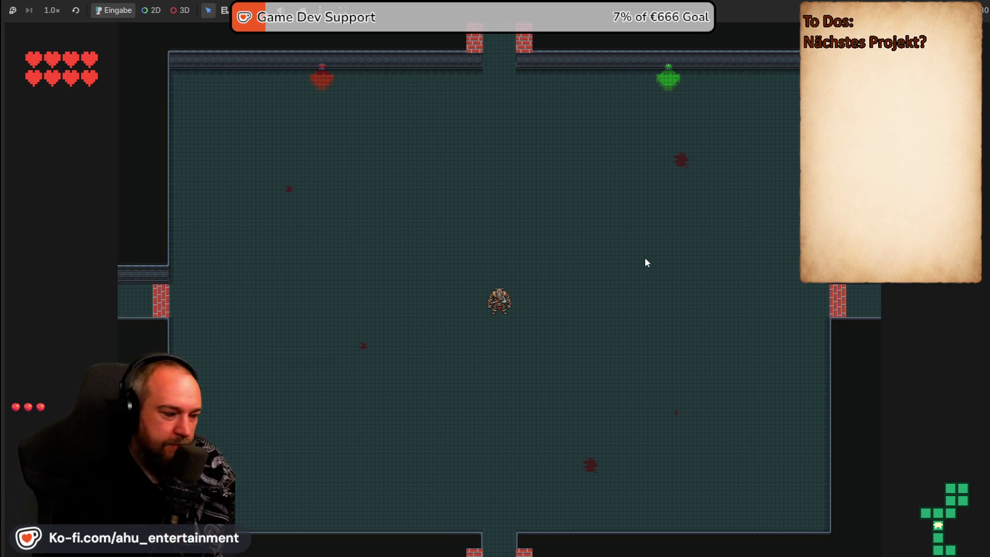
key(d)
click(652, 192)
key(w)
click(542, 228)
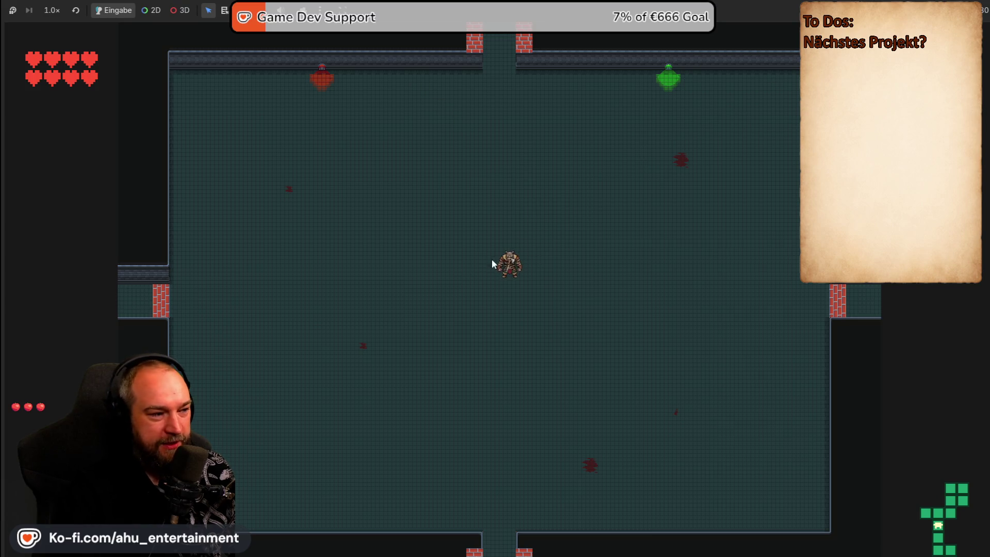
Walk the player around the first room with WASD
key(a)
key(w+d)
key(s+d)
key(s)
key(a)
key(w)
key(w+d)
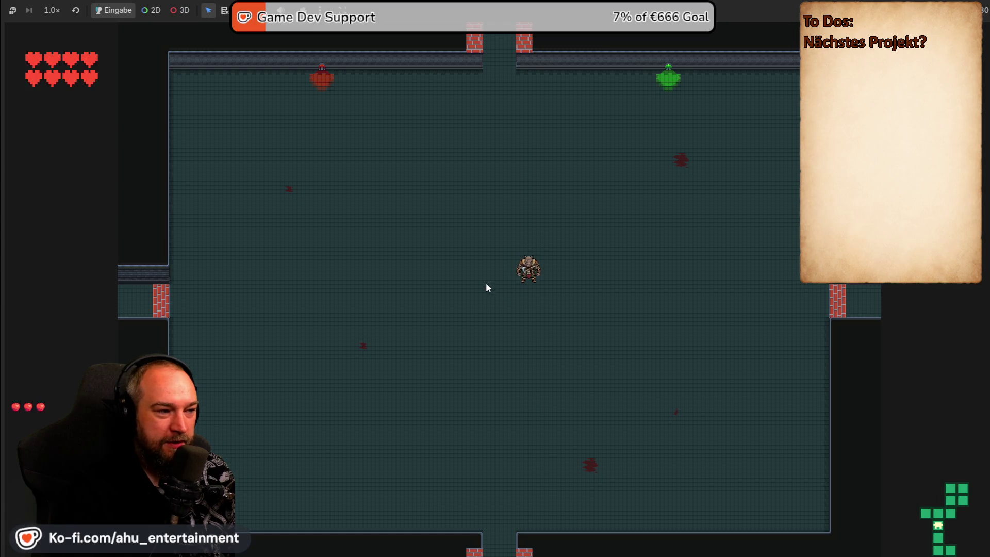
key(s)
key(s)
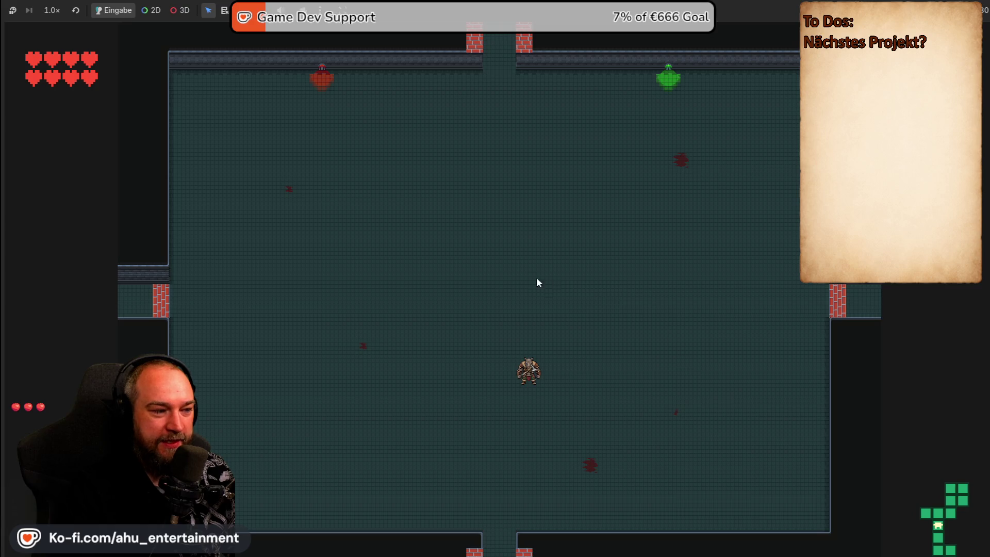
key(w)
Throw axes left and right, exit through the top door, and attack the spawned demons
click(397, 315)
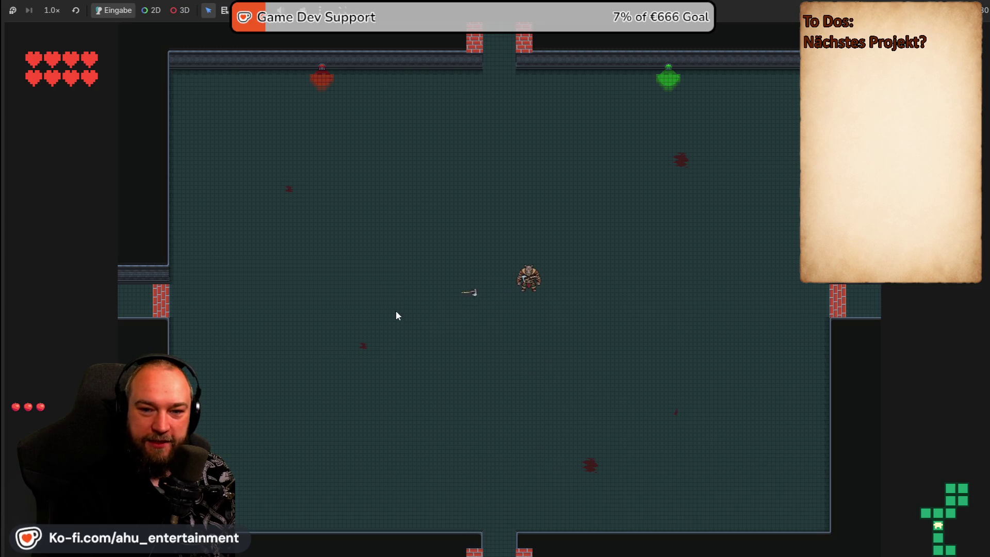
click(397, 312)
click(733, 230)
click(727, 287)
key(s)
key(a)
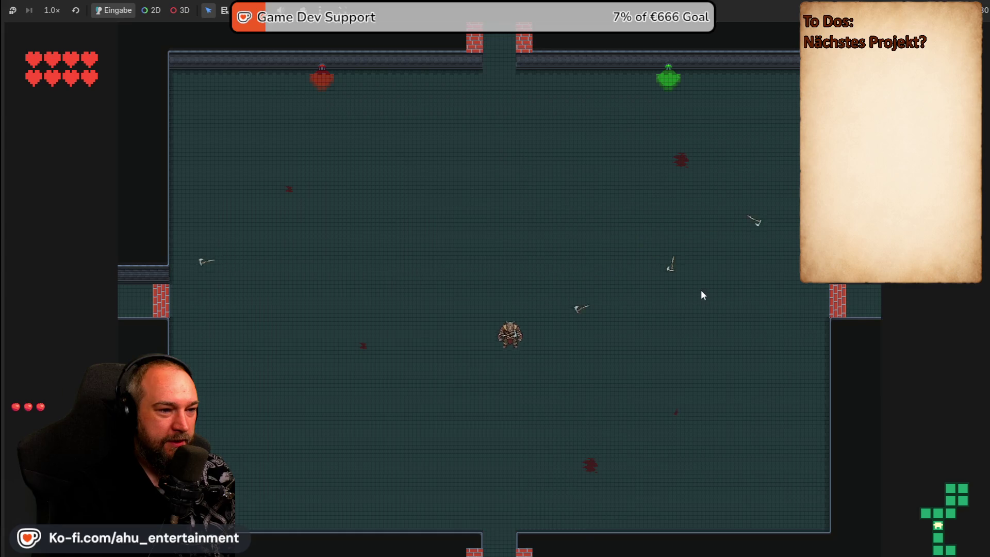
key(w)
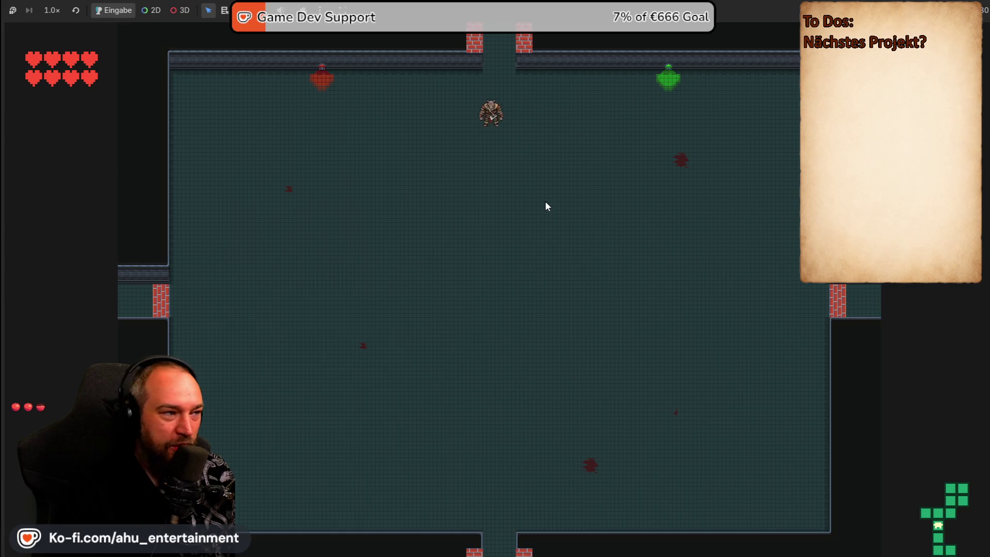
key(a)
click(485, 356)
key(w)
click(495, 405)
Kill the three demons with axes and walk out through the right-hand door
key(d)
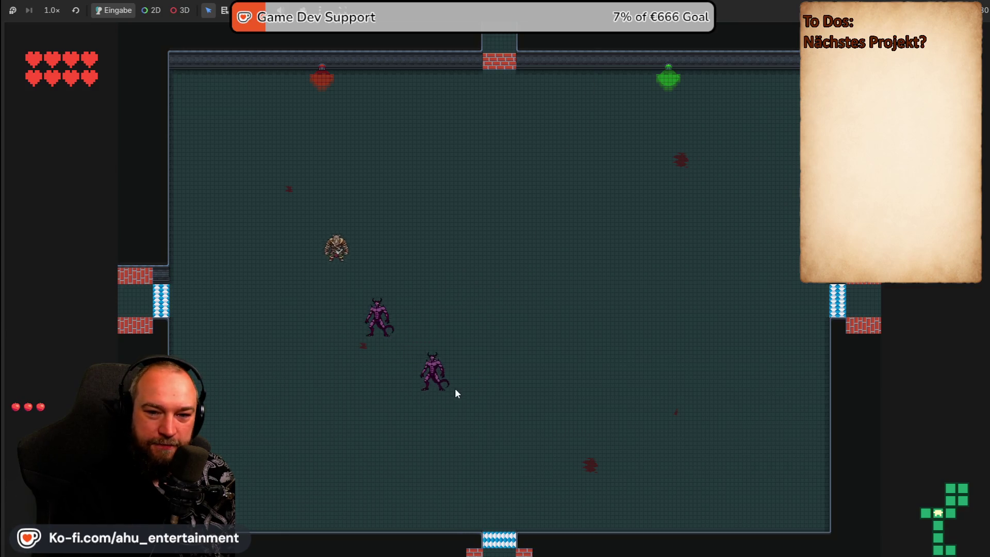
click(379, 364)
key(d)
click(395, 293)
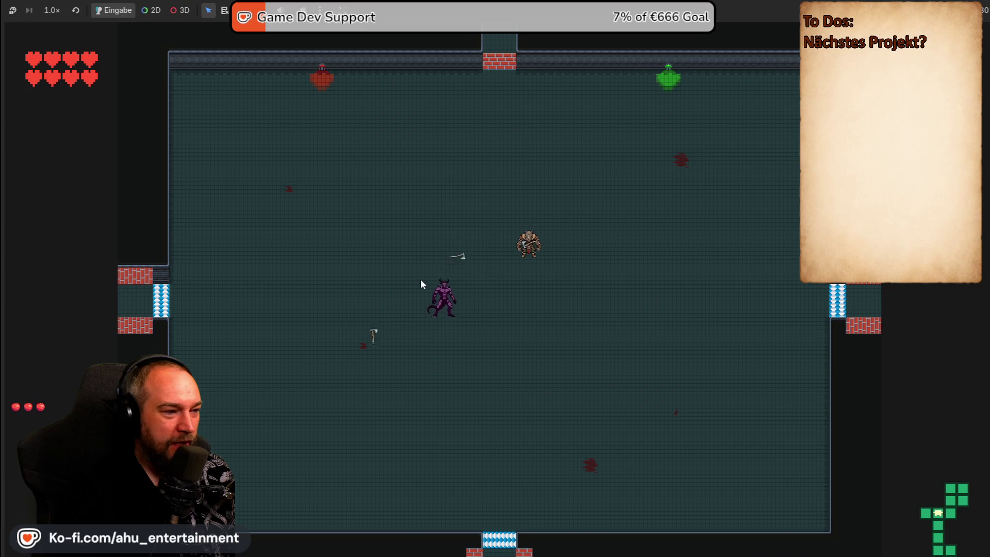
key(w)
click(463, 308)
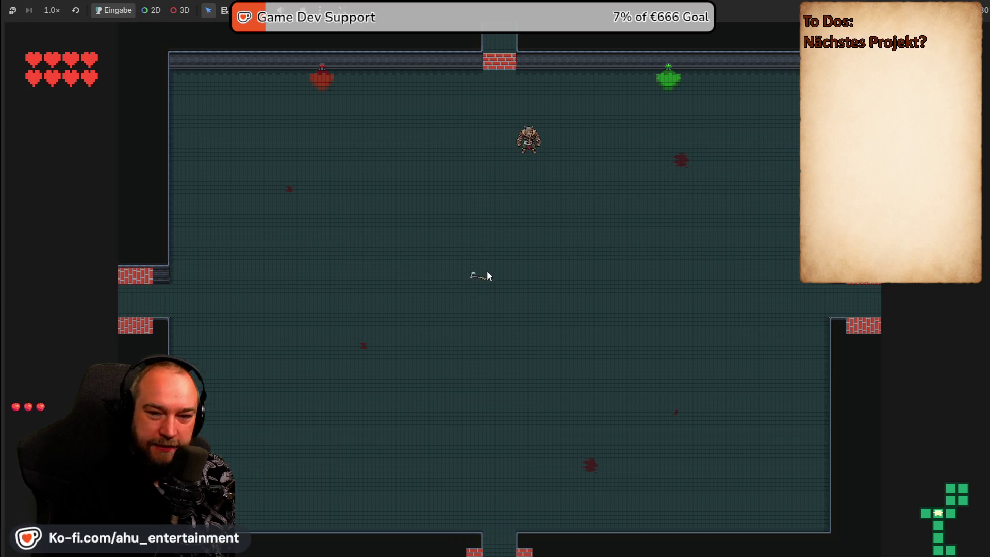
key(d)
key(s)
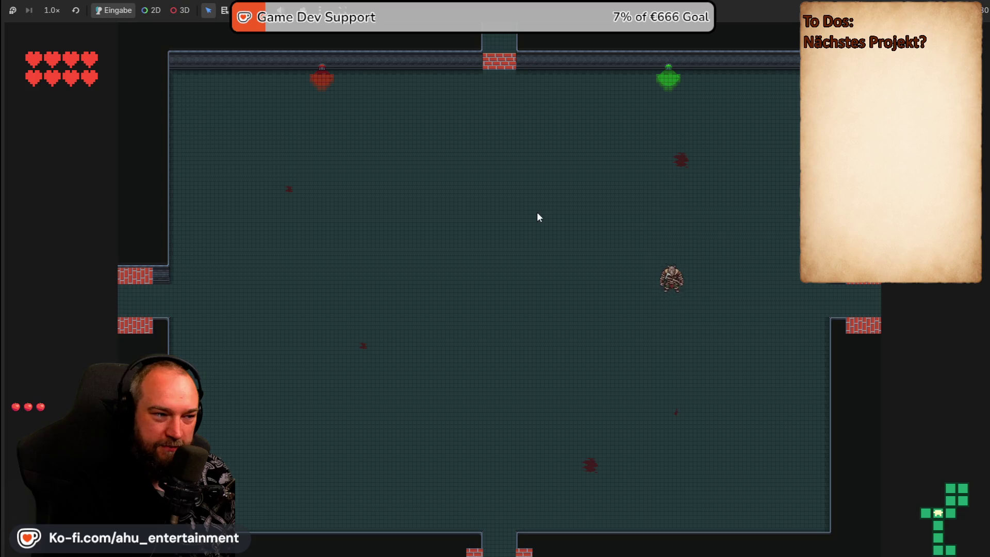
key(d)
Dodge and kill the next room's demons with axe throws
key(s)
click(492, 240)
key(d)
key(s)
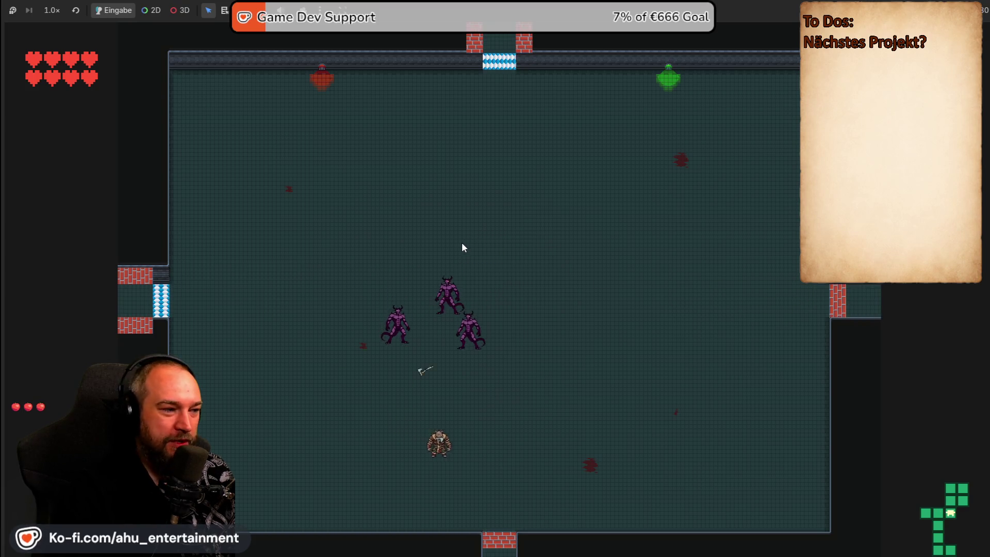
key(d)
key(w)
click(447, 380)
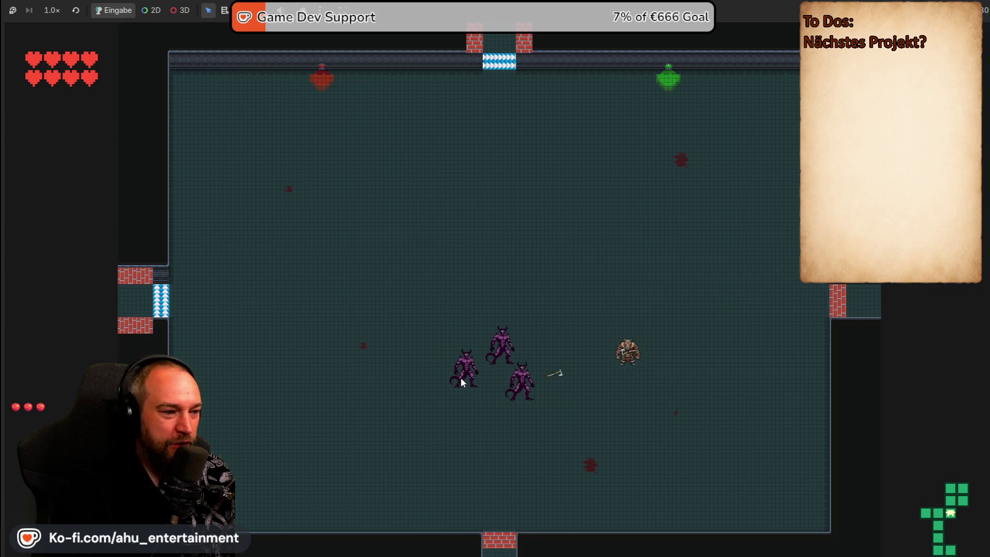
key(w)
key(a)
click(522, 354)
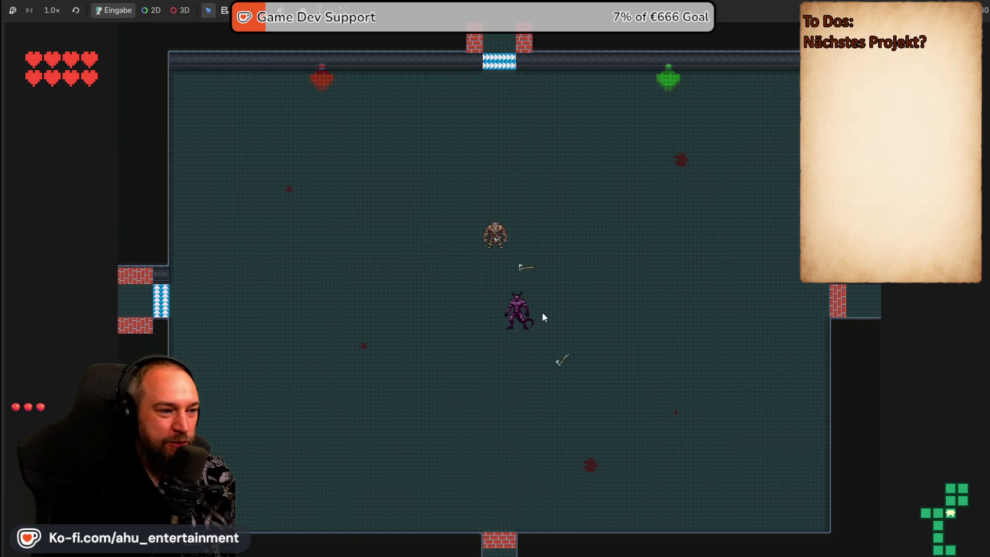
Walk through the top door into the next room and throw an axe at a demon
key(w)
key(d)
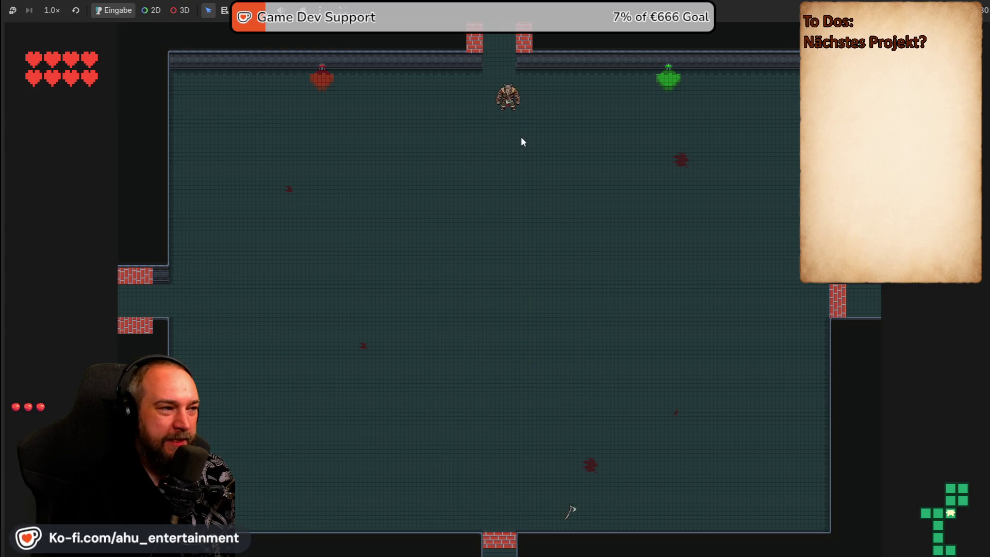
key(s)
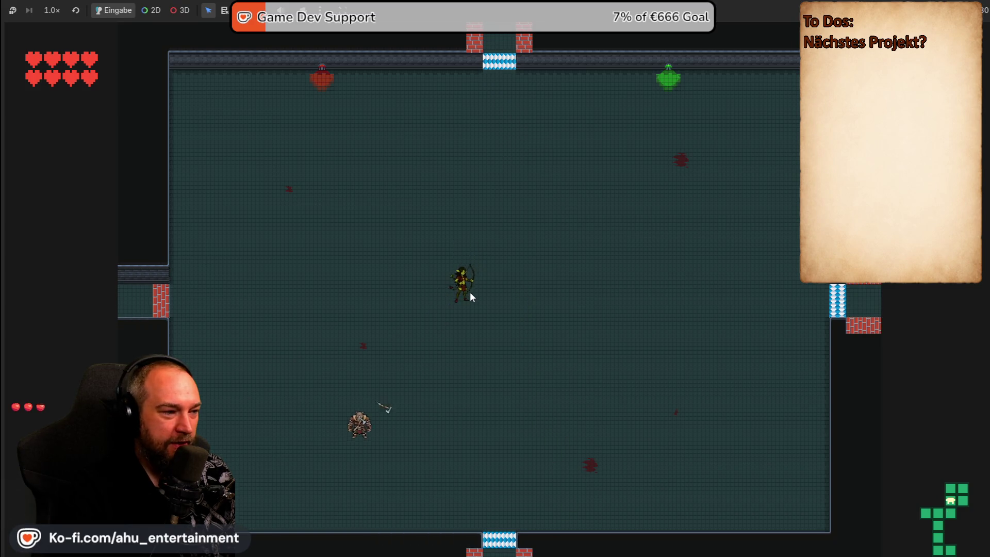
key(d)
click(426, 334)
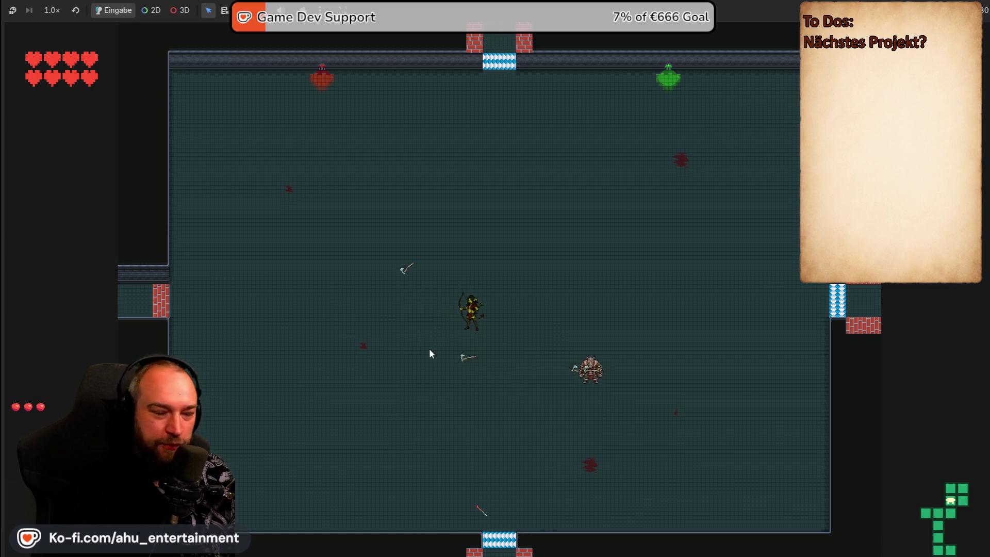
Go through the top door, circle away from the enemies, and exit through the east door
key(w)
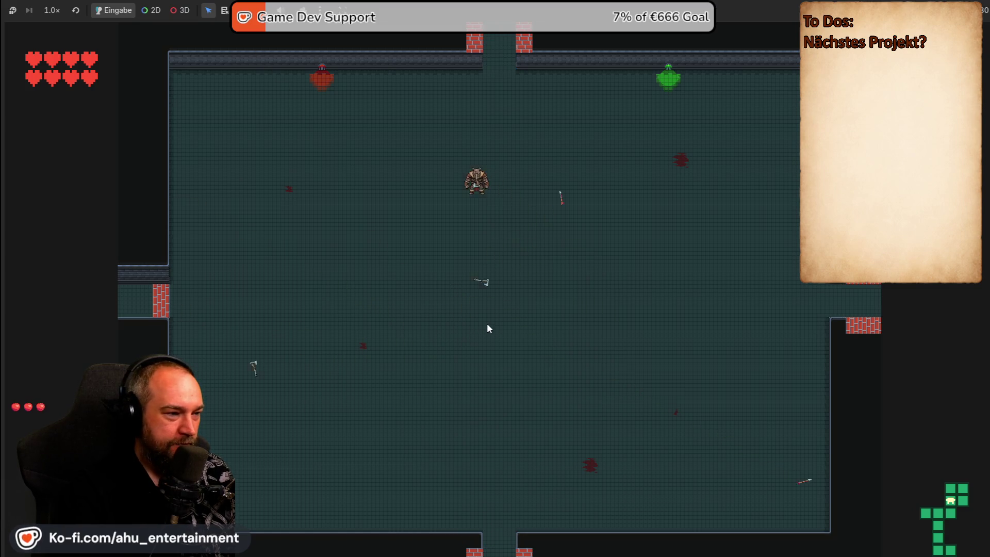
key(w)
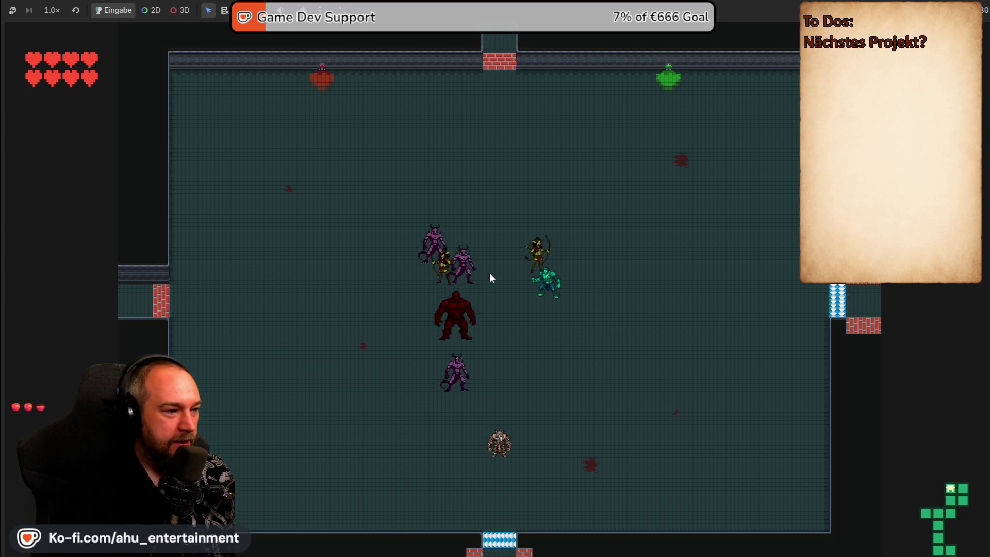
key(w)
key(a)
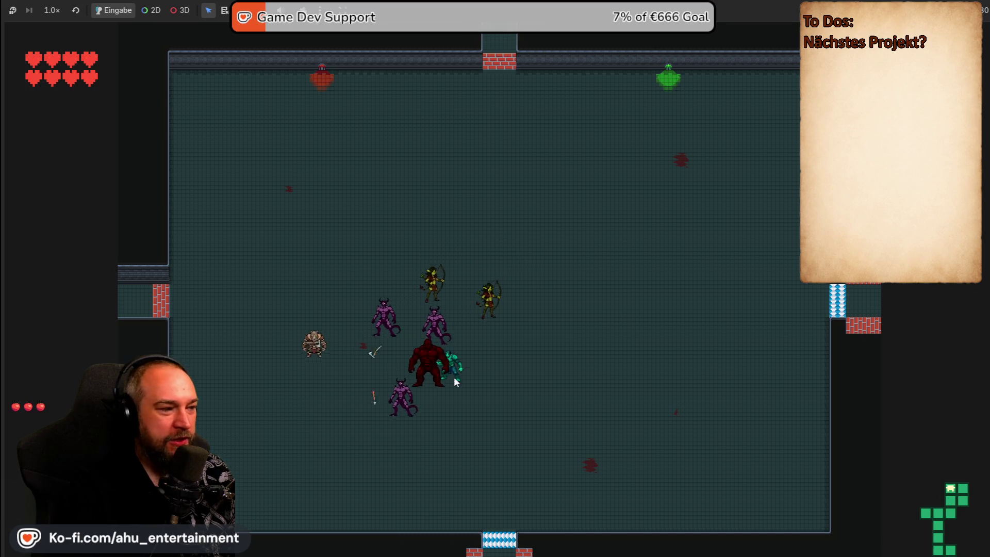
key(w)
key(d)
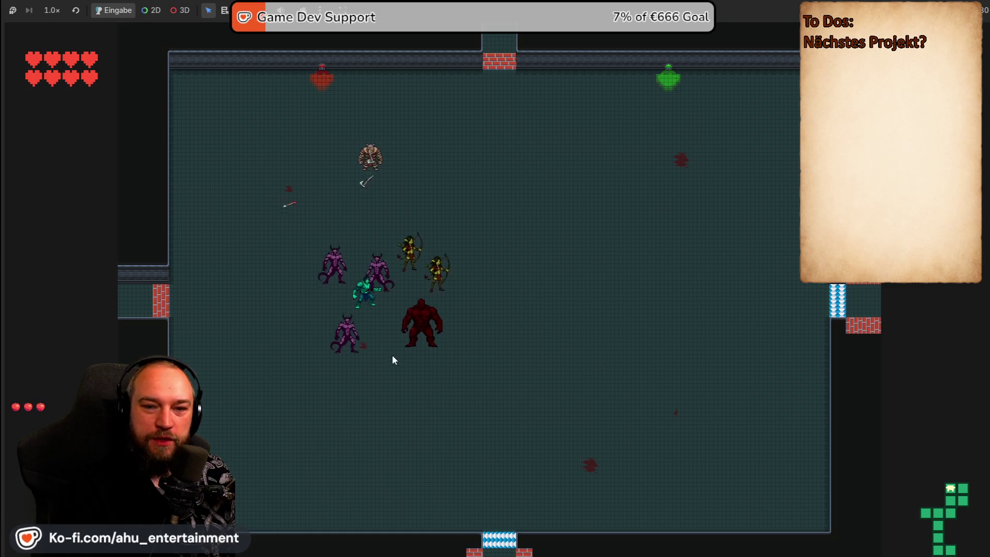
key(d)
key(s)
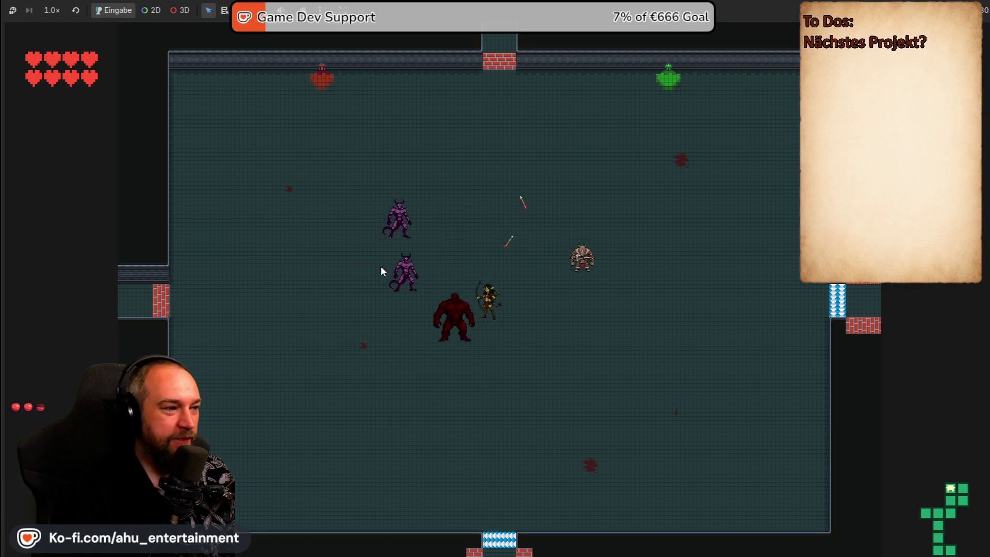
key(s)
key(a)
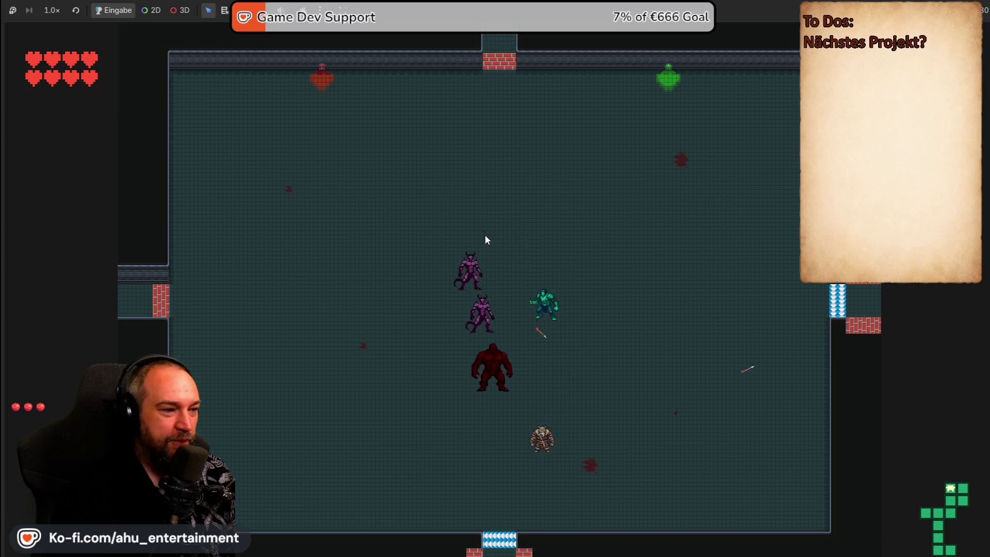
key(a)
key(w)
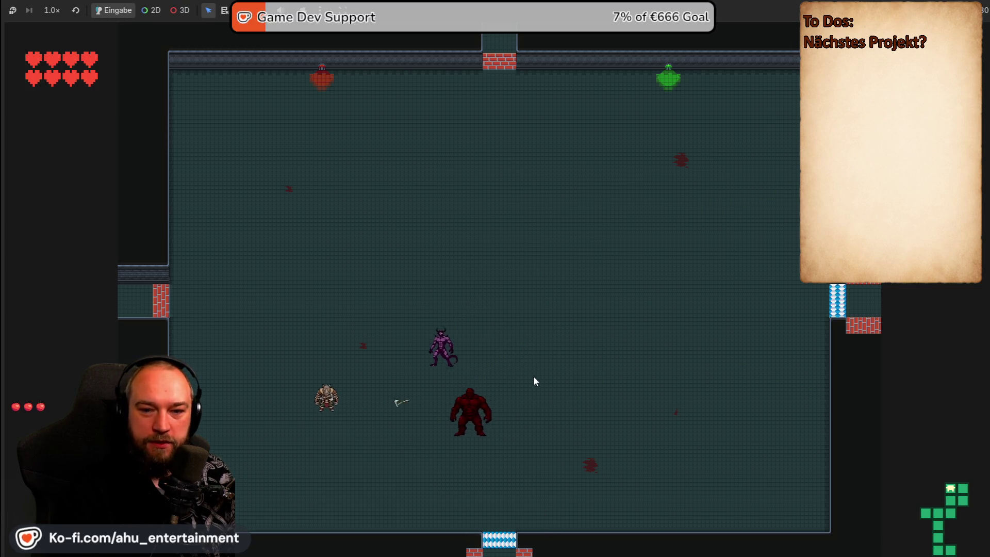
key(w)
key(d)
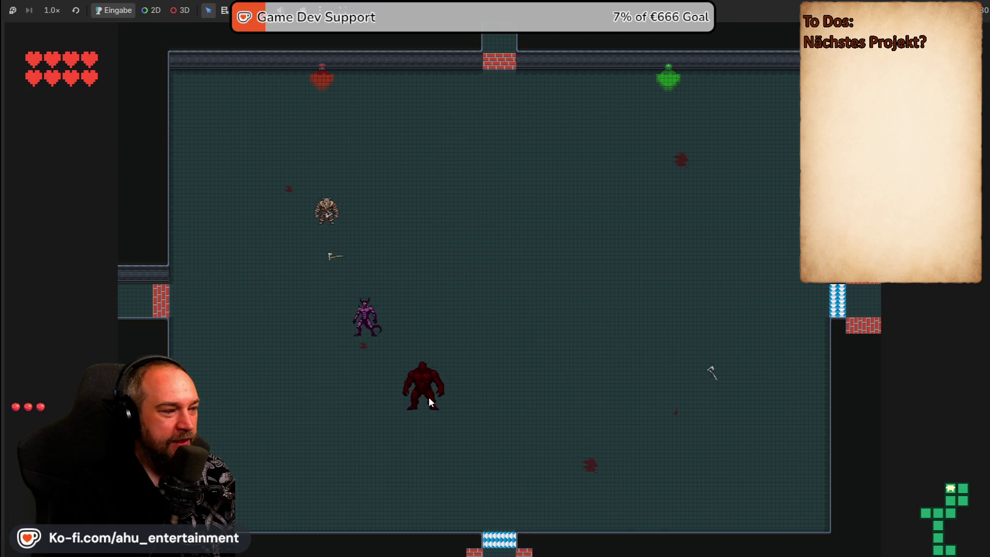
key(s)
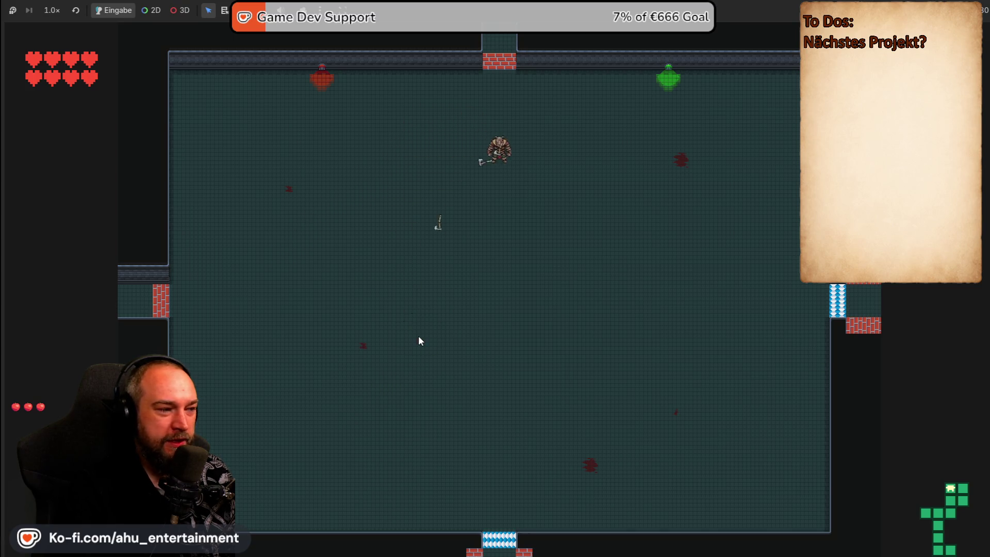
key(s)
key(d)
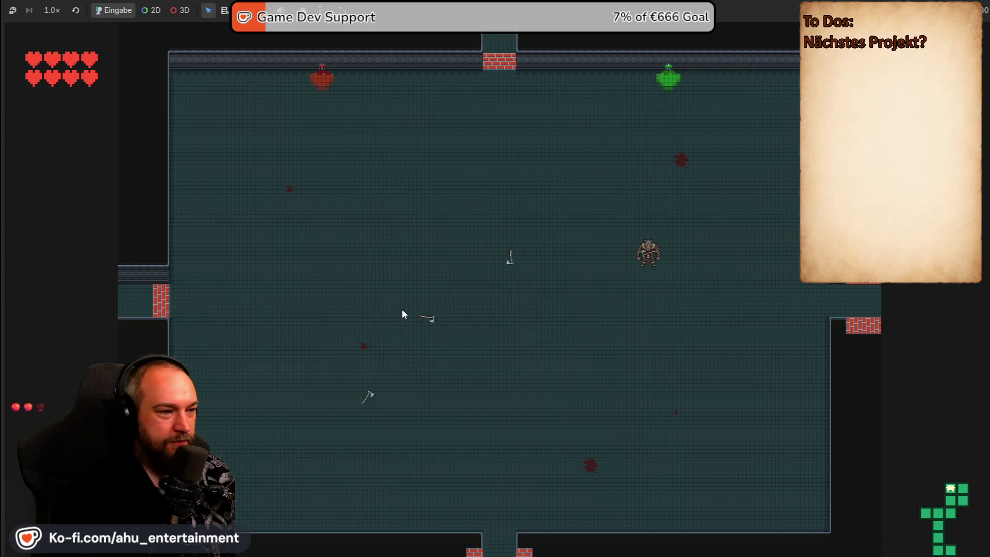
key(d)
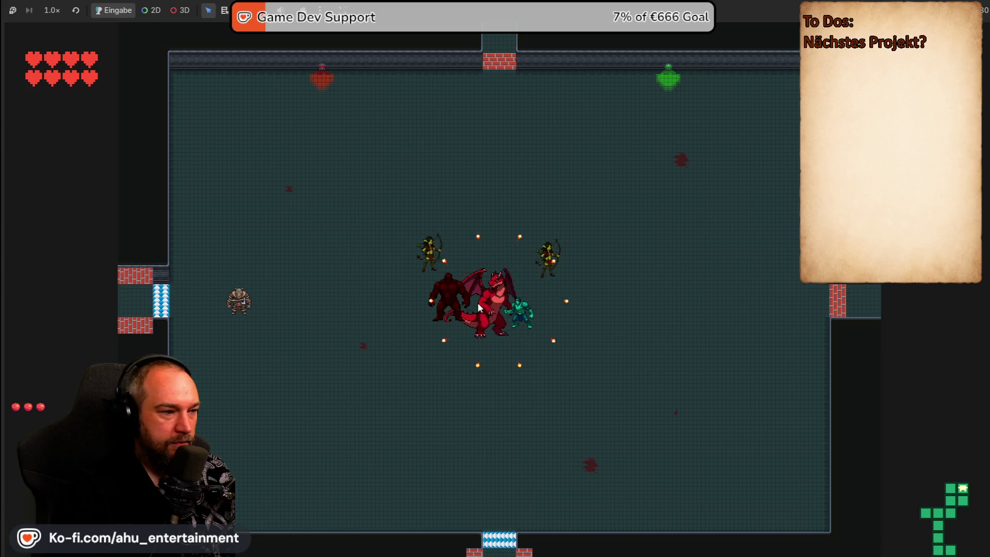
Dodge around the dragon in the next room, then pause the game with Esc
key(a)
key(s)
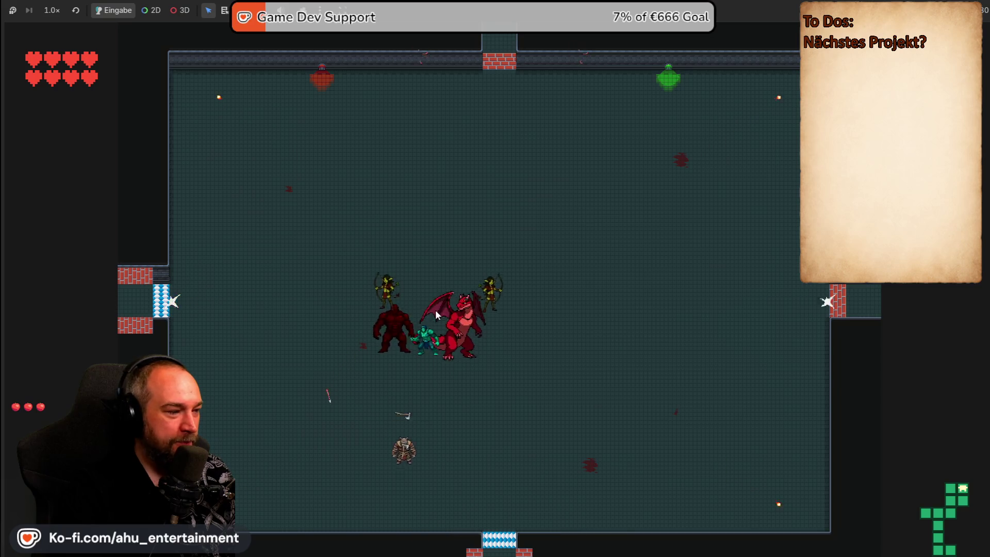
key(d)
key(w)
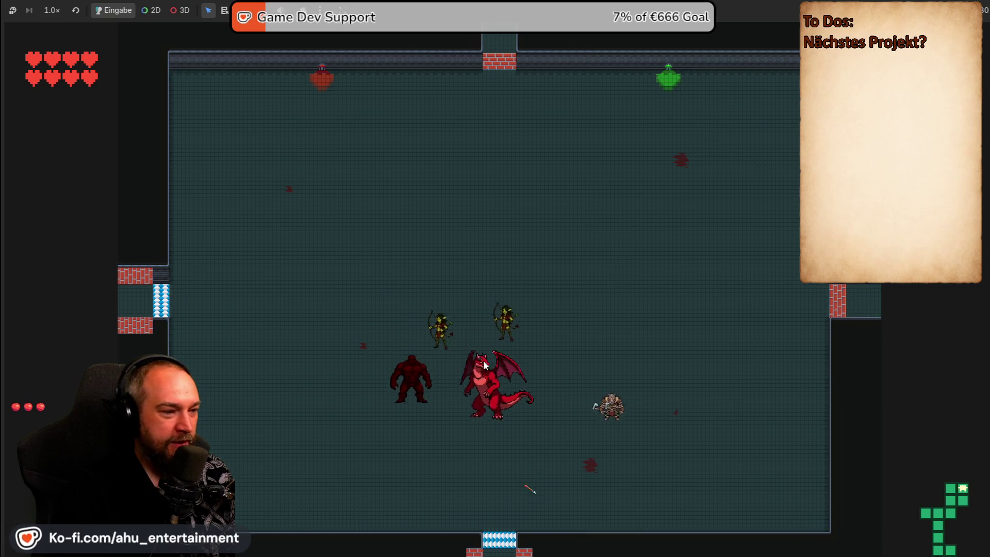
key(w)
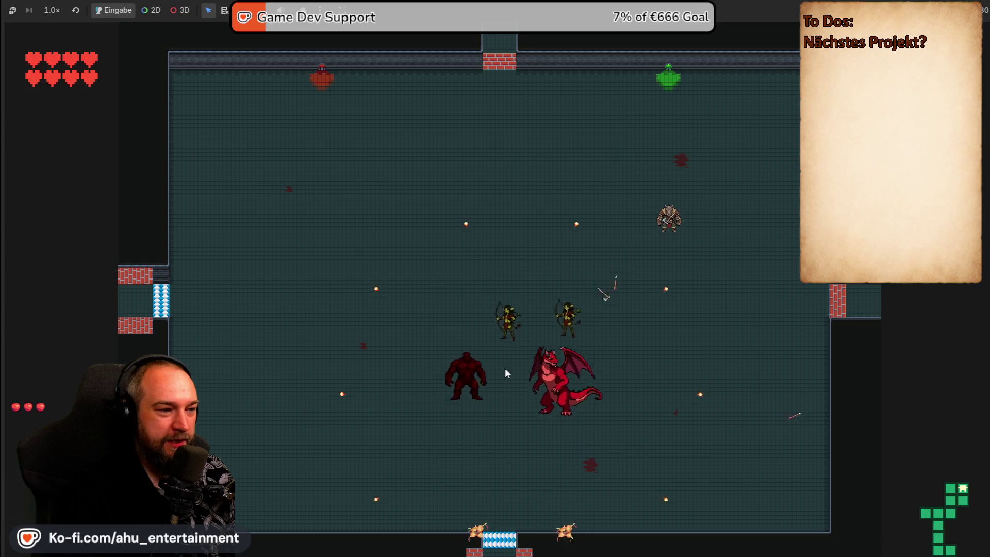
key(a)
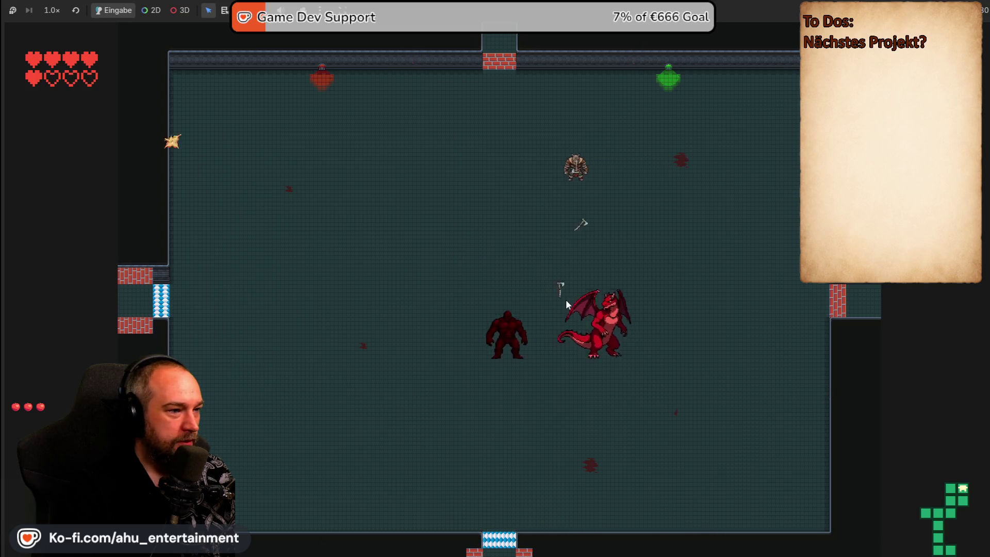
key(a)
key(s)
key(s)
key(d)
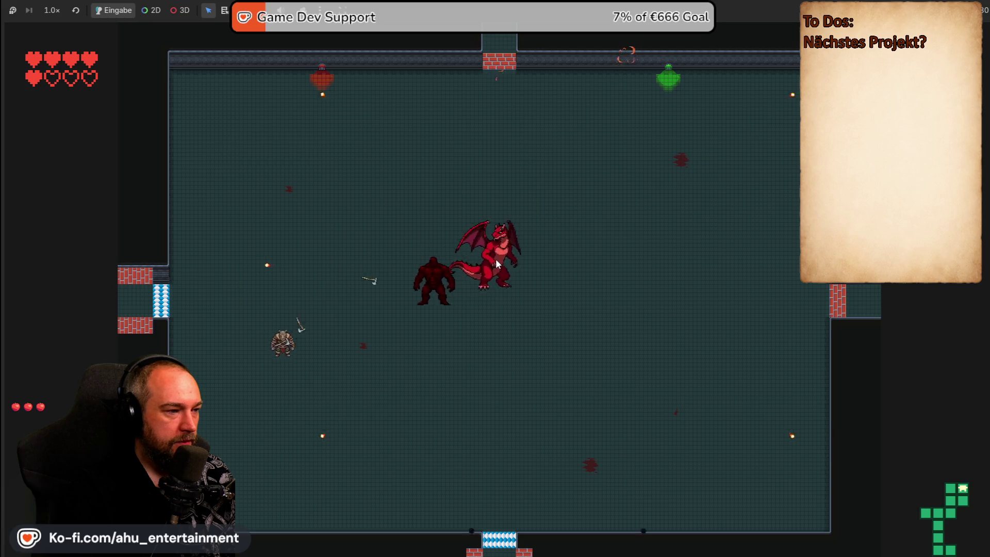
key(s)
key(d)
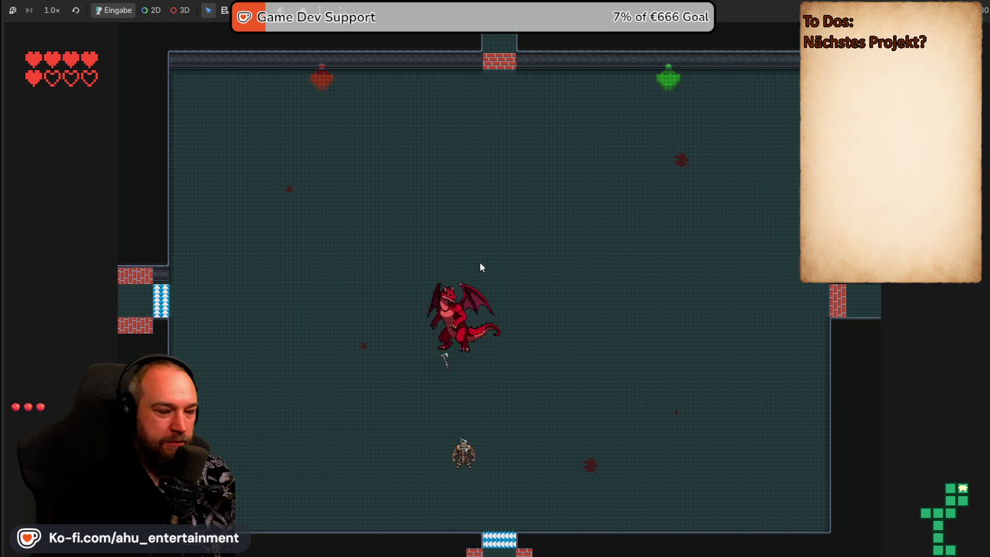
key(d)
key(Escape)
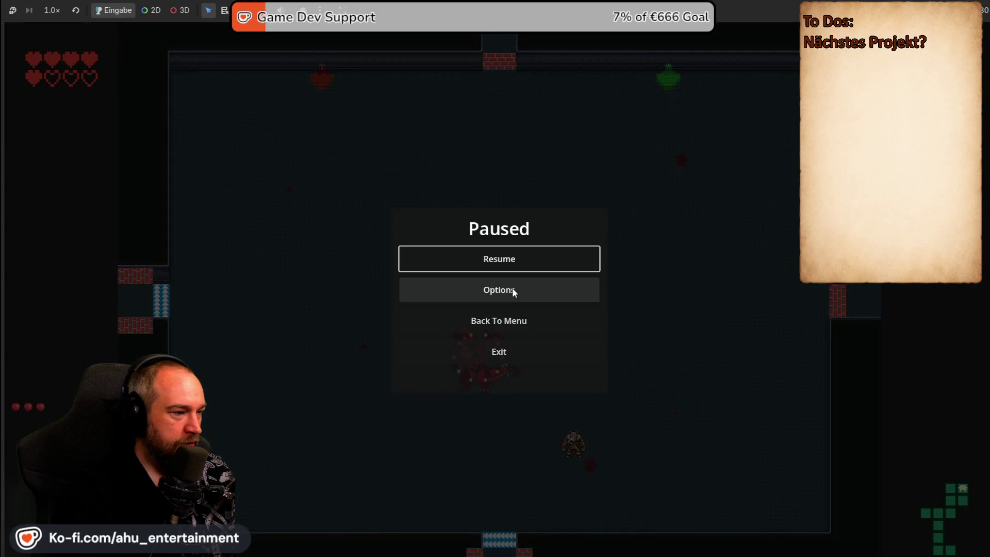
In the Options audio tab, max Master and SFX volume and lower Music to about half
click(518, 294)
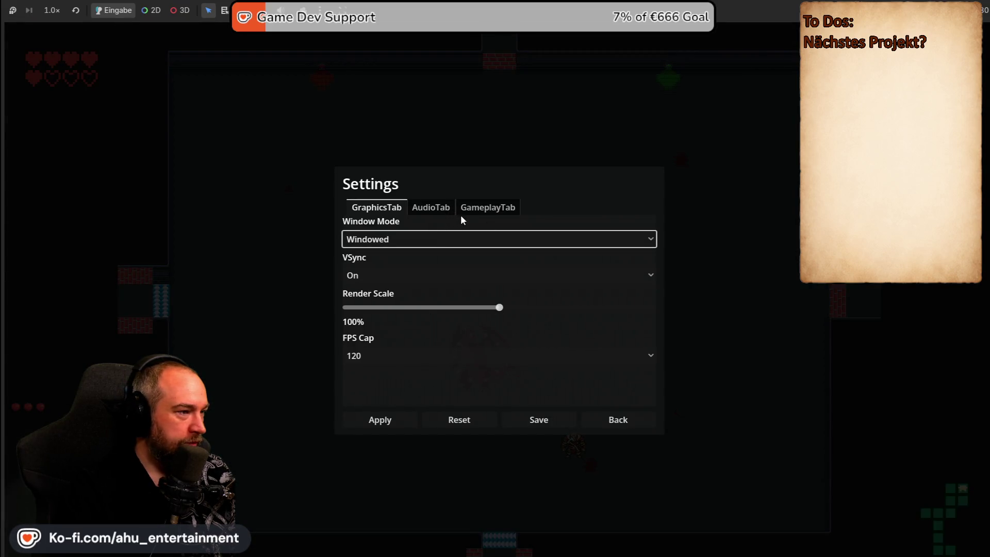
click(431, 208)
drag(647, 294, 647, 293)
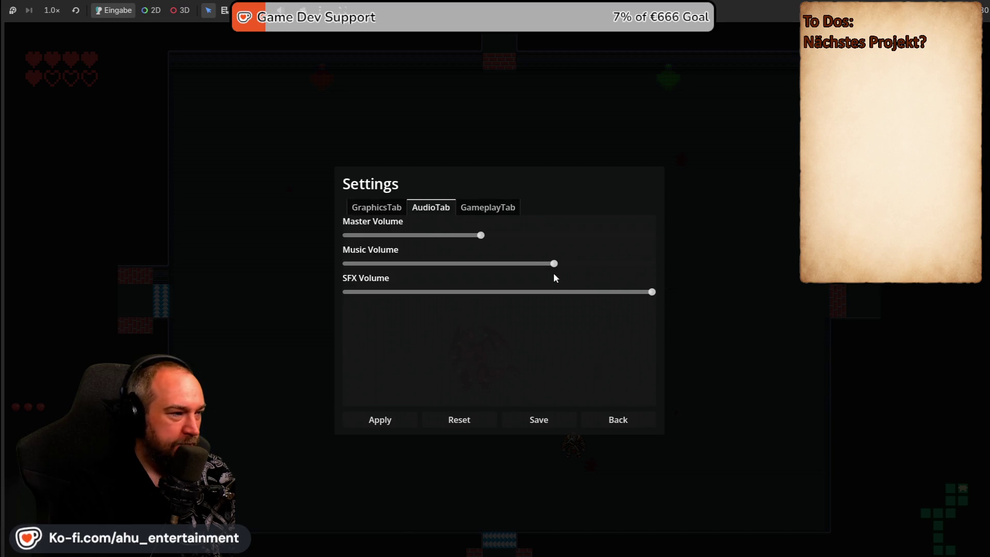
drag(553, 263, 529, 264)
drag(494, 236, 657, 237)
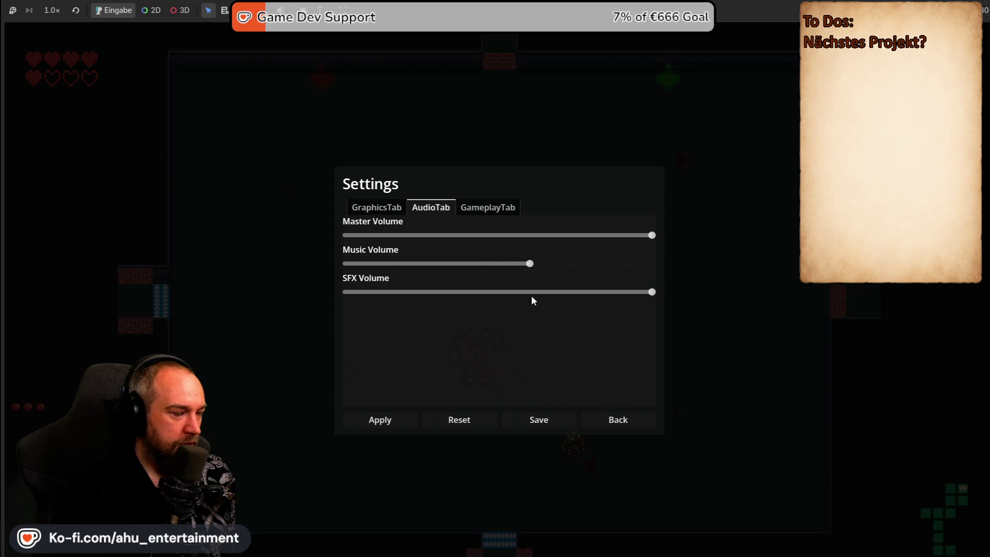
drag(530, 264, 490, 263)
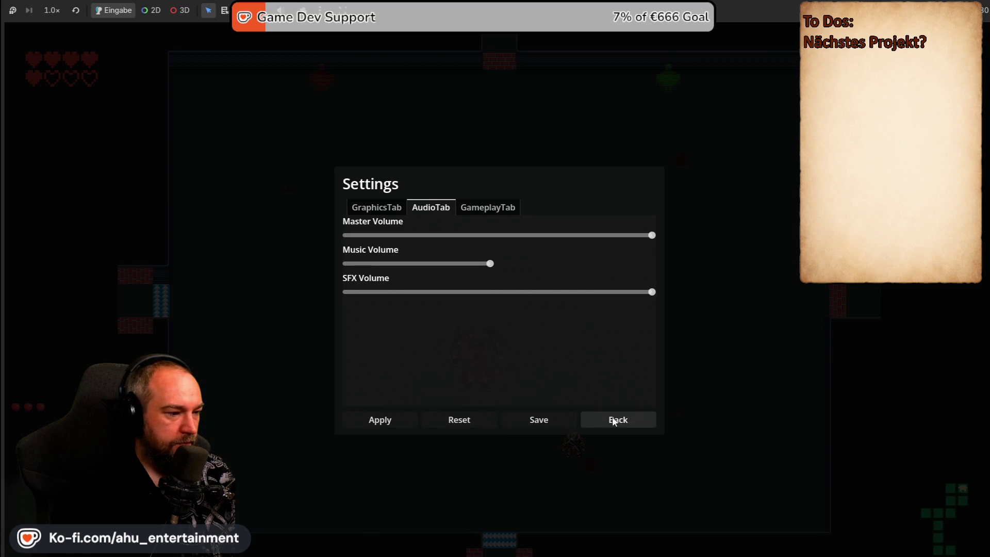
click(614, 419)
Resume the game and dodge the dragon's attacks with WASD
click(490, 259)
key(d)
key(w)
key(w)
key(a)
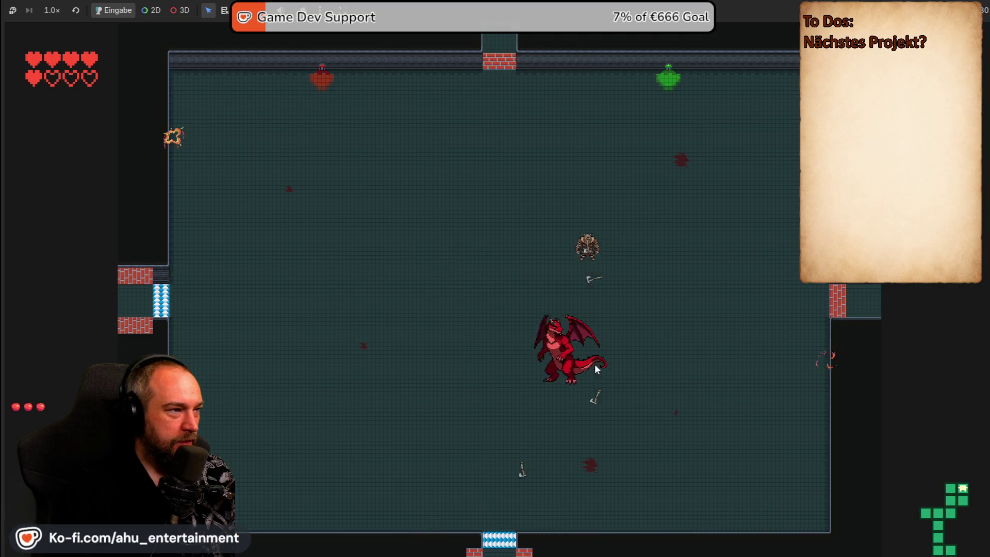
key(a)
key(s)
key(s)
key(d)
key(s)
key(d)
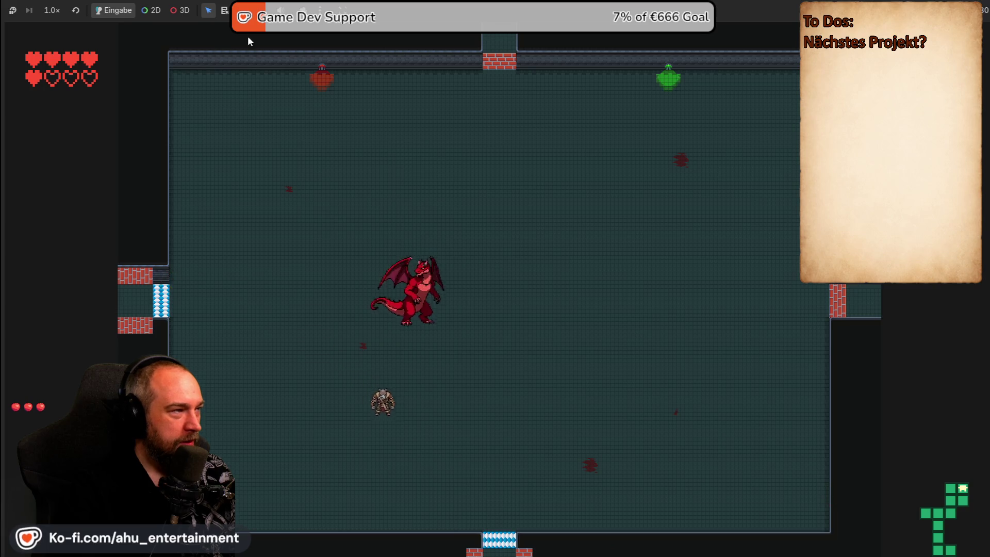
key(w)
key(w)
key(d)
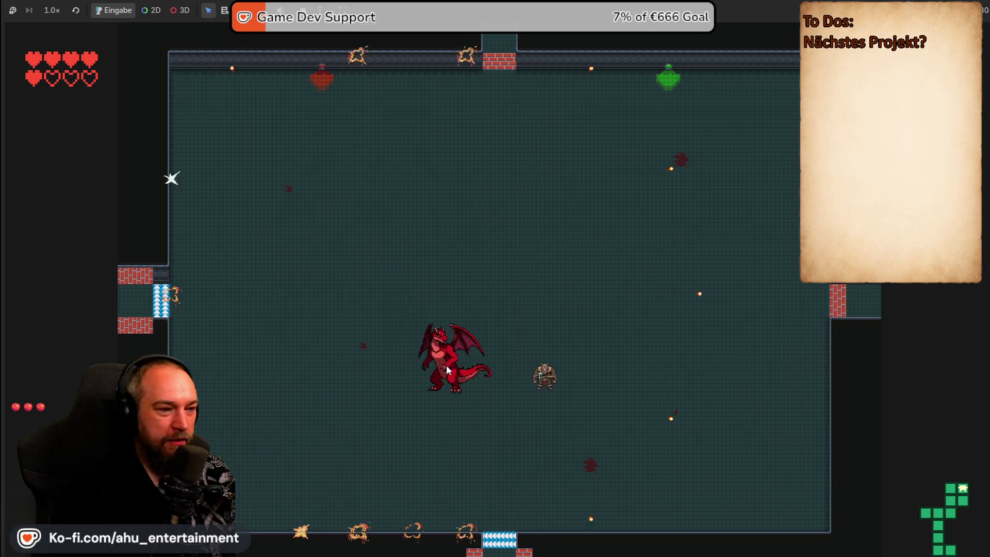
key(w)
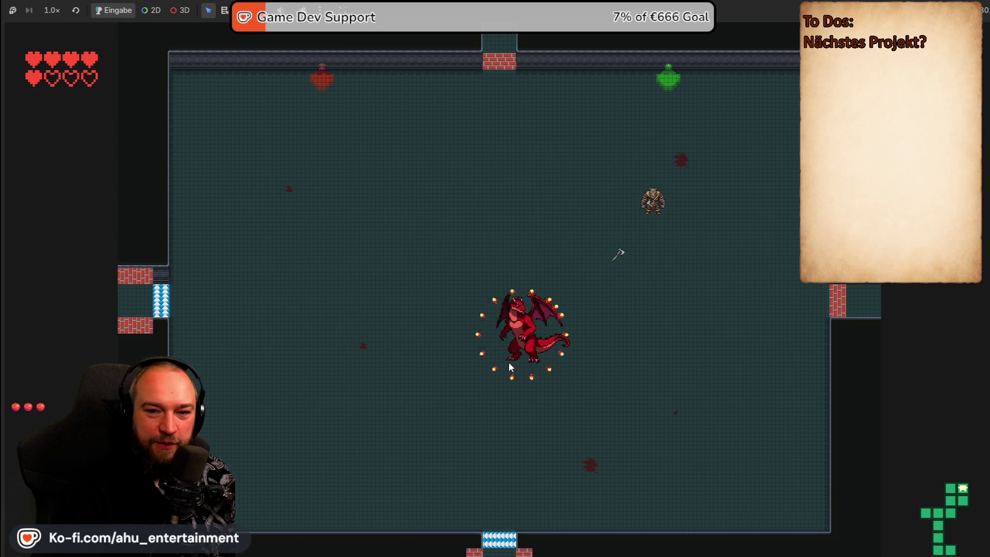
key(a)
key(s)
key(d)
Keep fighting the dragon until the run ends at the RINO DUNGEON main menu
key(a)
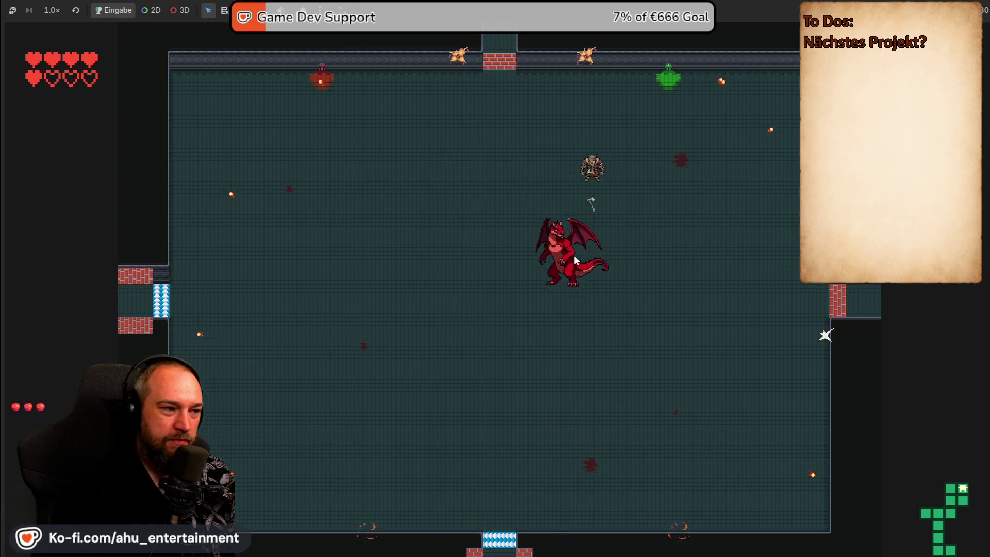
key(s)
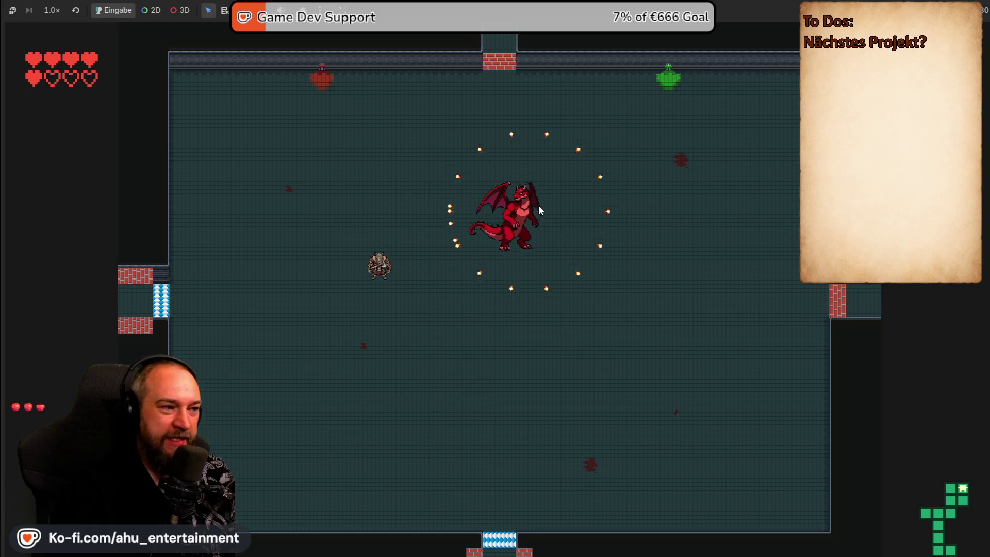
key(w)
key(s)
key(d)
key(d)
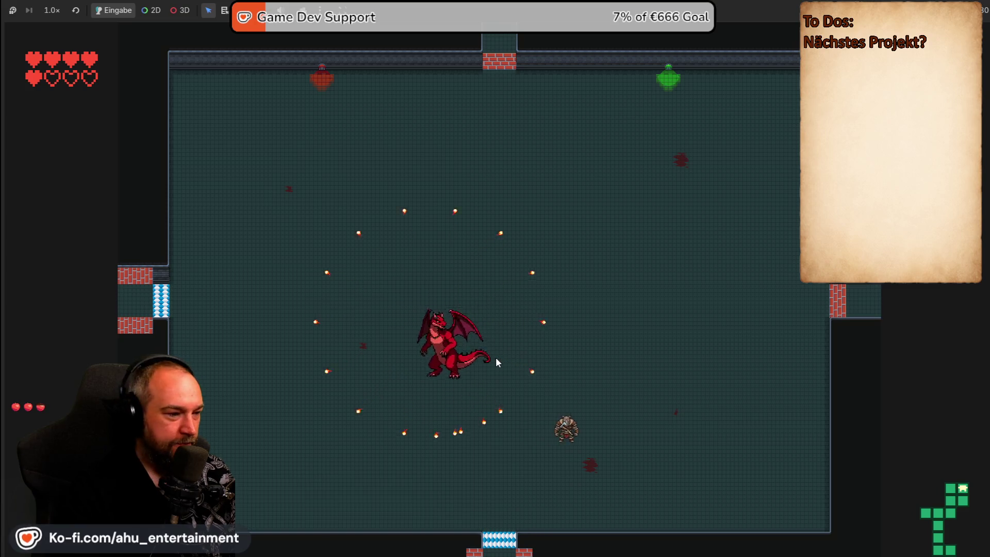
key(w)
key(w)
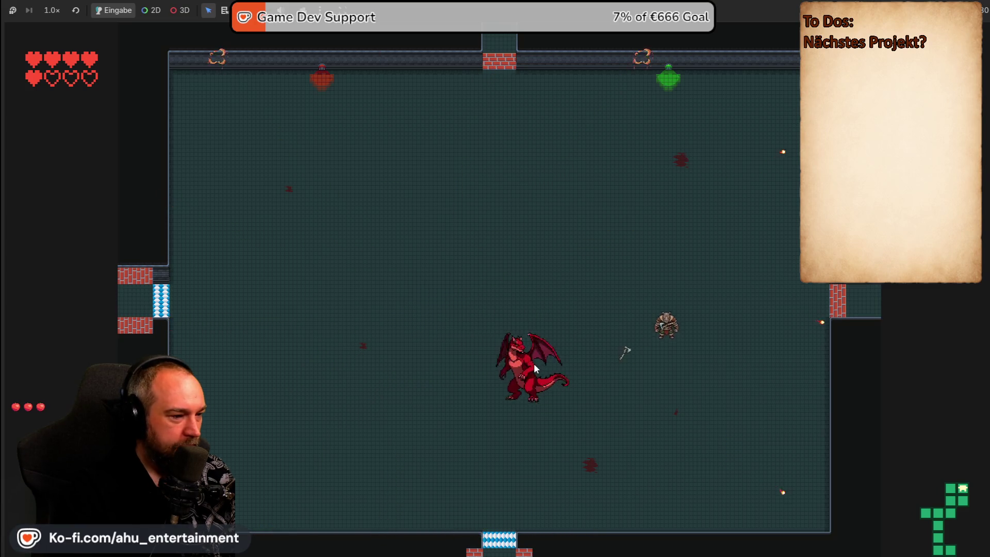
key(a)
key(s)
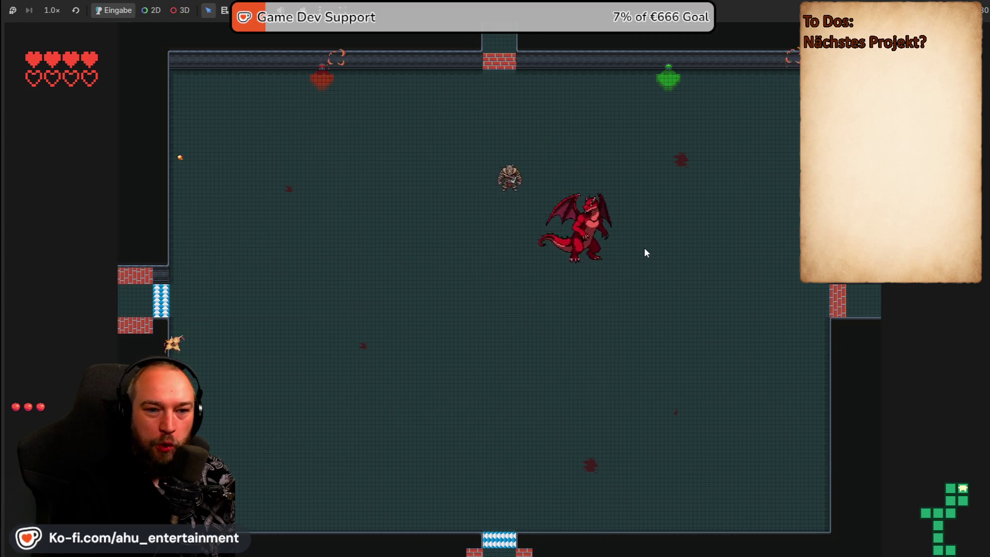
key(s)
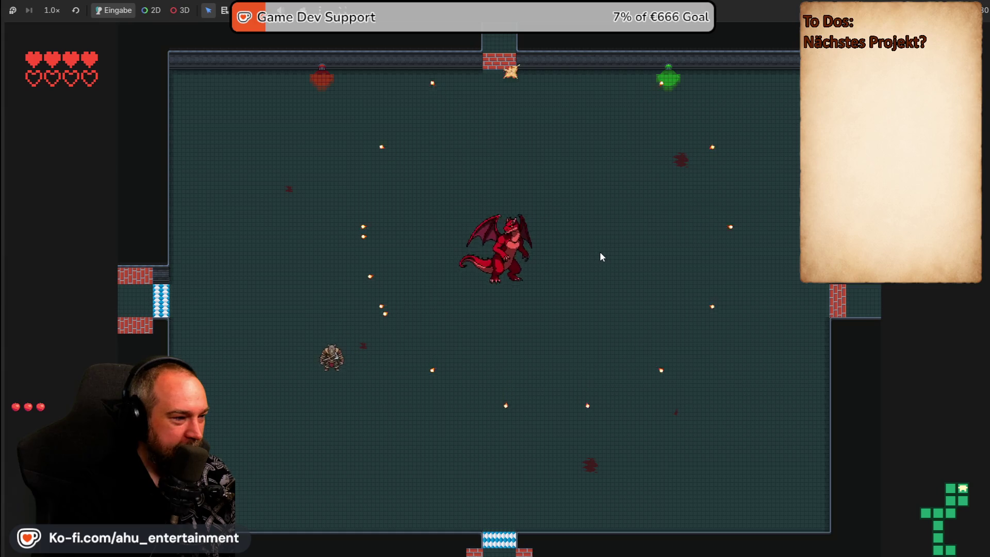
key(d)
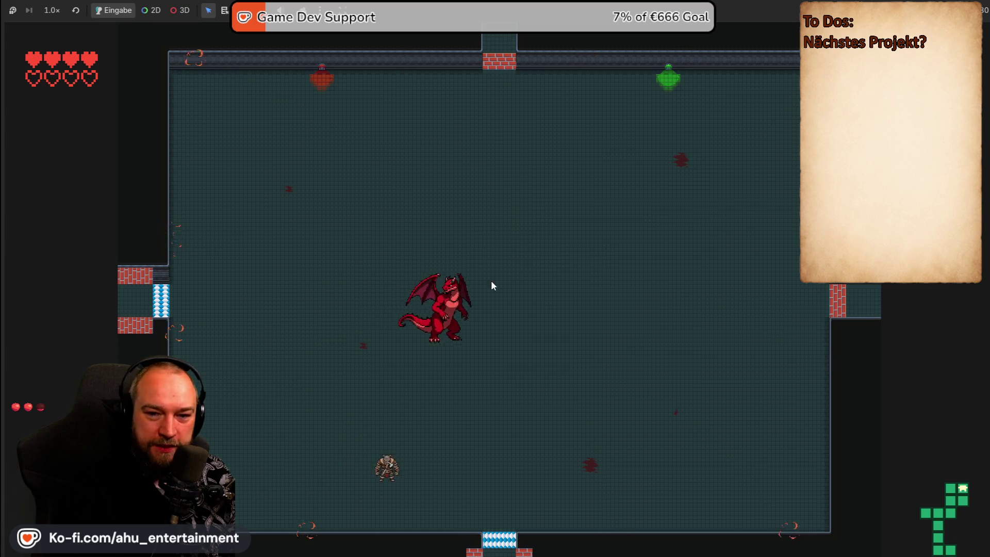
key(d)
key(w)
key(w)
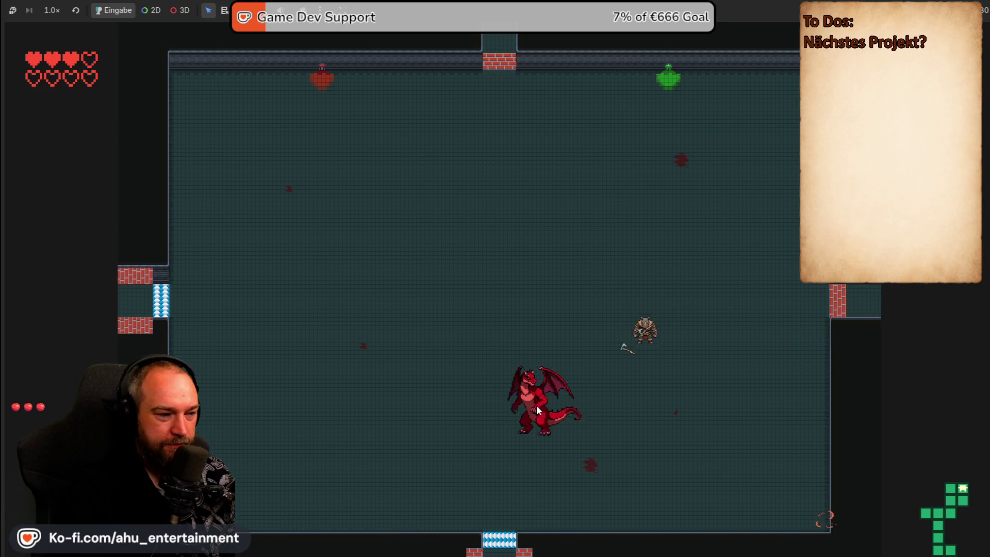
key(s)
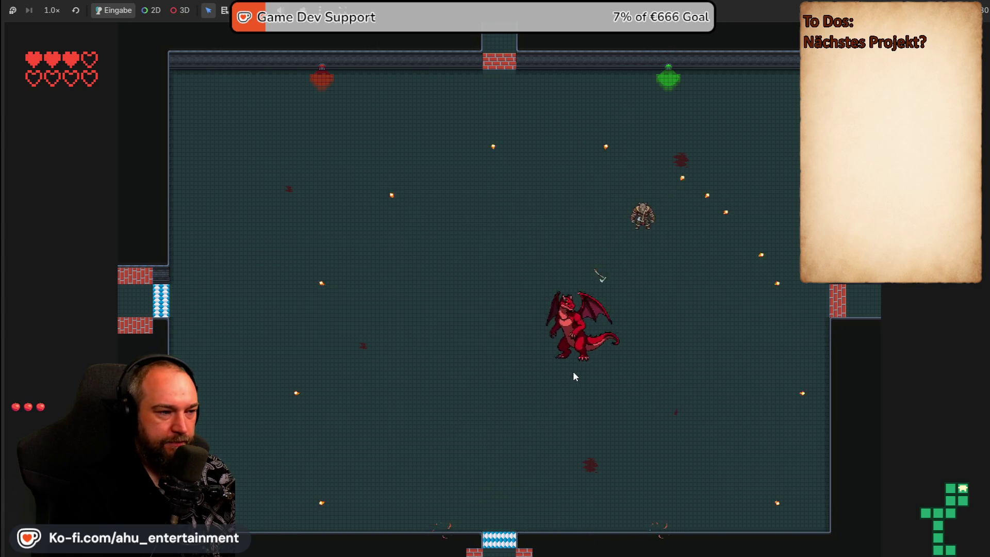
key(a)
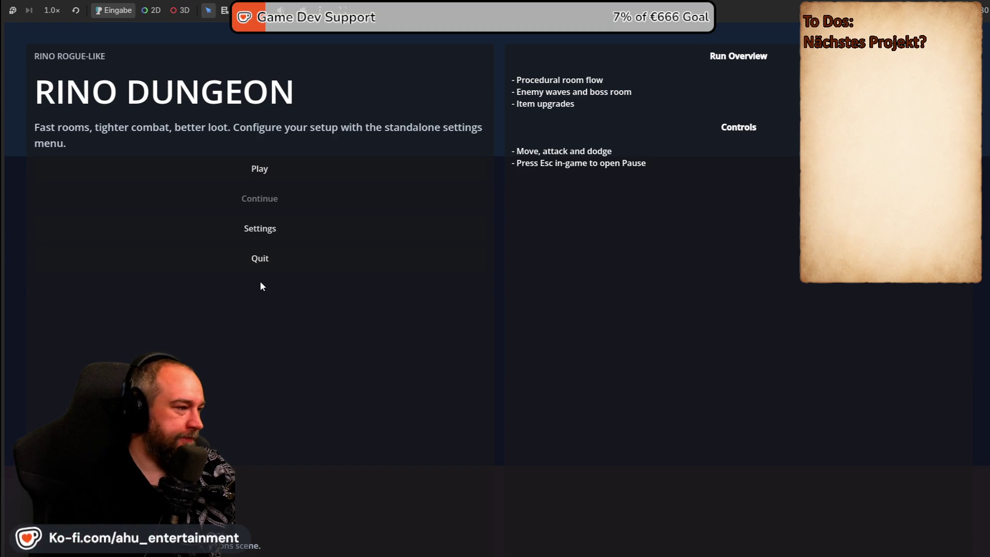
Quit RINO DUNGEON from its main menu to get back to the room2_template scene
click(265, 263)
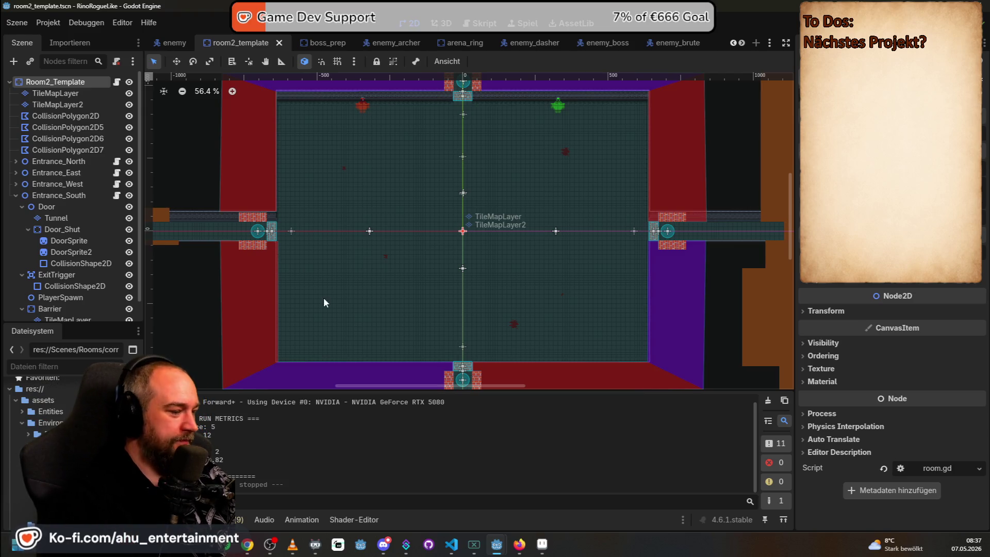
Bring the learning-game project's main_menu.tscn Godot window to the front
mouse_move(499, 554)
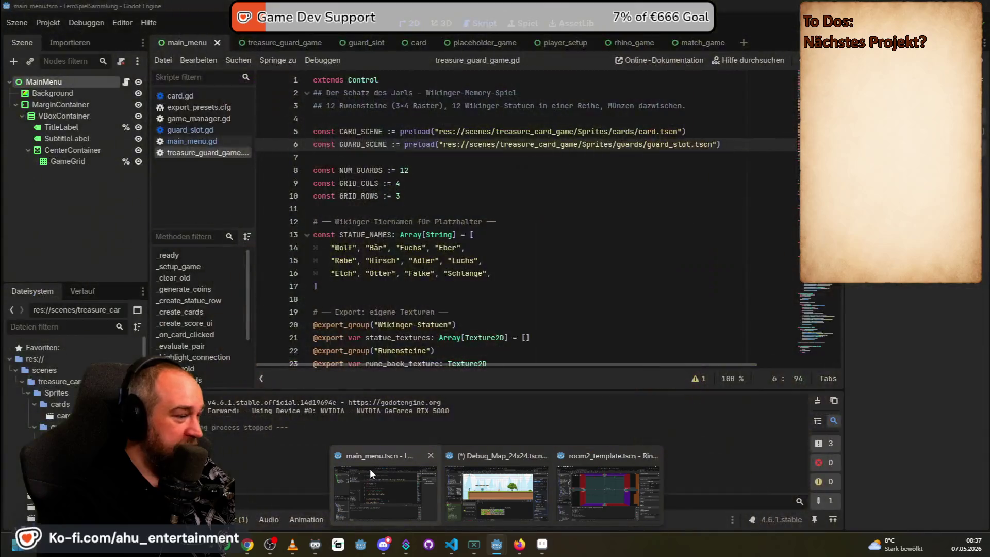
click(608, 485)
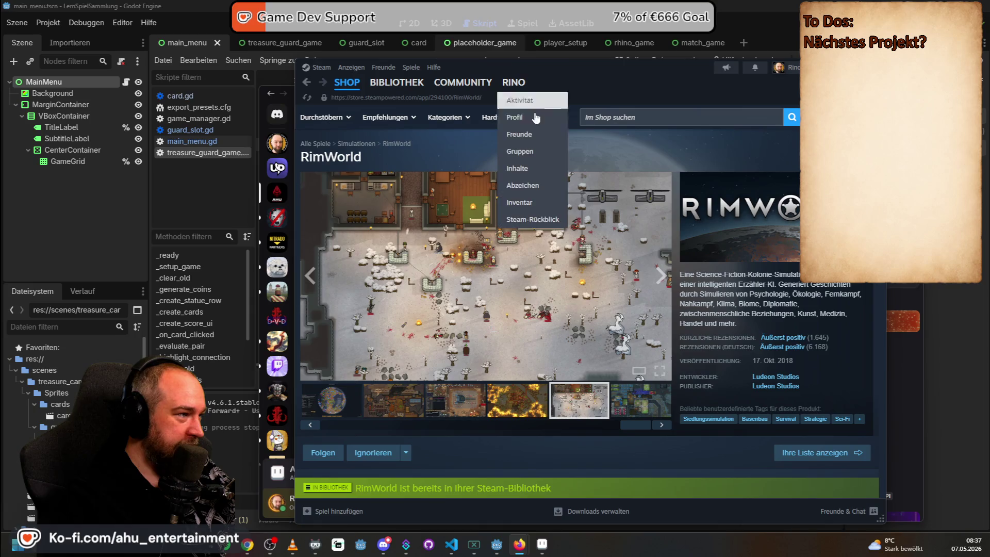
Search the Steam store for 'rush', look over the RINO RUSH page, then minimize Steam
click(574, 64)
click(587, 118)
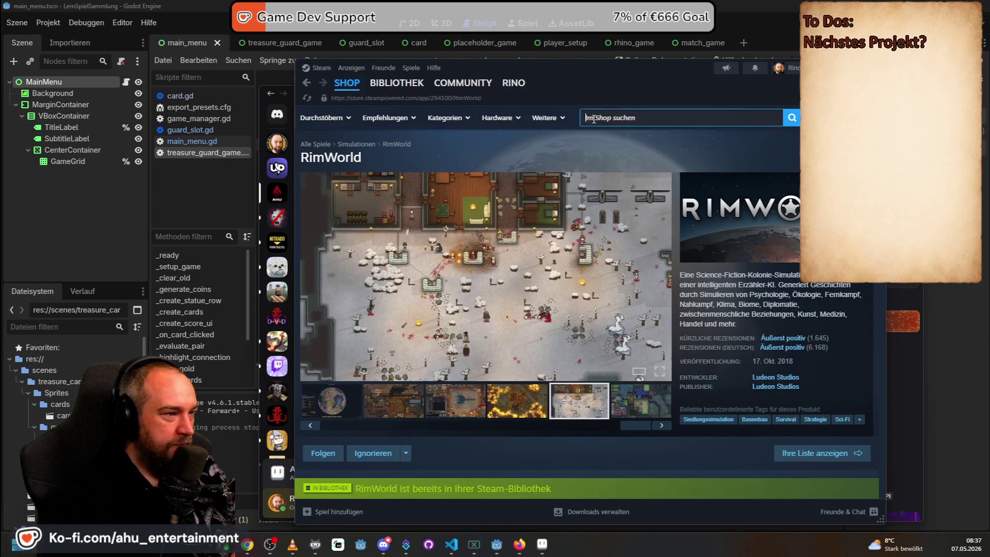
text(rinorush)
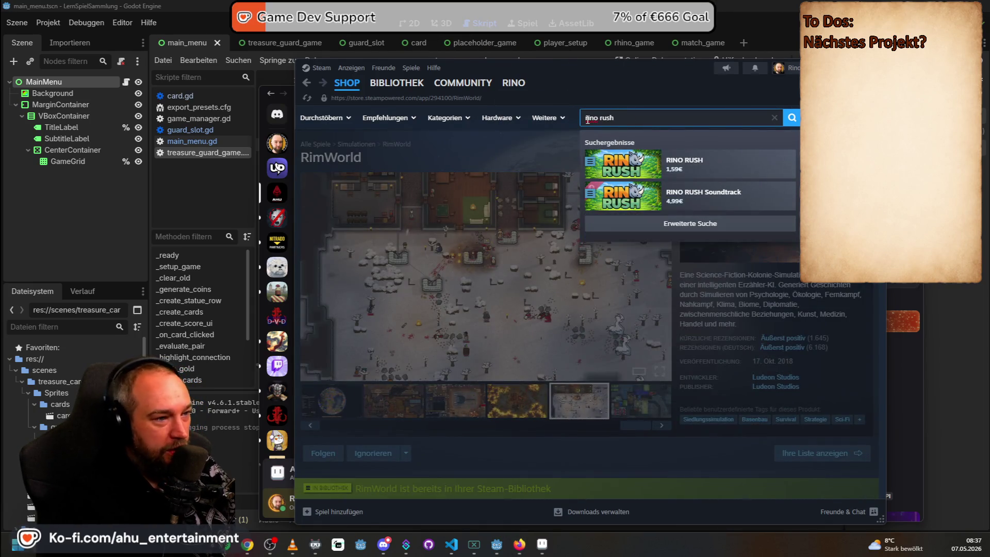
click(709, 172)
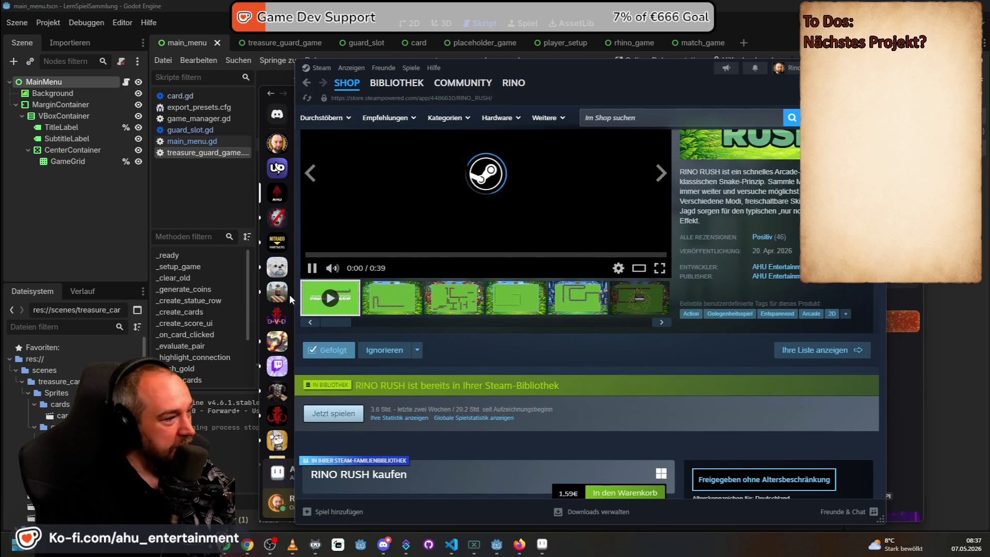
scroll(379, 289, down, 4)
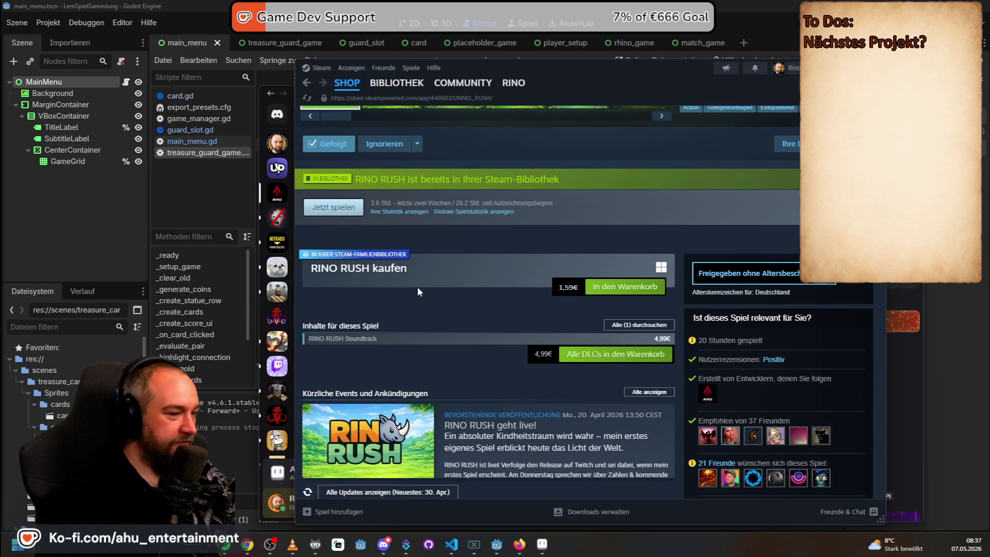
scroll(416, 288, up, 6)
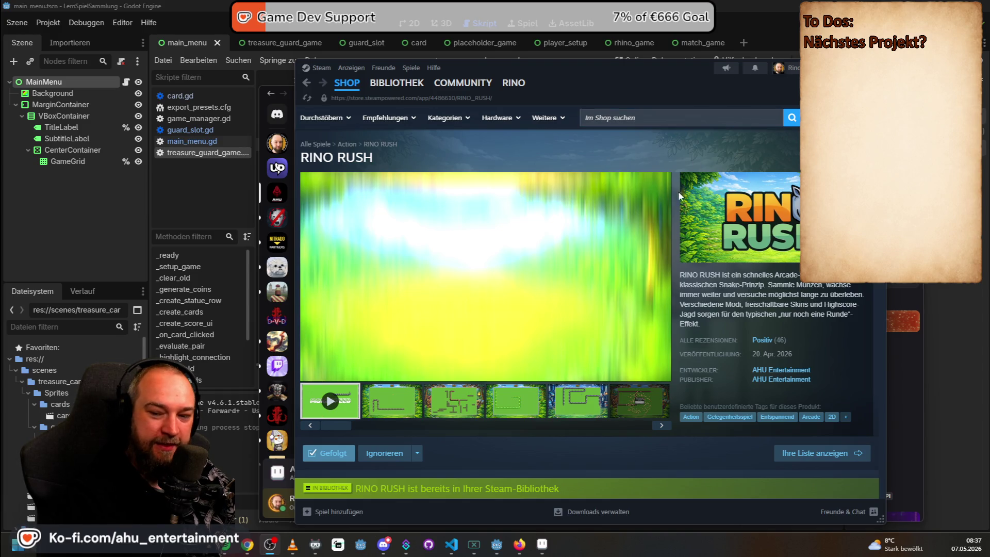
key(super+Down)
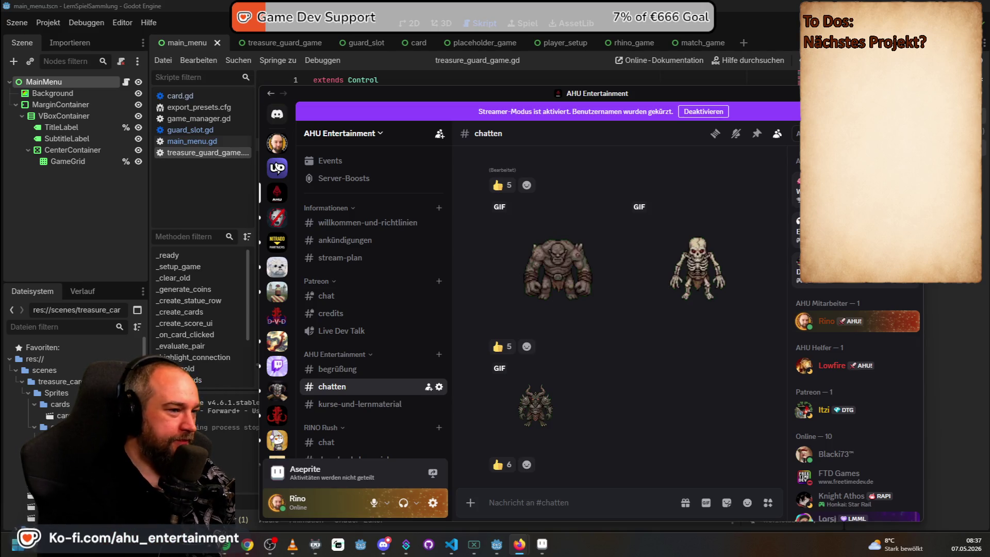
View the skeleton, troll and green orc GIFs enlarged in the Discord chat
click(696, 292)
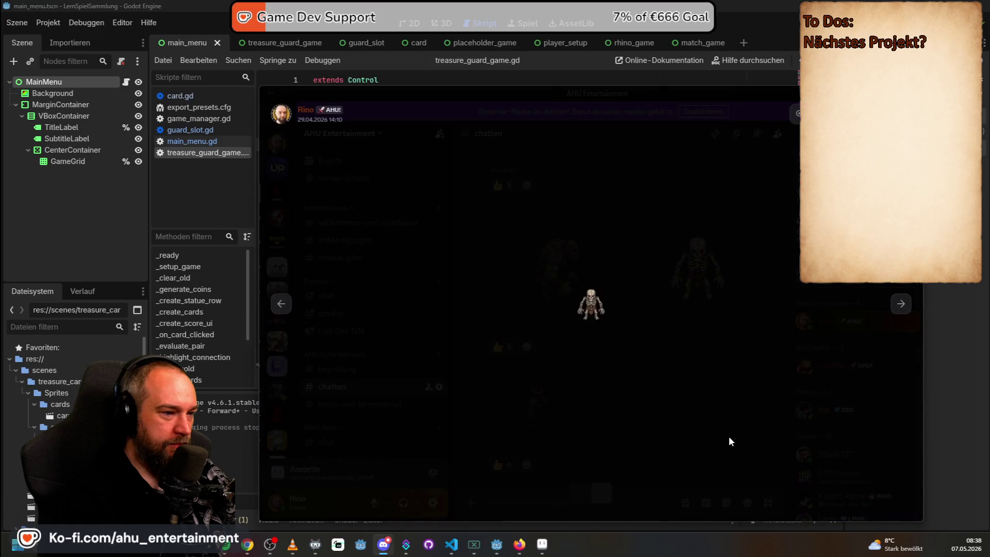
click(575, 335)
scroll(575, 341, up, 2)
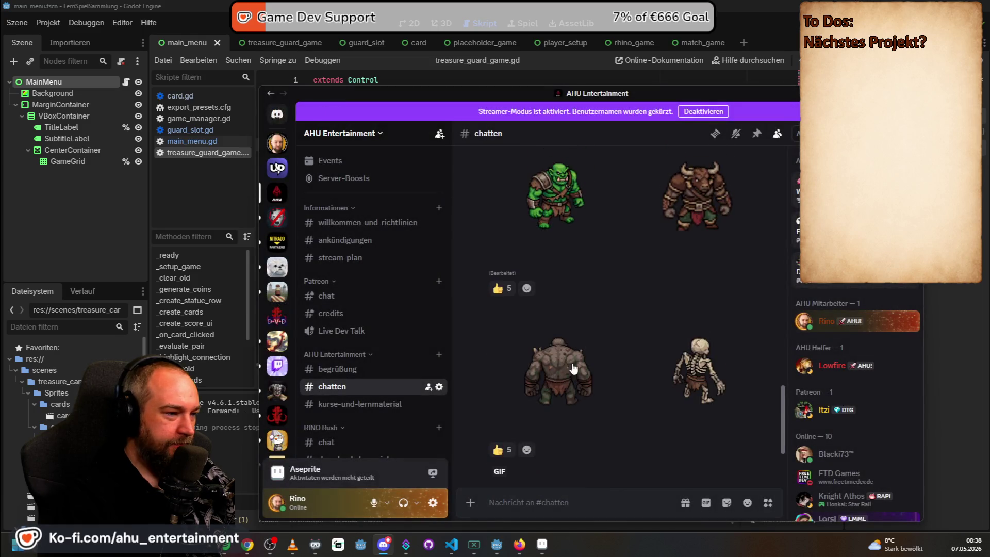
click(583, 367)
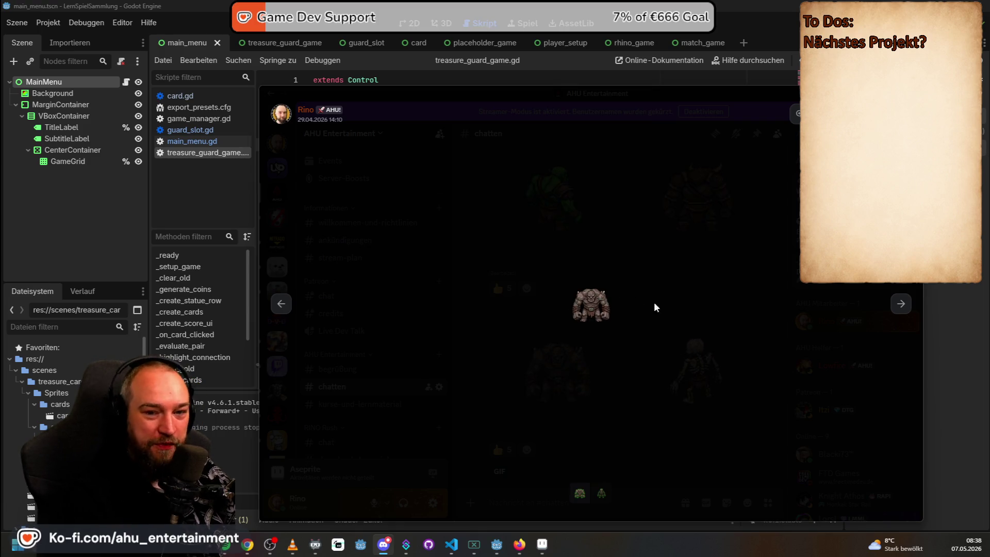
click(635, 245)
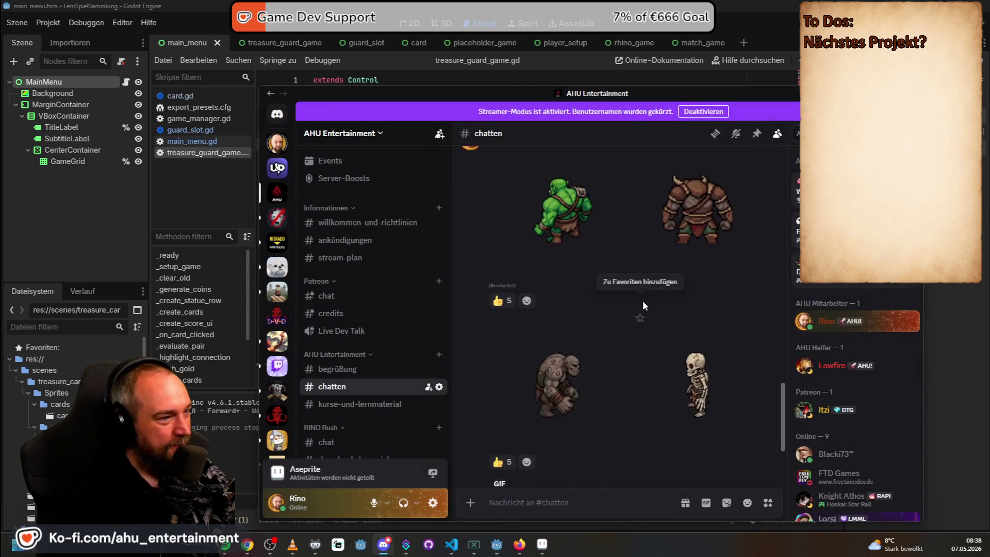
scroll(643, 300, up, 2)
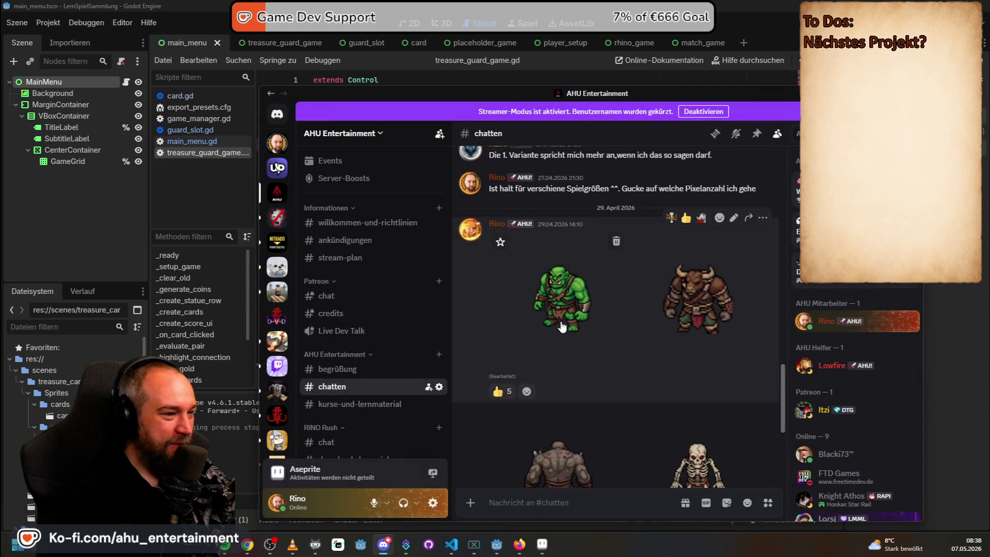
click(561, 317)
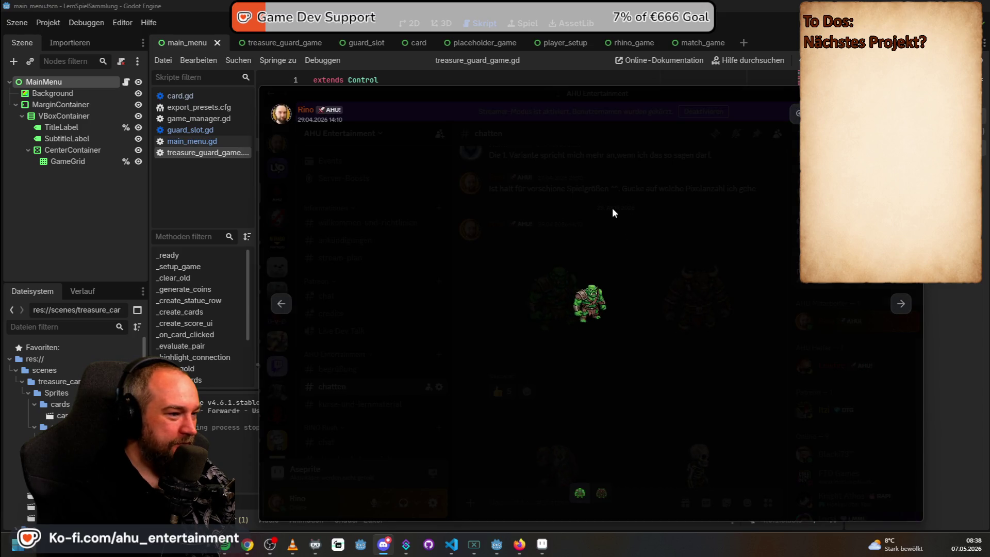
click(611, 207)
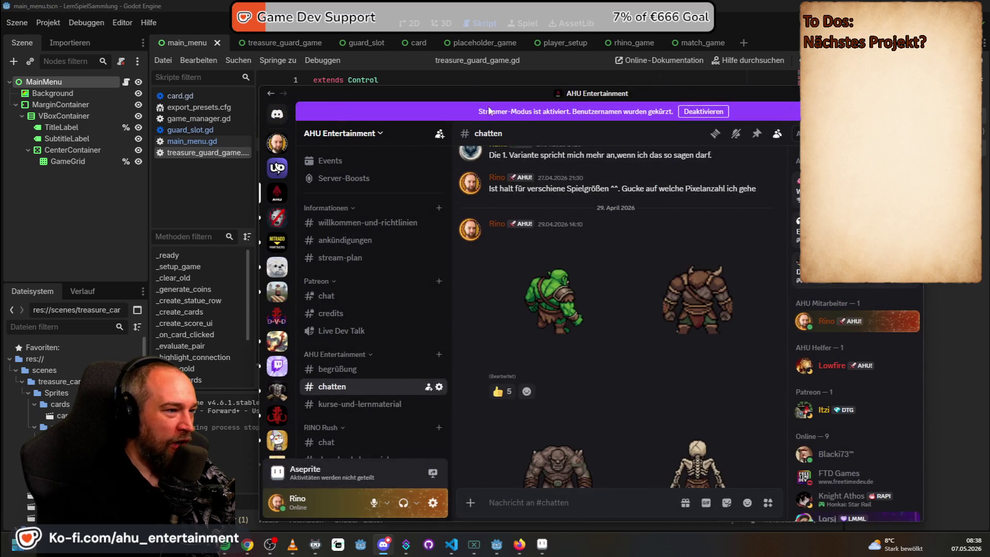
Drag Discord off-screen and bring up the Debug_Map_24x24 Godot window
drag(381, 93, 989, 195)
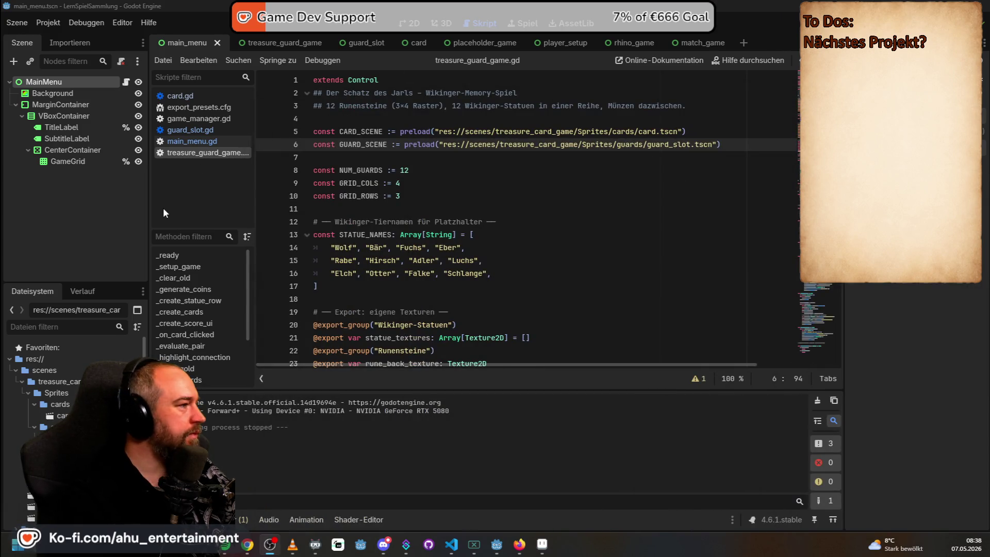
mouse_move(496, 547)
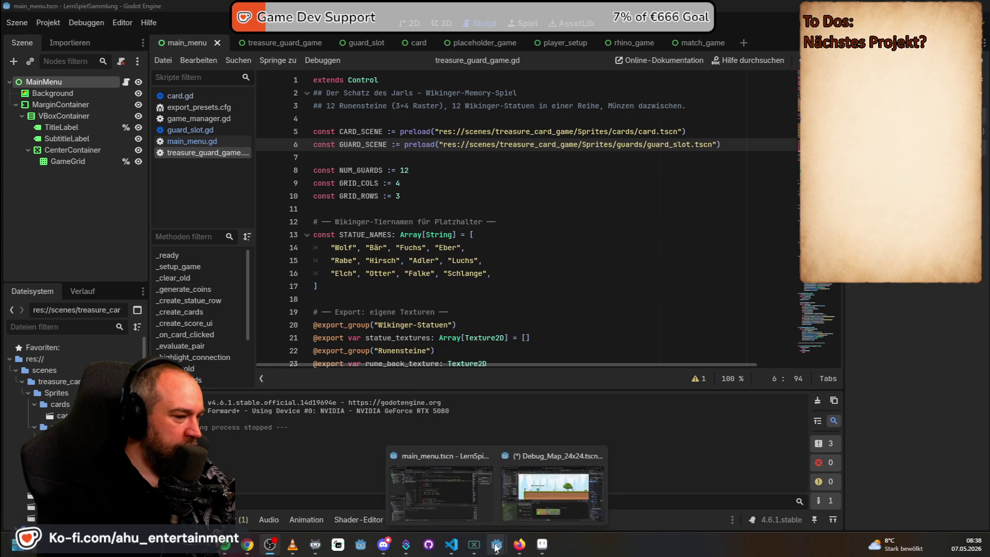
click(521, 498)
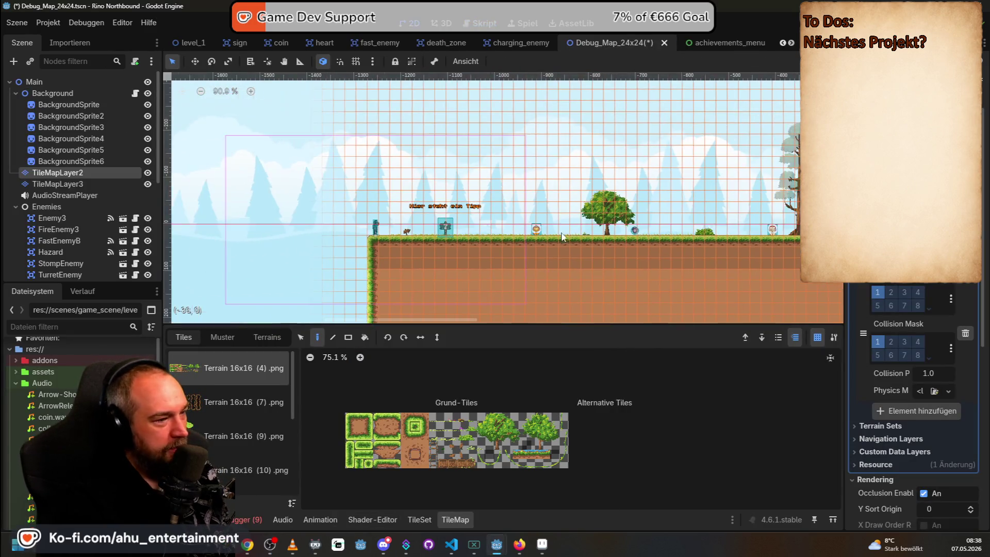
Save the Debug_Map_24x24 level and select TileMapLayer3 in the Scene dock
scroll(562, 237, down, 4)
key(ctrl+s)
click(68, 185)
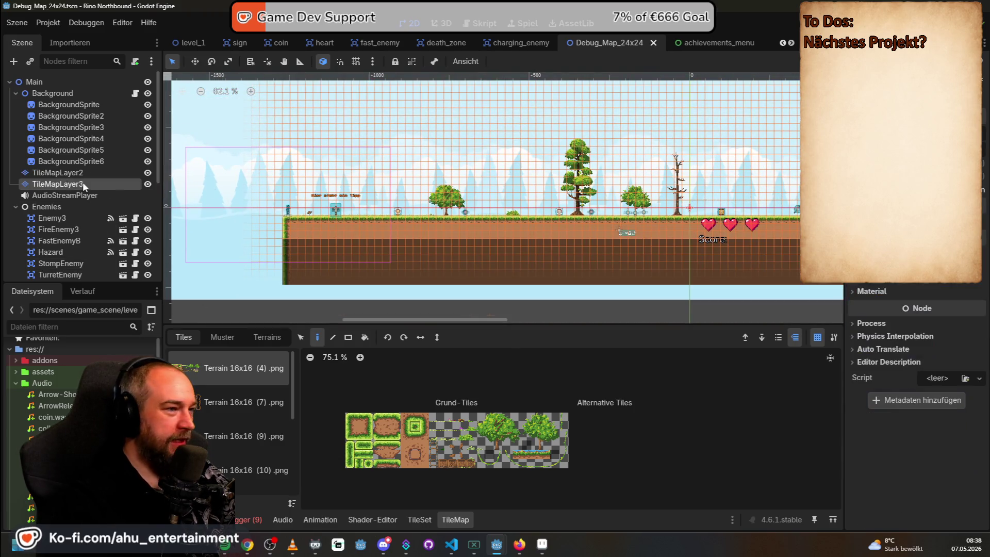
Zoom and pan the view around the big tree, then show the Terrain 16x16 (13).png tiles
scroll(589, 194, up, 5)
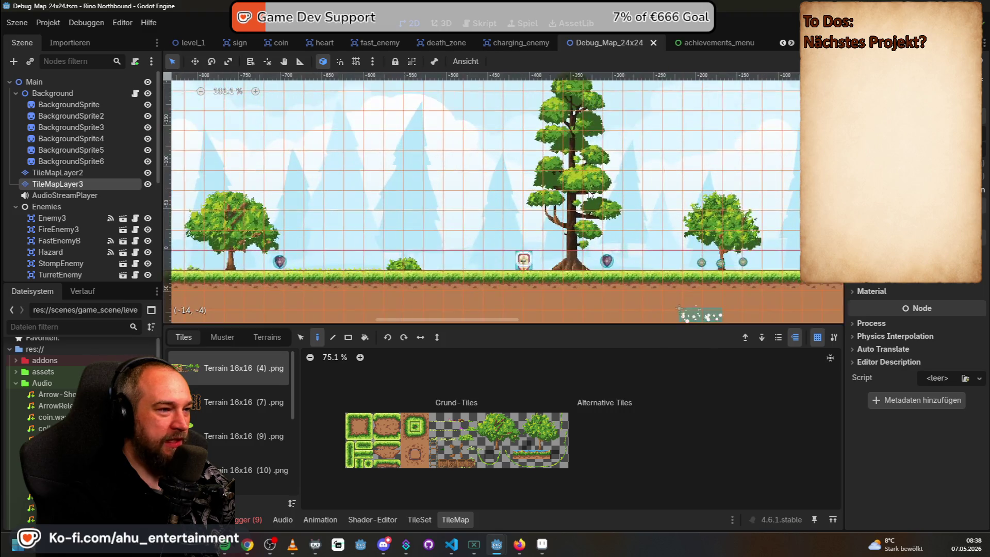
scroll(590, 194, up, 3)
scroll(664, 173, down, 4)
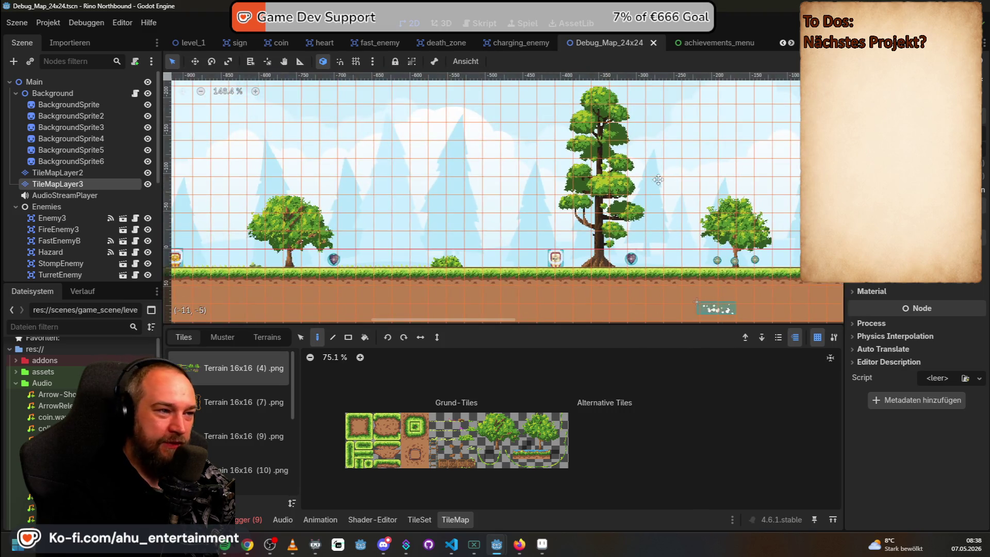
drag(664, 172, 632, 207)
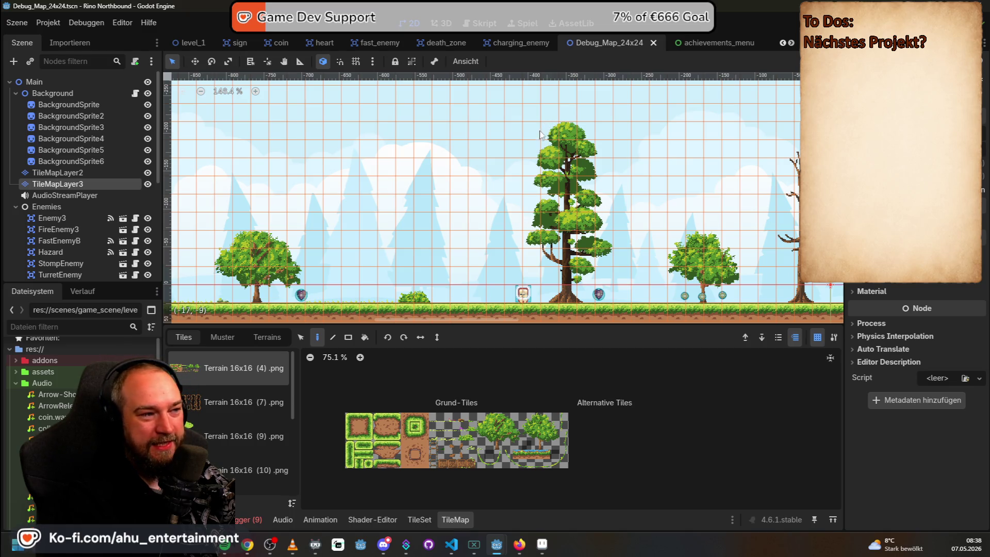
scroll(208, 452, down, 1)
scroll(207, 451, down, 4)
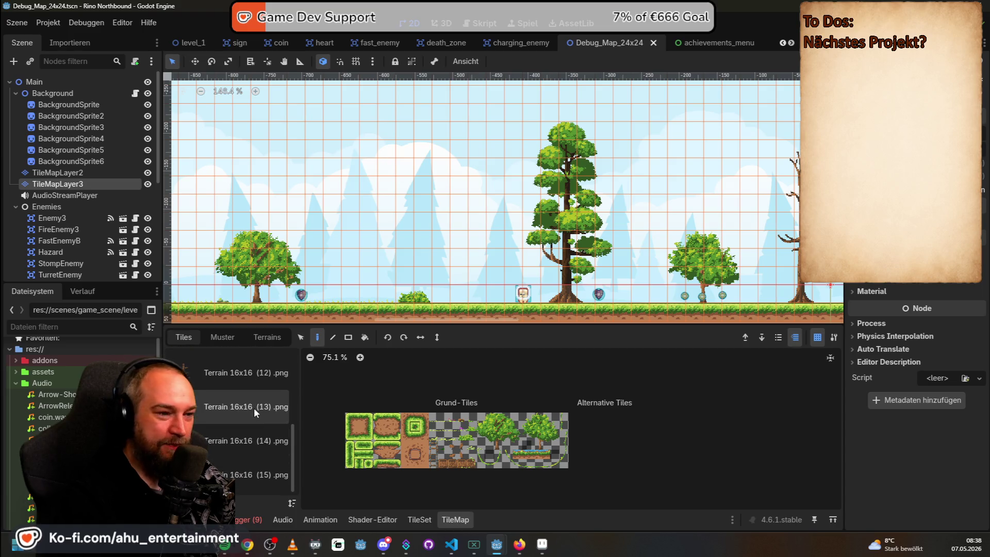
scroll(569, 283, right, 5)
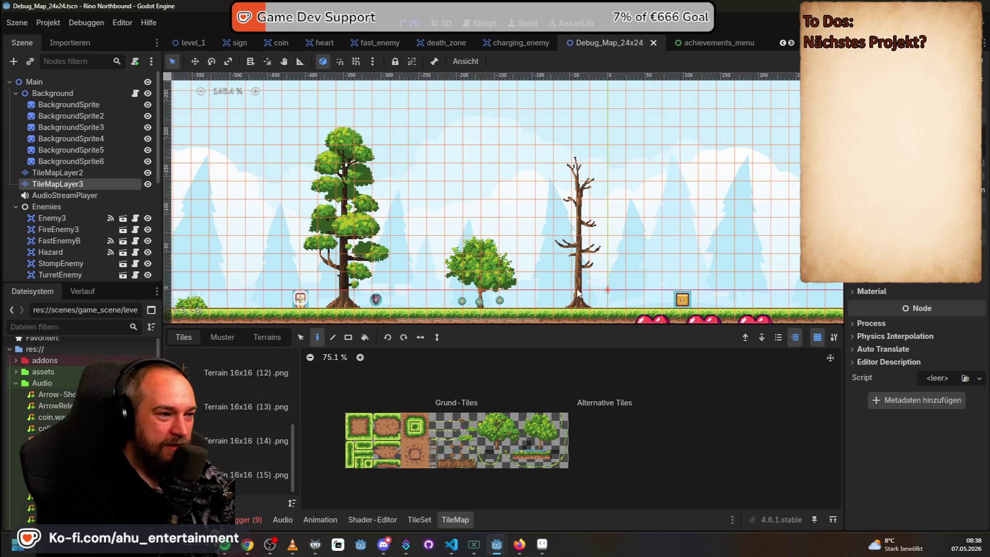
scroll(569, 284, left, 2)
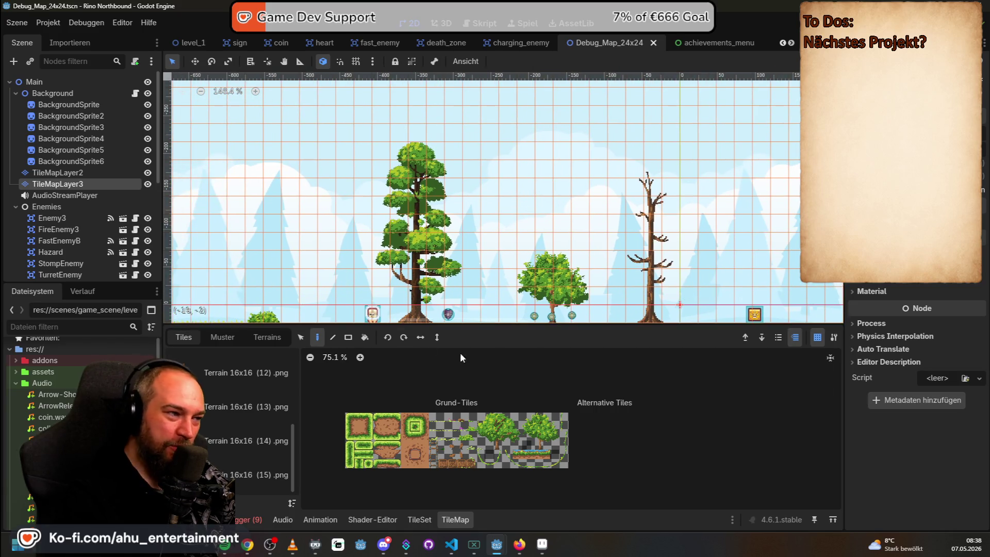
scroll(546, 157, down, 2)
scroll(547, 158, left, 2)
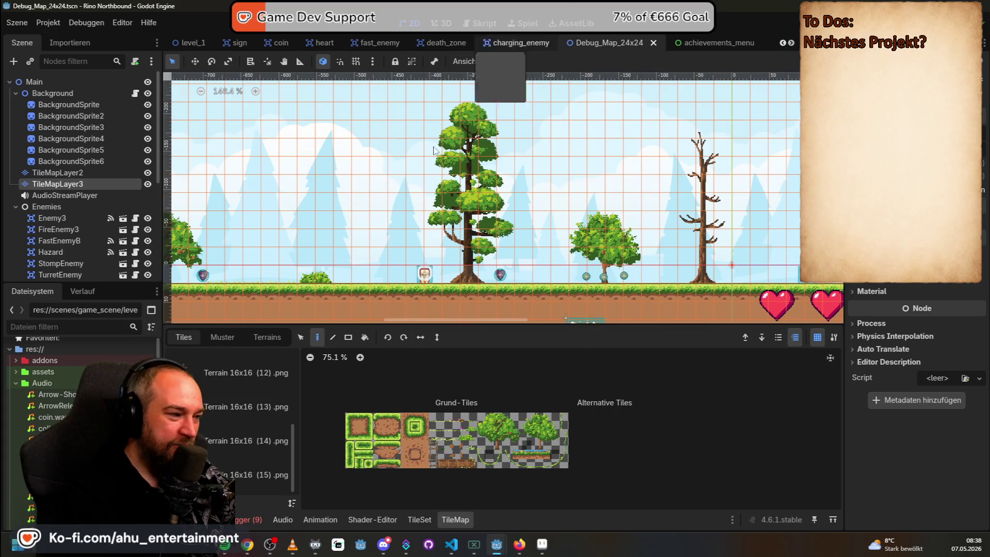
scroll(193, 310, up, 1)
scroll(193, 309, right, 2)
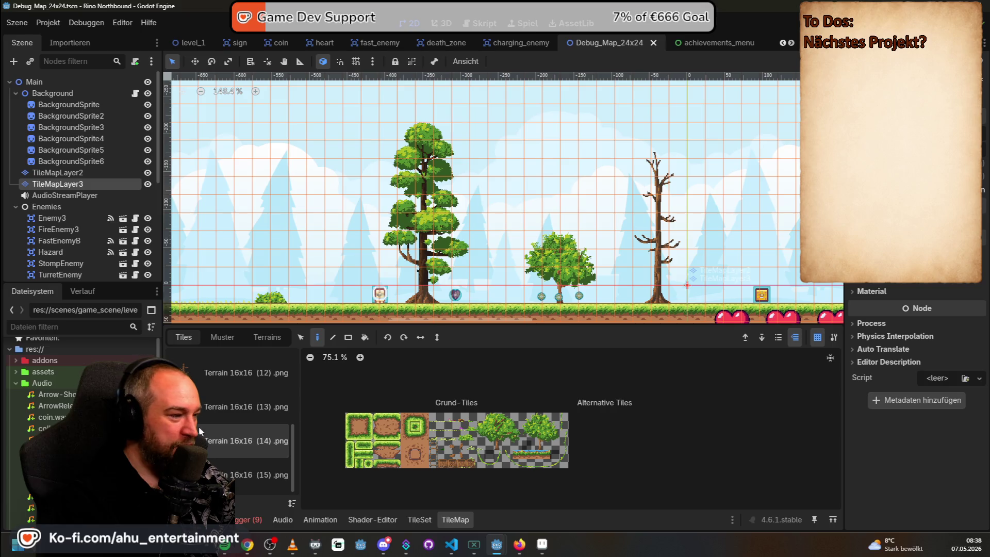
click(216, 408)
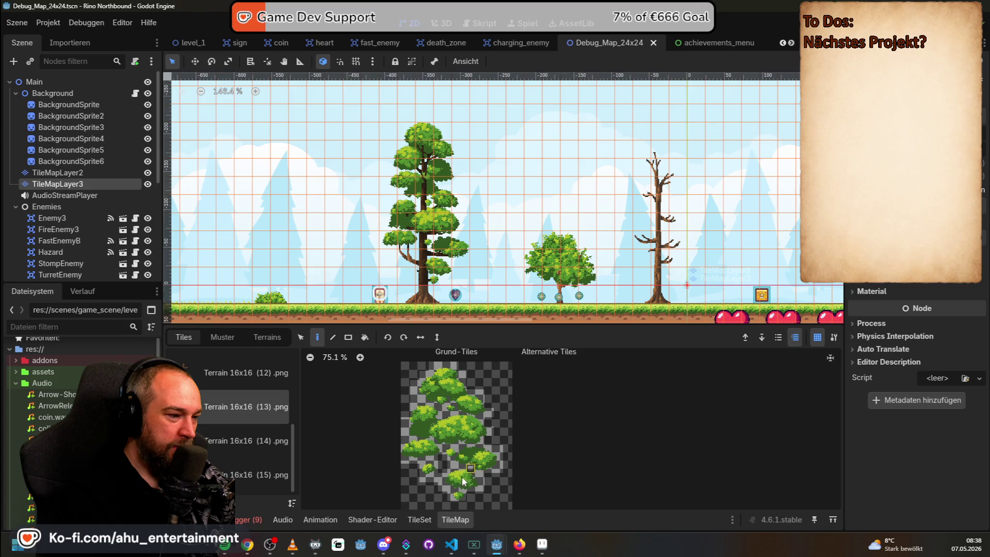
Try out bush tile selections from sheets (13) and (15) in the TileMap palette
mouse_move(451, 501)
mouse_down()
mouse_move(456, 482)
mouse_move(480, 476)
mouse_up()
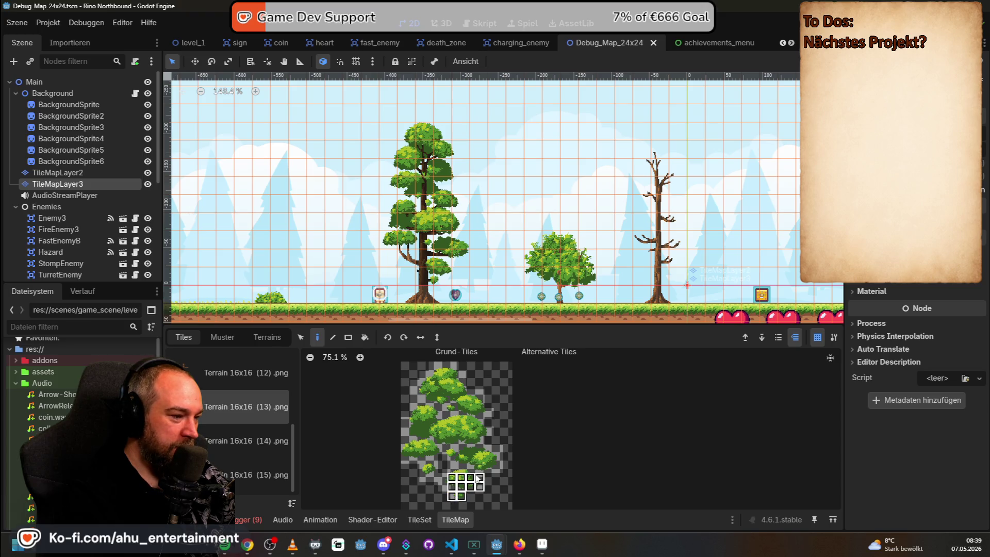
click(489, 449)
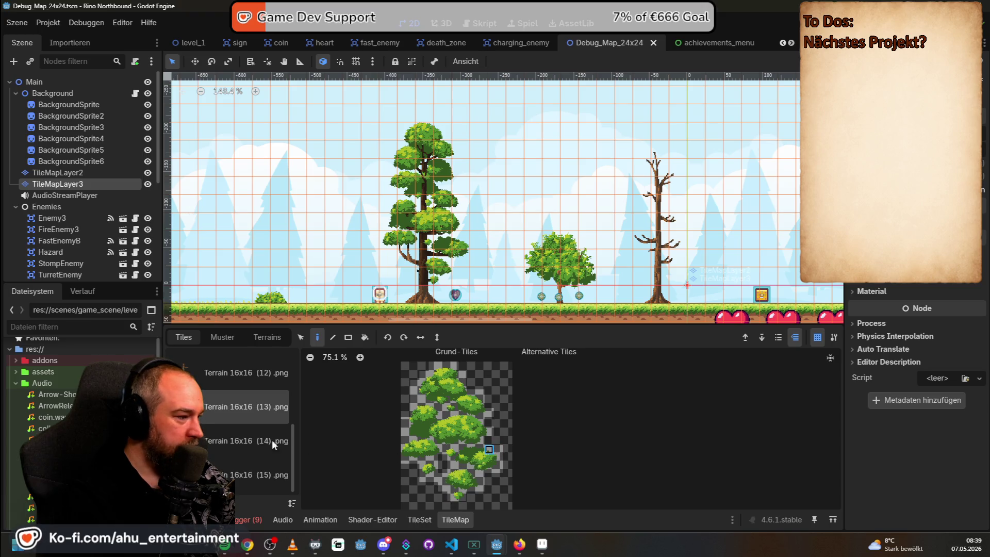
drag(703, 184, 612, 190)
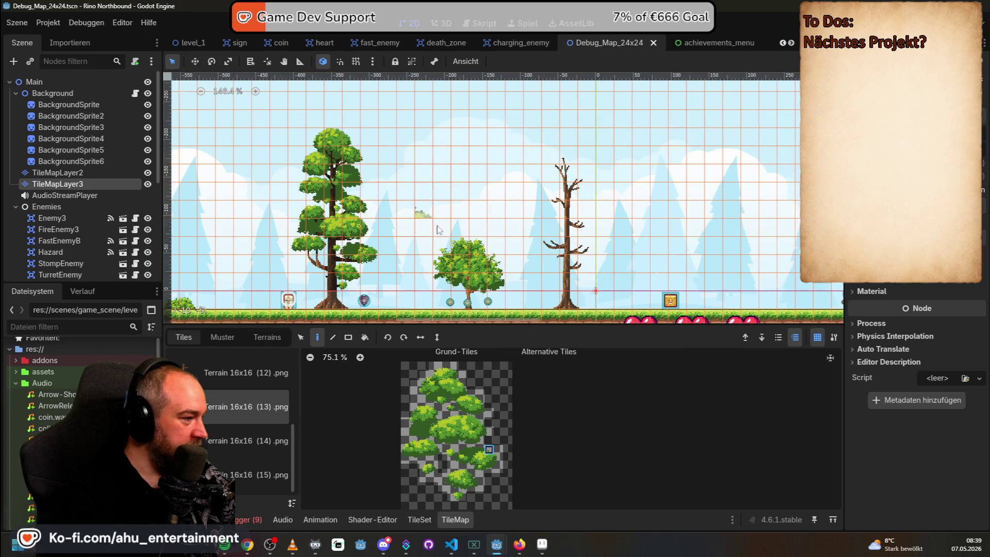
click(234, 459)
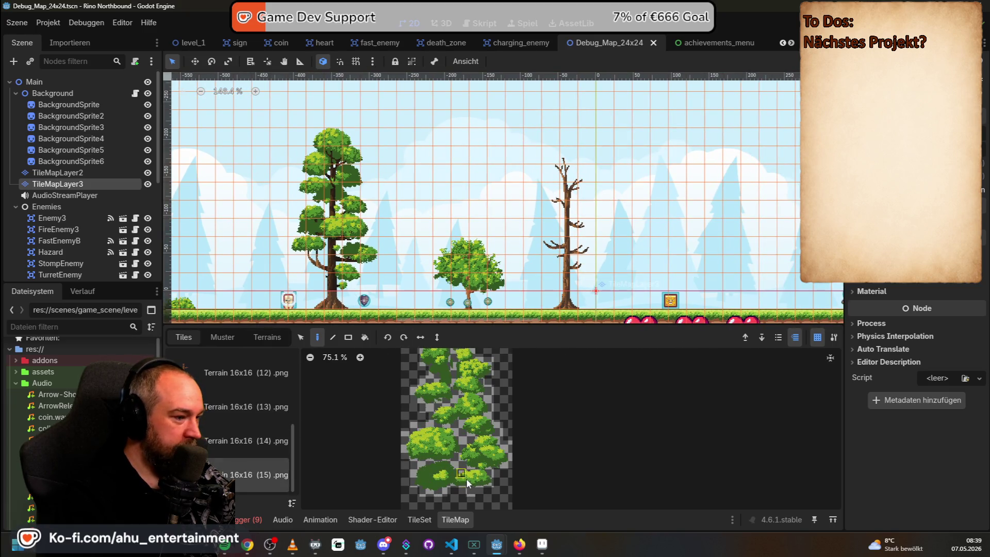
drag(474, 468, 492, 460)
click(434, 436)
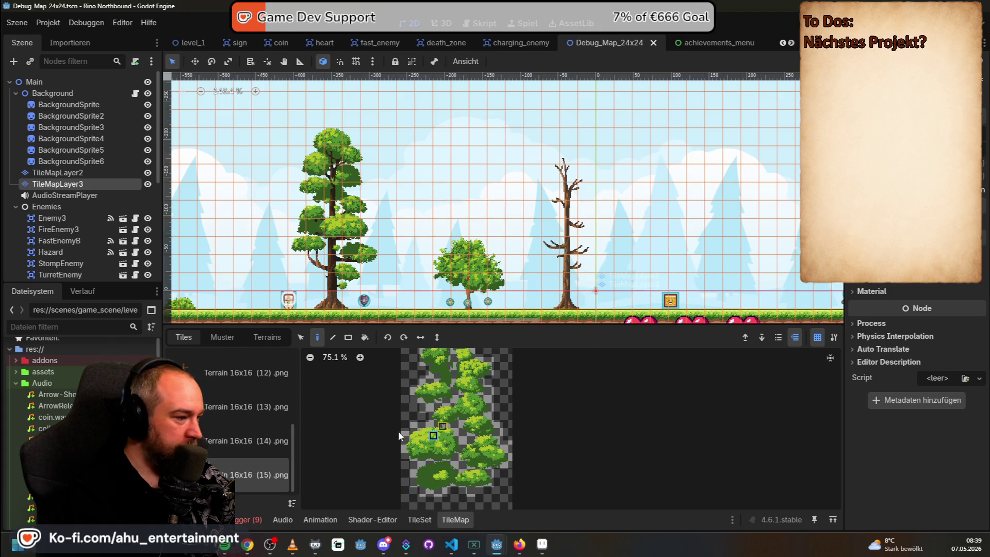
scroll(218, 422, up, 5)
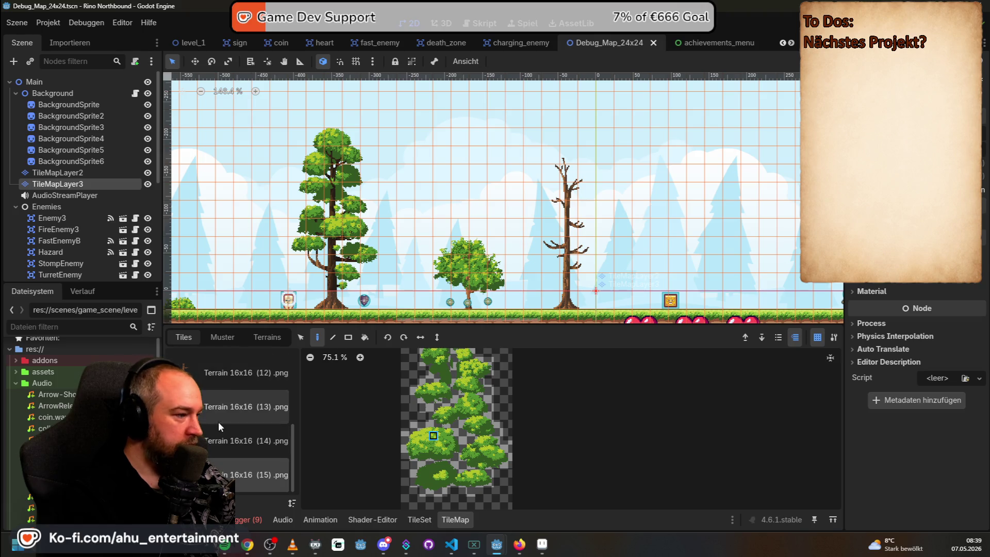
scroll(220, 436, down, 5)
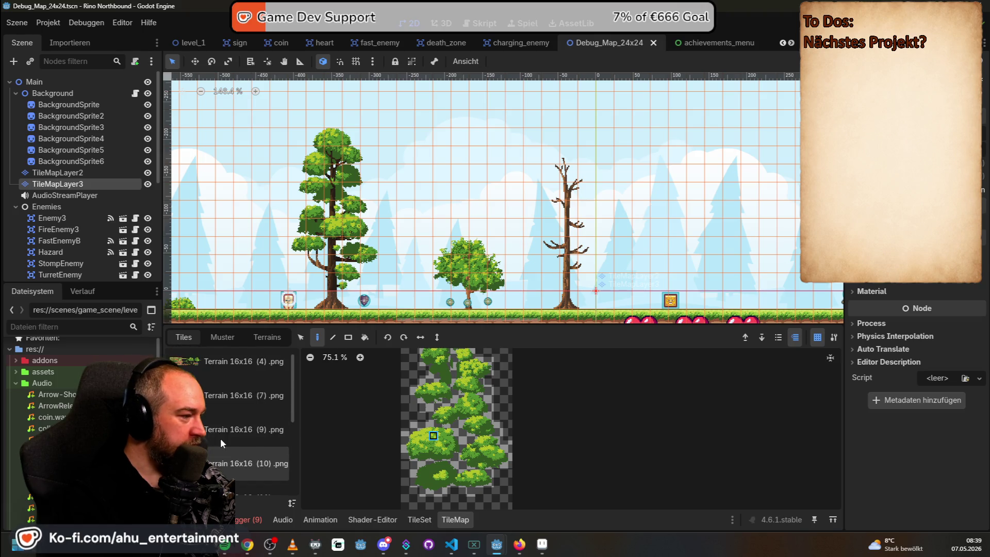
Compare whole-tree selections: the leafy tree from sheet (13) and the foliage tree from sheet (15)
click(223, 432)
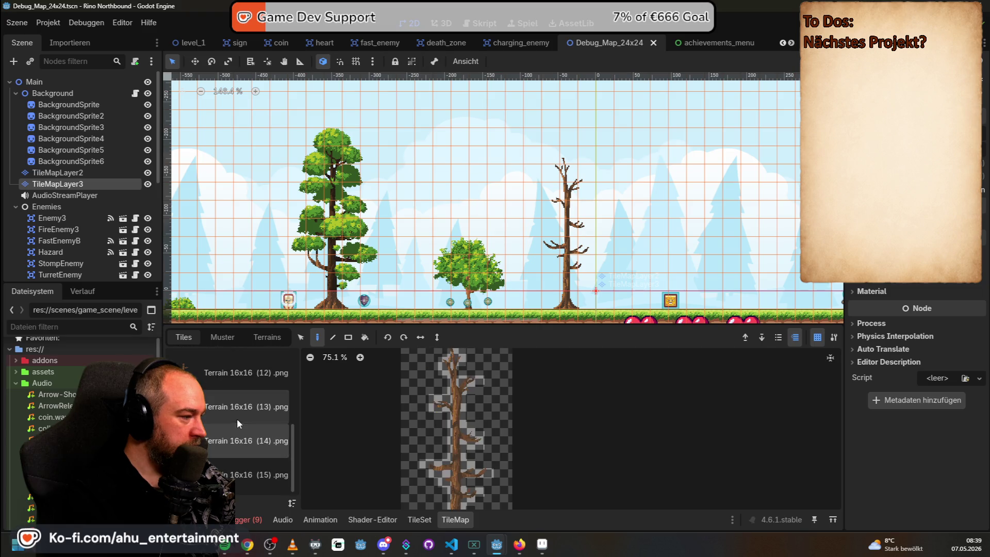
click(235, 413)
drag(404, 367, 503, 499)
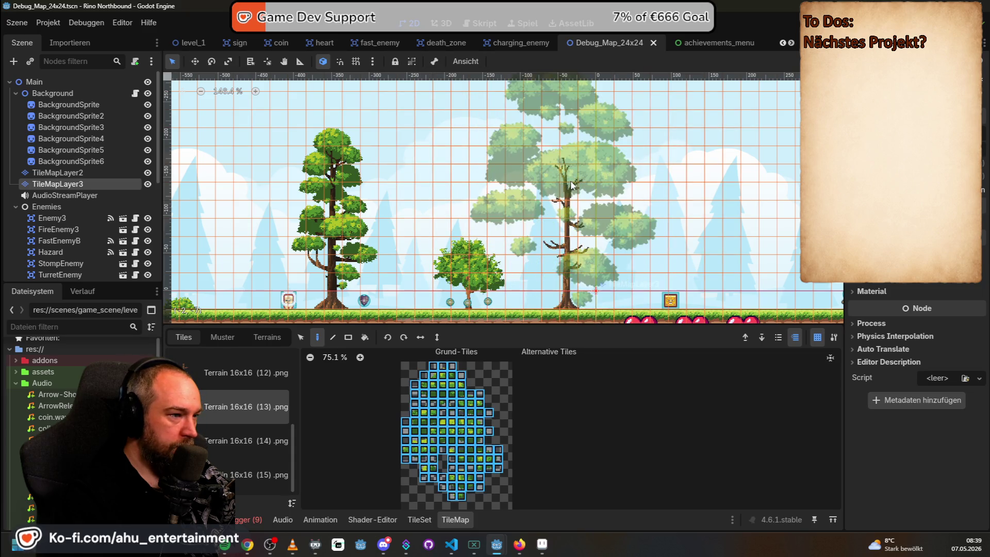
click(247, 474)
scroll(413, 363, up, 2)
scroll(418, 370, down, 5)
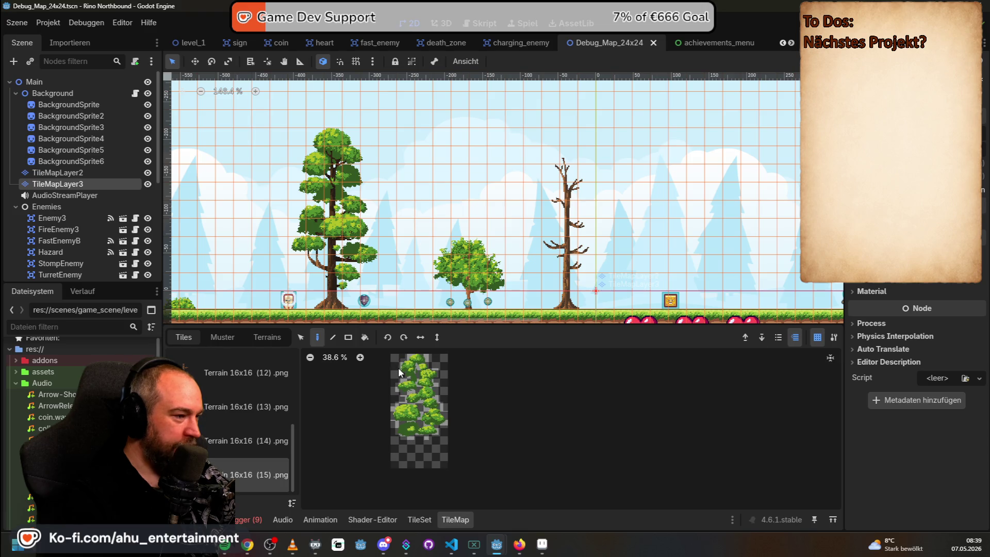
mouse_move(393, 354)
mouse_down()
mouse_move(447, 419)
mouse_move(446, 438)
mouse_up()
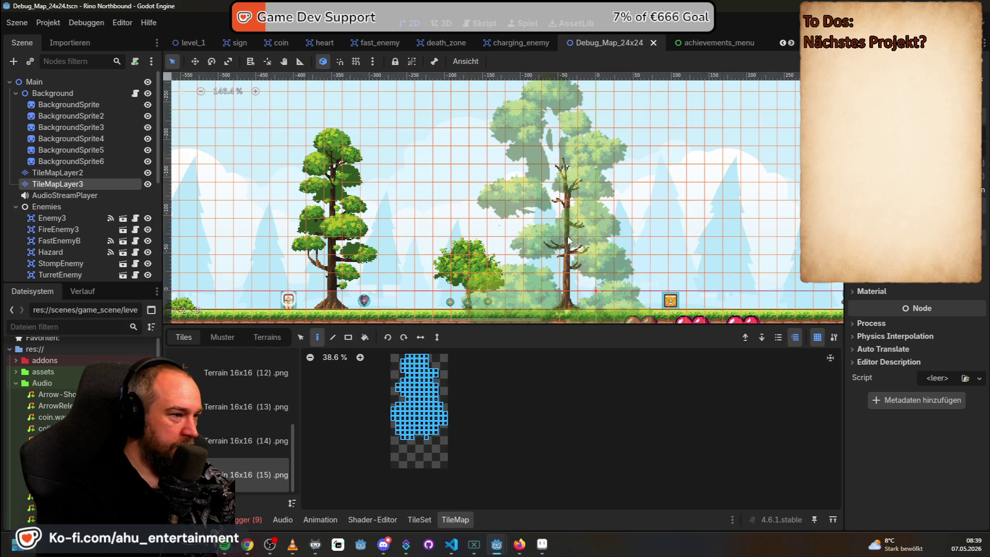
scroll(596, 202, down, 3)
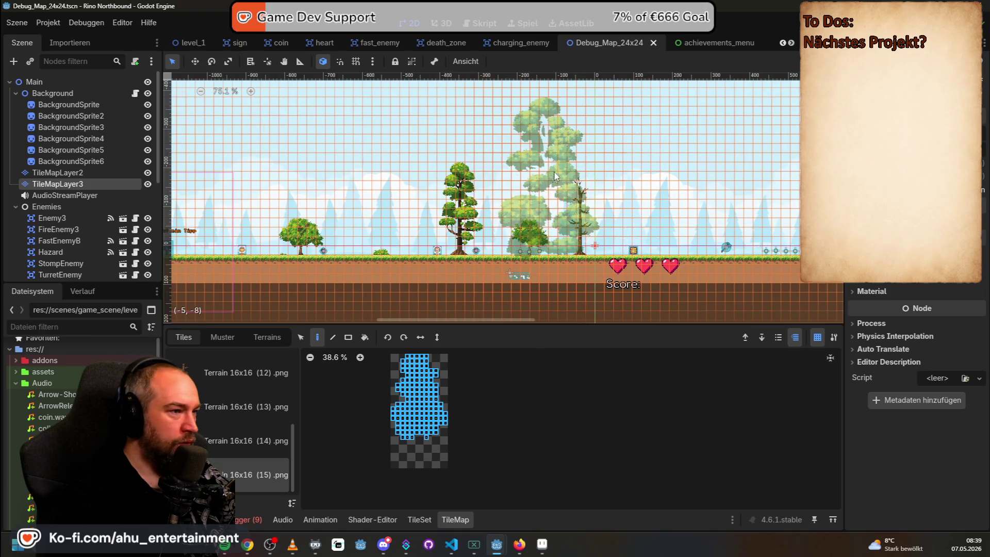
scroll(550, 171, right, 5)
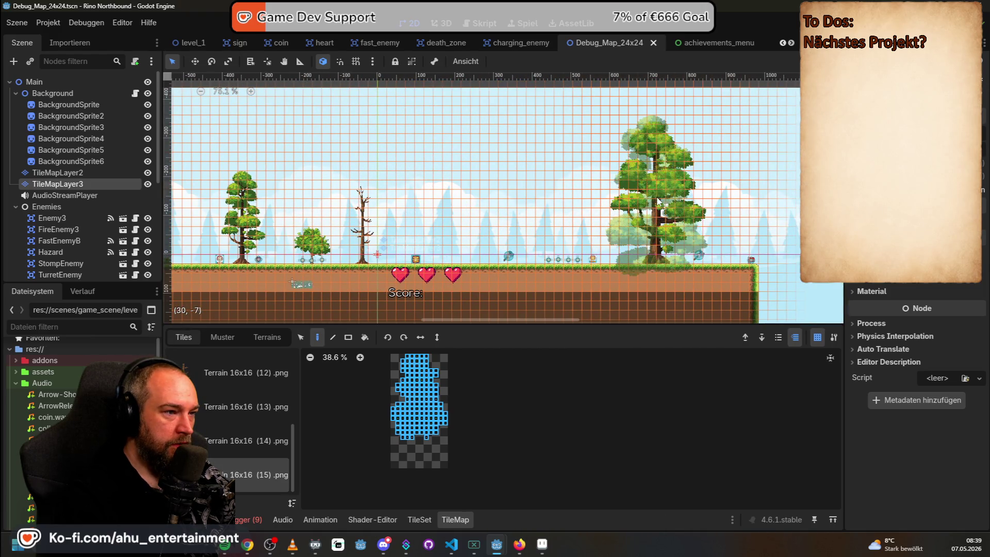
Check sheet (14)'s trunks, then reselect the full leafy tree from sheet (13)
click(243, 441)
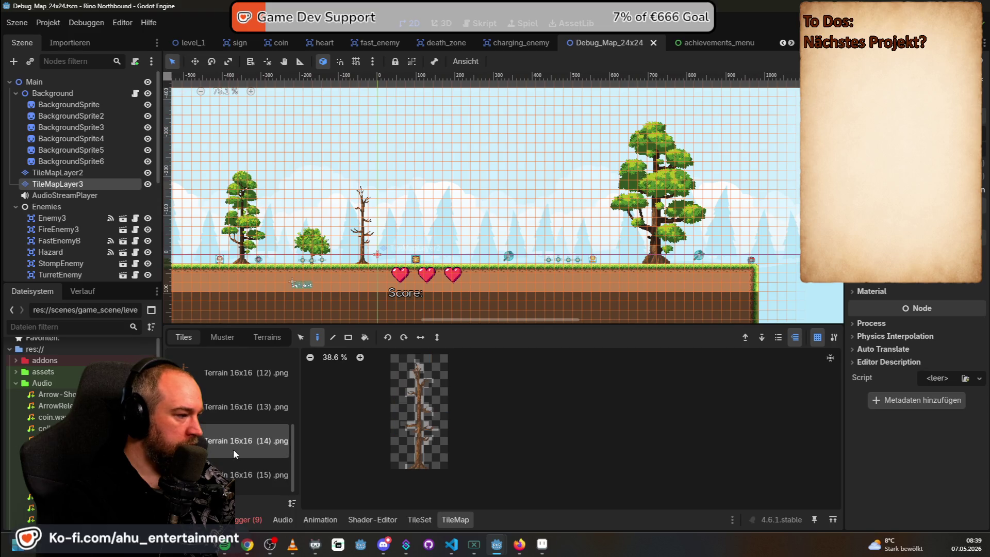
scroll(249, 437, down, 3)
scroll(249, 437, up, 3)
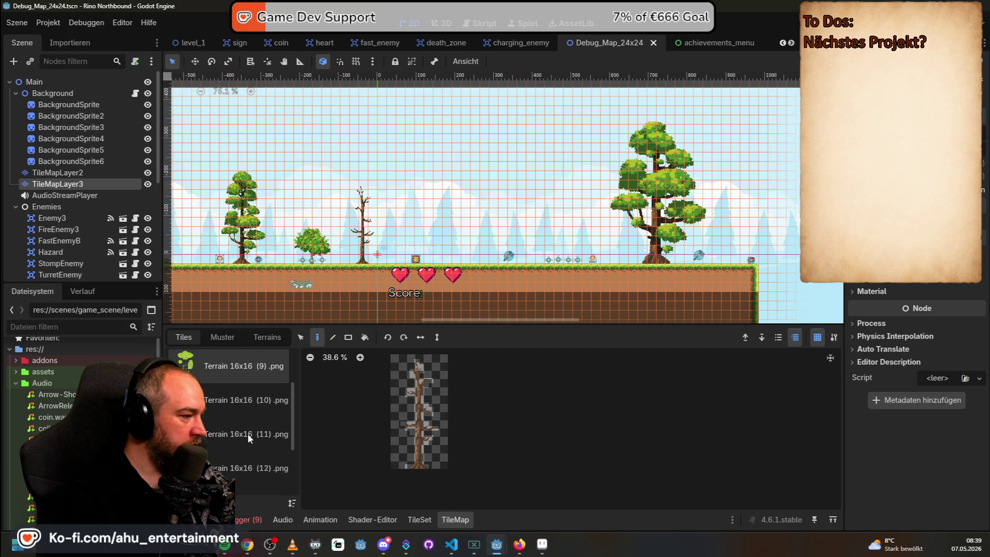
scroll(249, 437, up, 2)
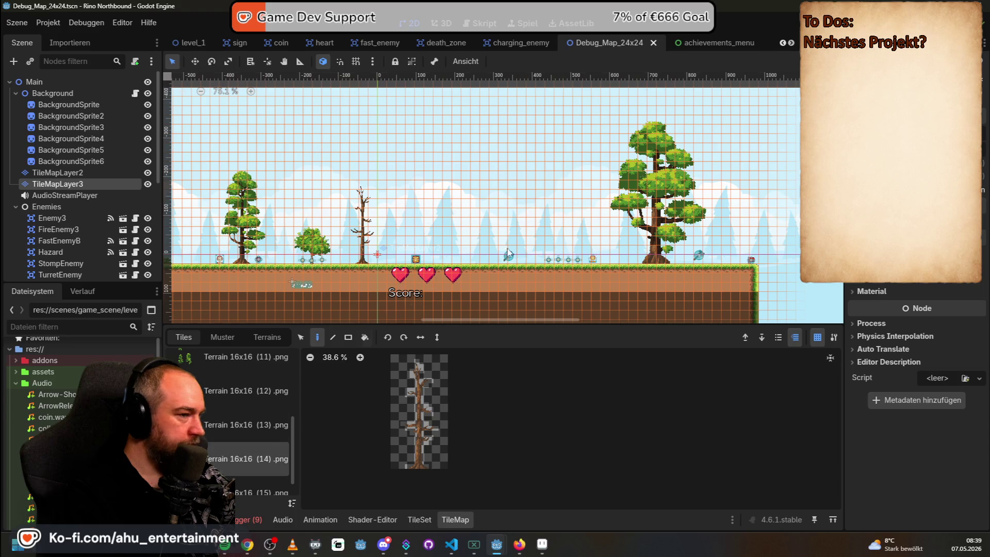
click(268, 427)
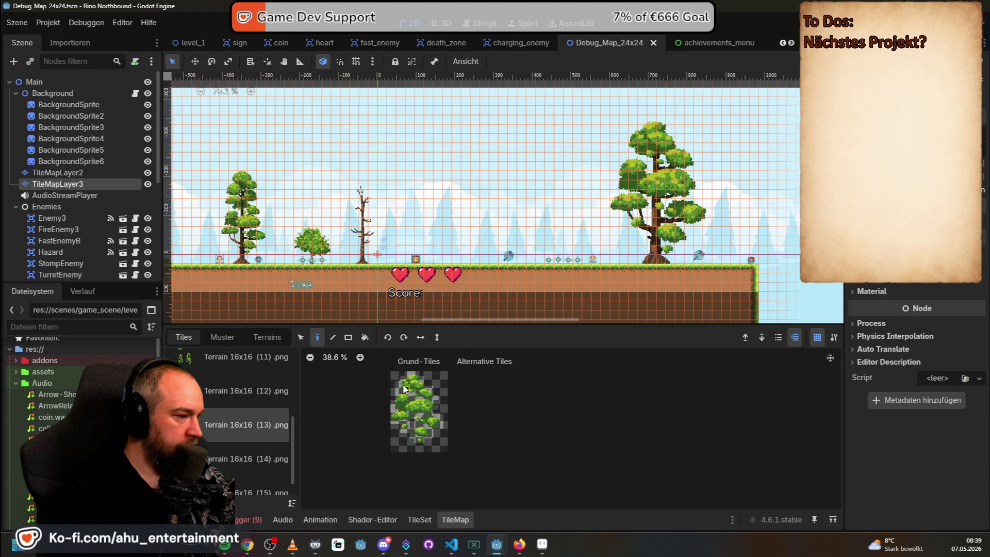
drag(393, 377, 444, 443)
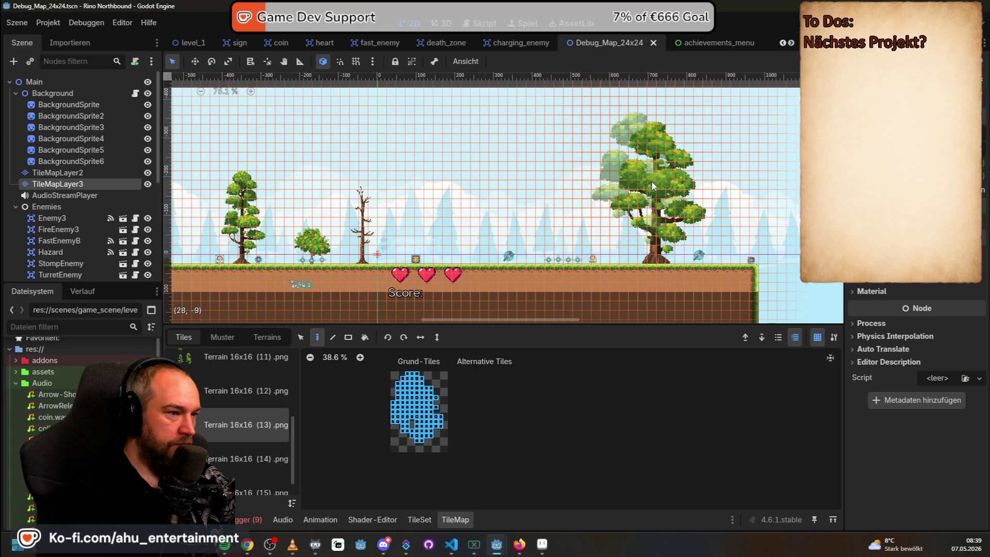
mouse_move(410, 143)
mouse_down()
mouse_move(542, 135)
mouse_move(585, 144)
mouse_up()
scroll(214, 406, up, 1)
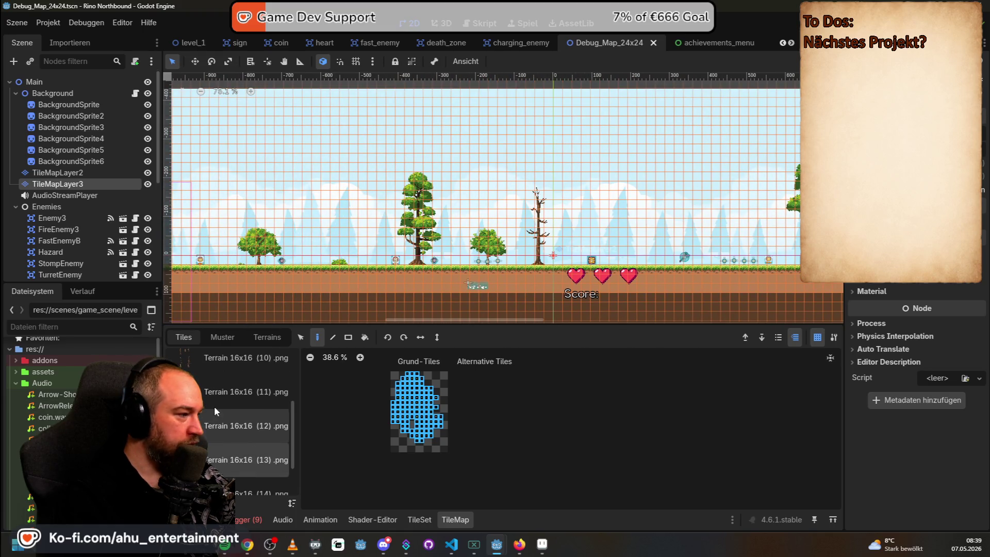
Select the bare tree from Terrain 16x16 (12).png and paint it on the ground to the right
click(231, 392)
scroll(216, 444, up, 1)
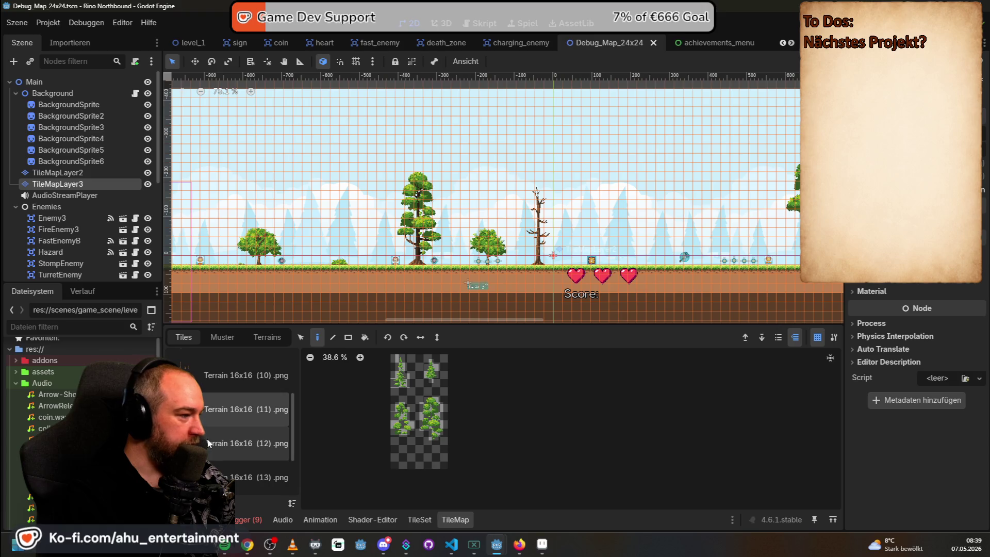
scroll(509, 200, right, 1)
scroll(217, 444, up, 1)
scroll(212, 448, down, 1)
click(208, 455)
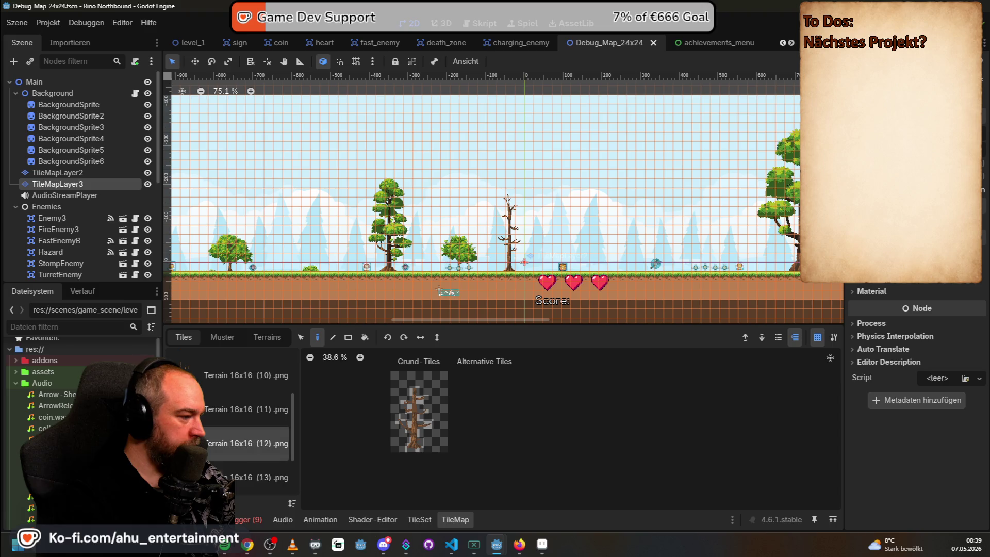
drag(393, 384, 470, 468)
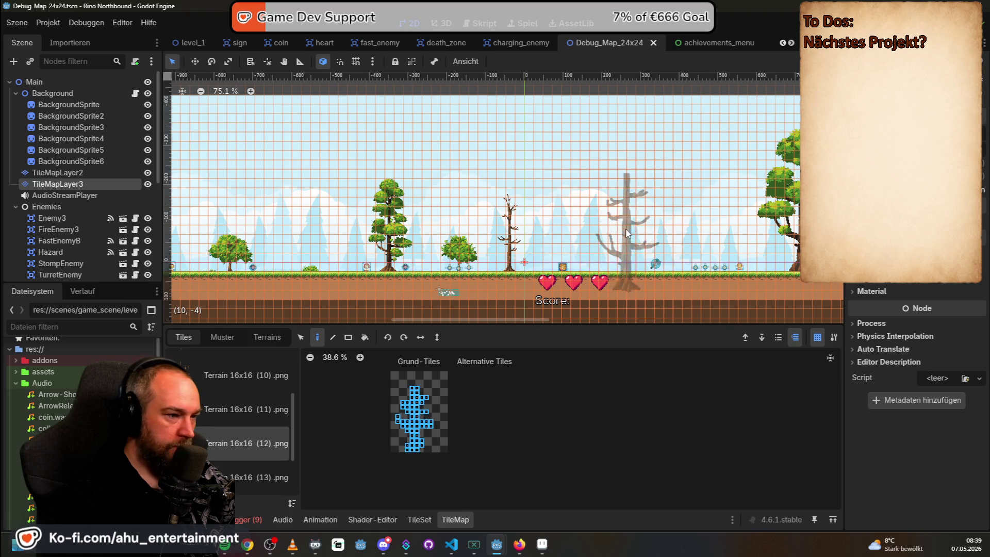
click(627, 222)
click(222, 477)
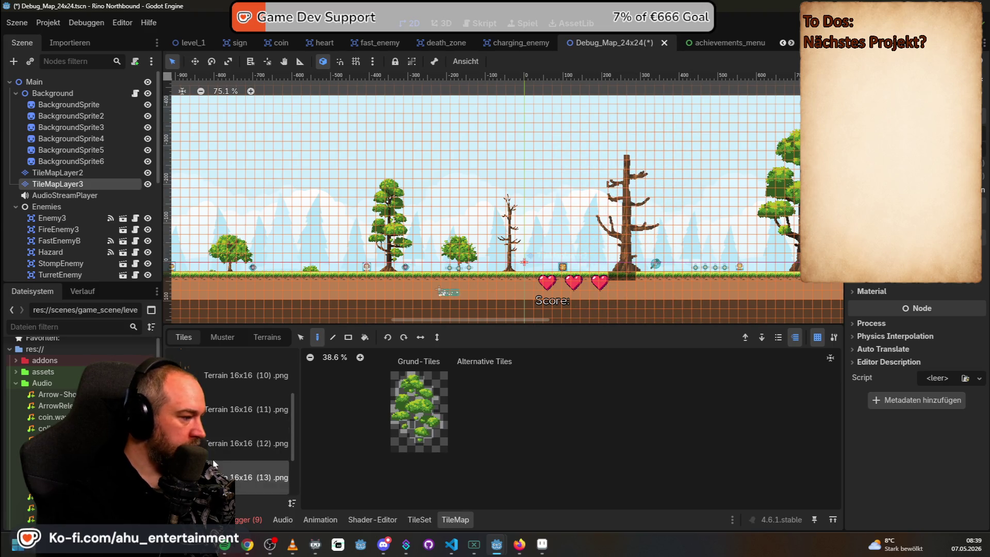
Try selecting single bush tiles and small bush blocks in the atlas (13) palette
scroll(408, 423, up, 3)
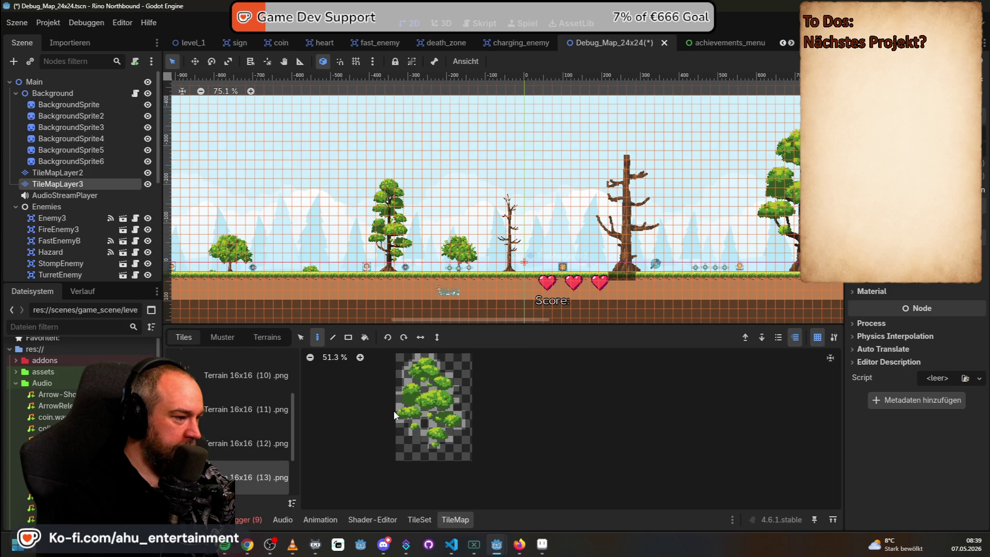
drag(397, 409, 500, 467)
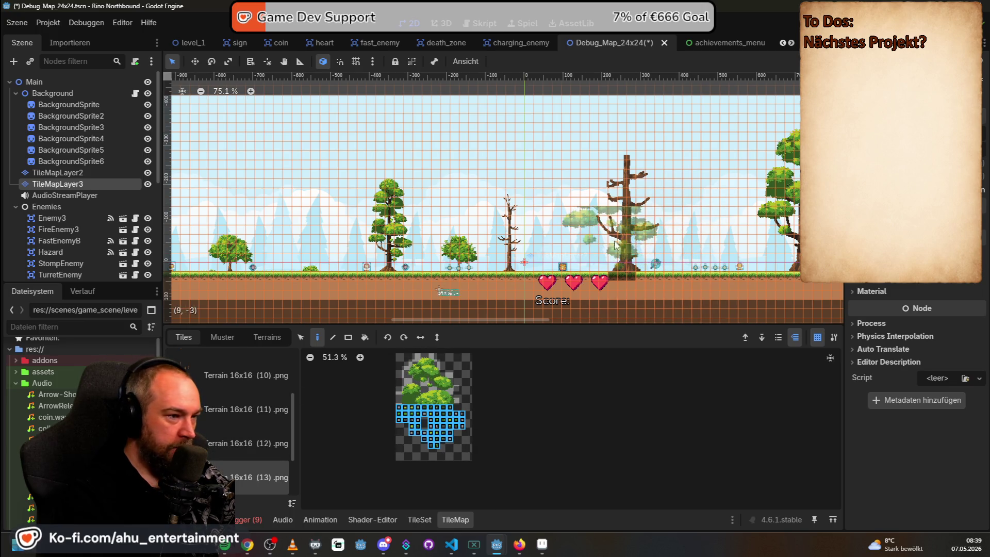
click(444, 420)
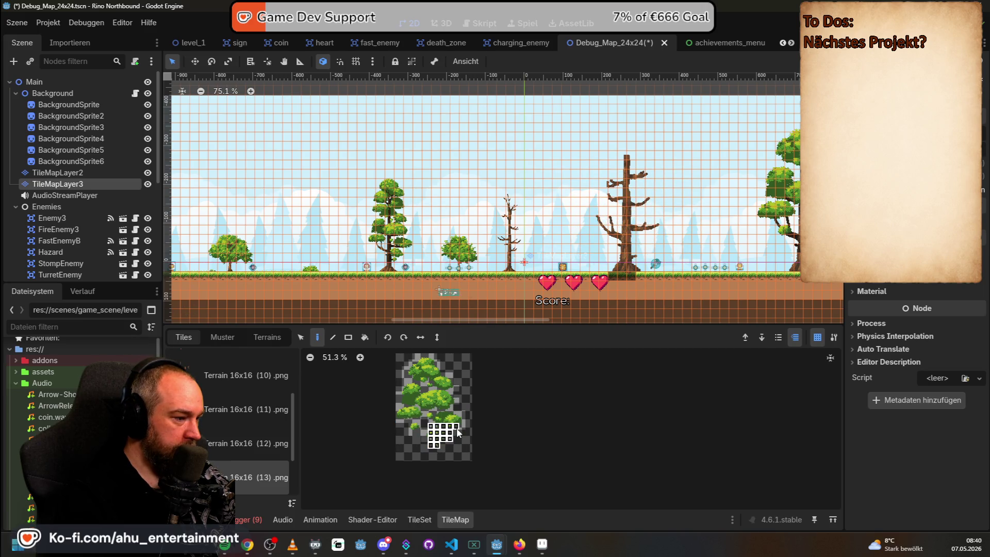
drag(453, 432, 453, 430)
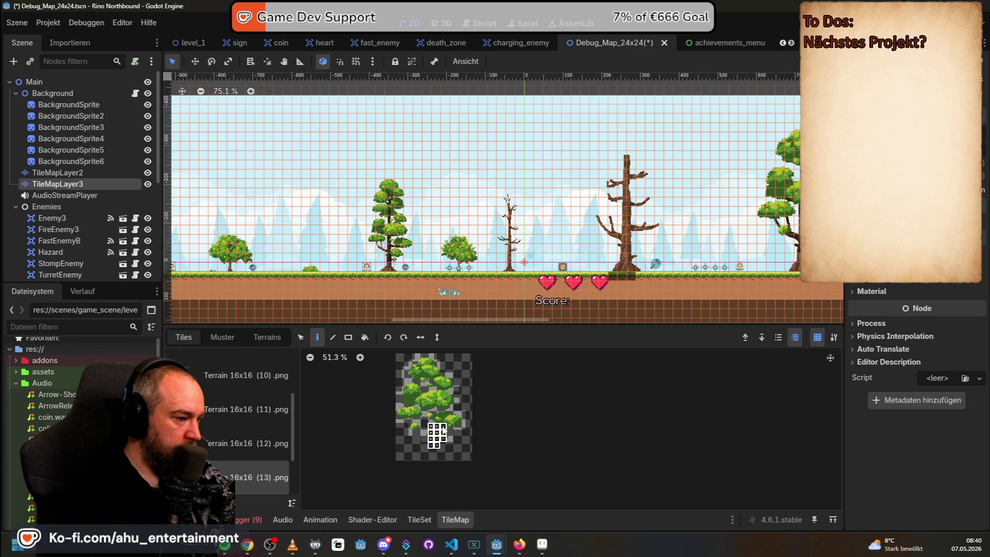
scroll(448, 428, up, 2)
click(468, 429)
click(456, 412)
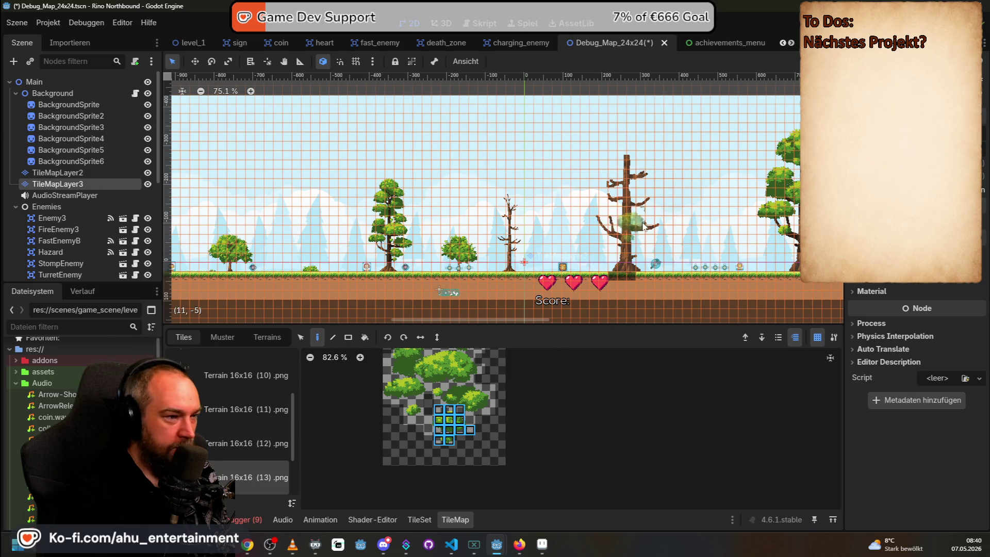
Zoom the atlas and switch to the bush tiles of Terrain 16x16 (15).png
scroll(571, 241, up, 5)
scroll(546, 249, down, 3)
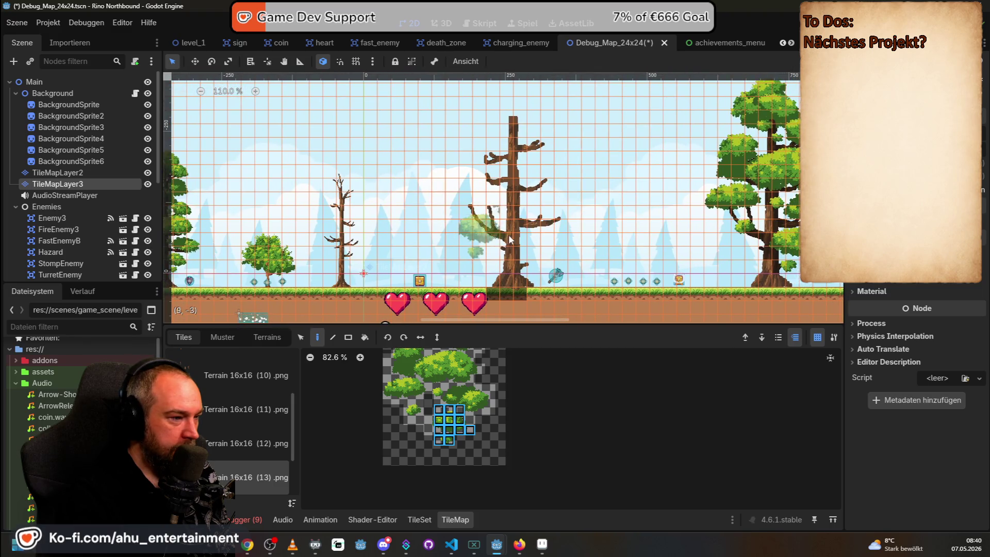
scroll(541, 258, up, 2)
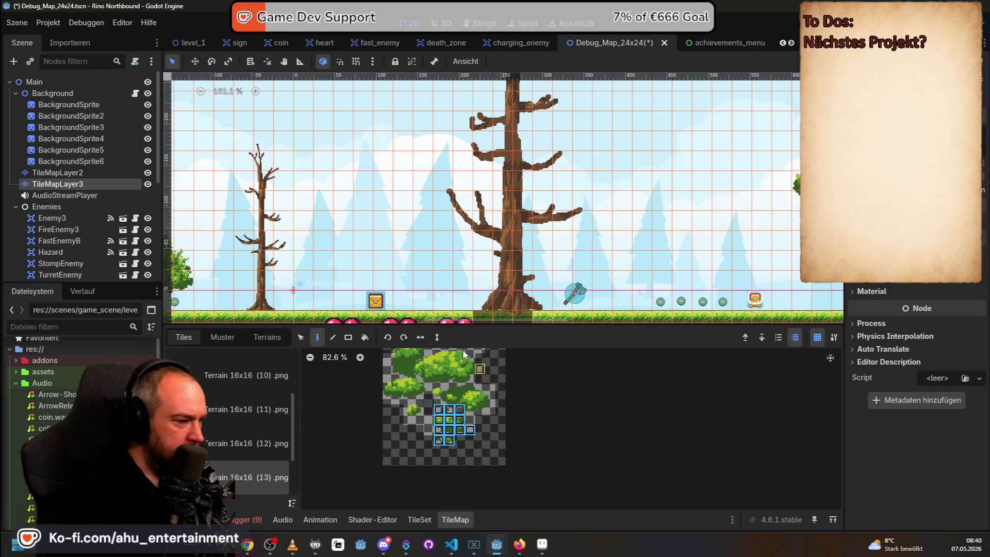
scroll(256, 446, down, 1)
scroll(255, 444, down, 1)
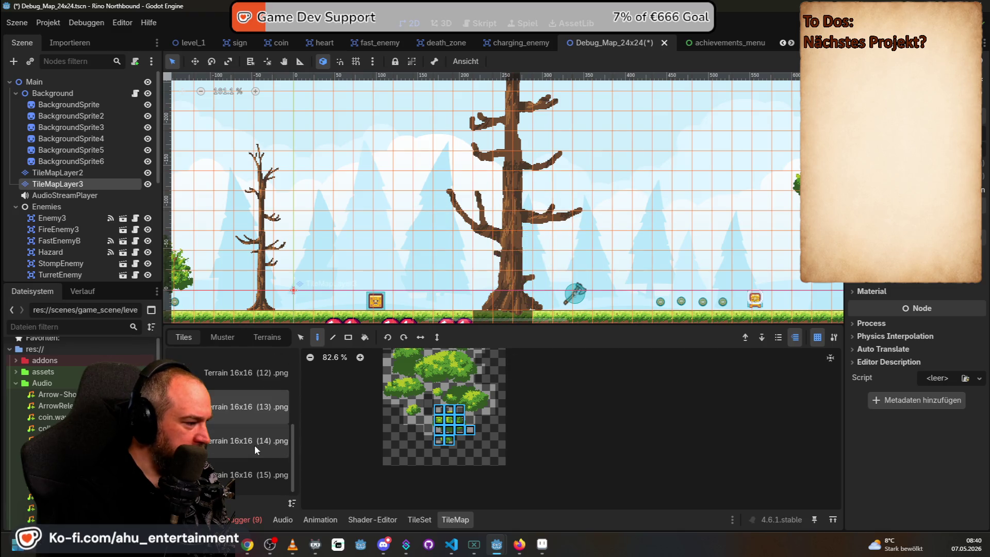
click(228, 470)
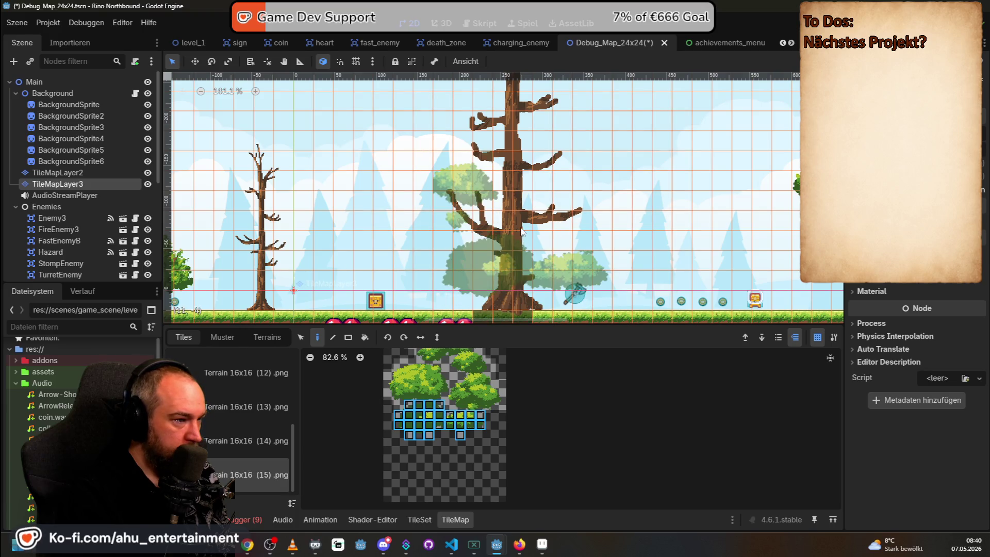
scroll(503, 228, down, 5)
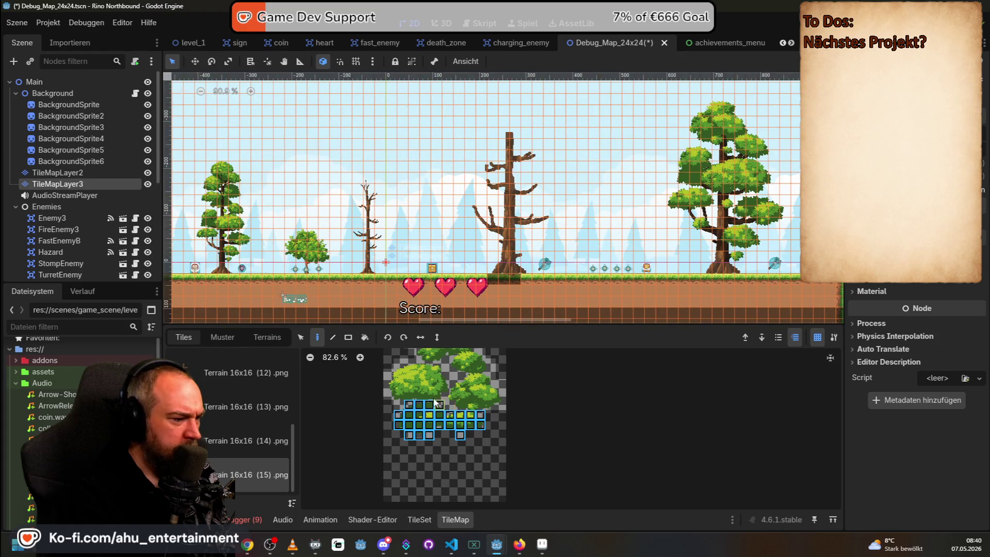
Select the bottom rows of leafy bush tiles as the active stamp
scroll(423, 374, down, 2)
click(416, 387)
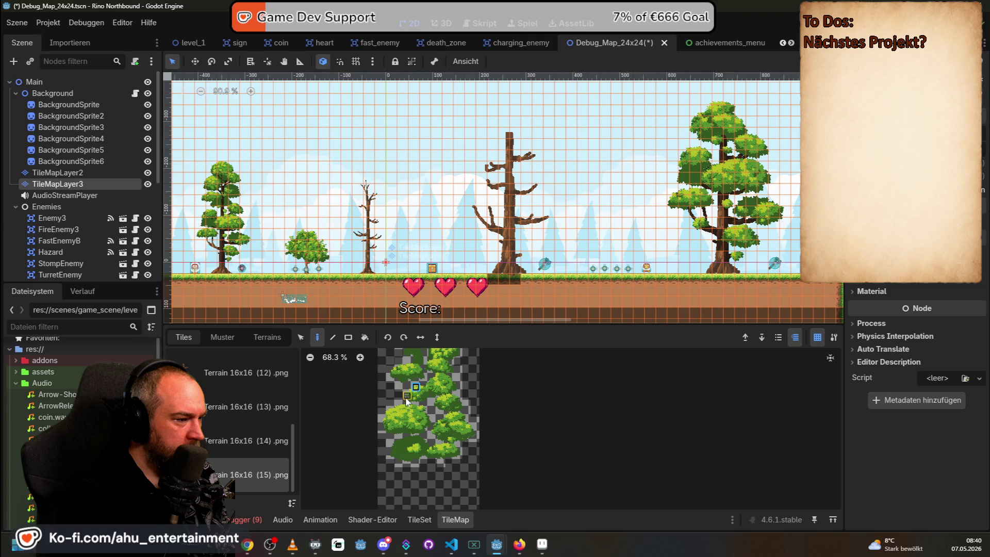
drag(404, 452, 459, 462)
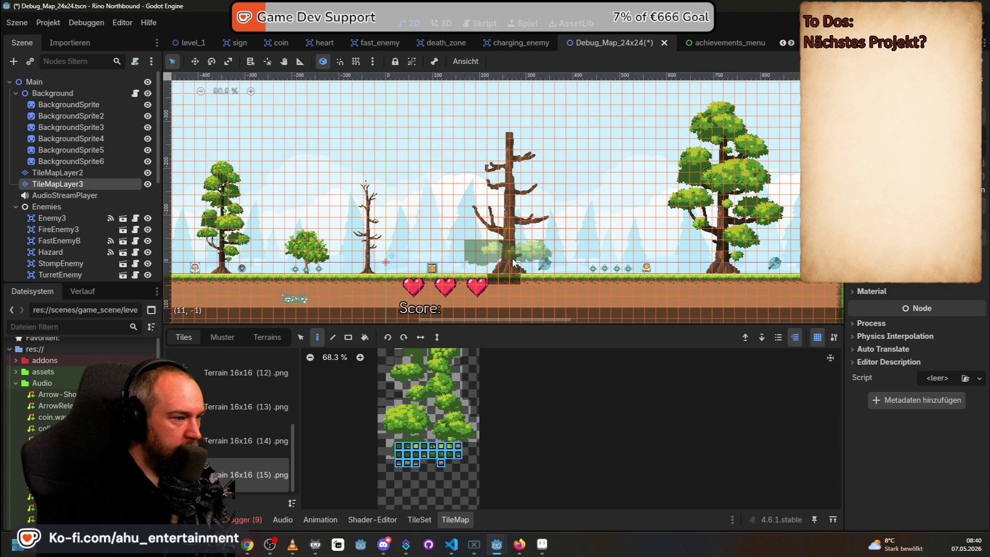
scroll(463, 216, up, 3)
scroll(552, 224, down, 2)
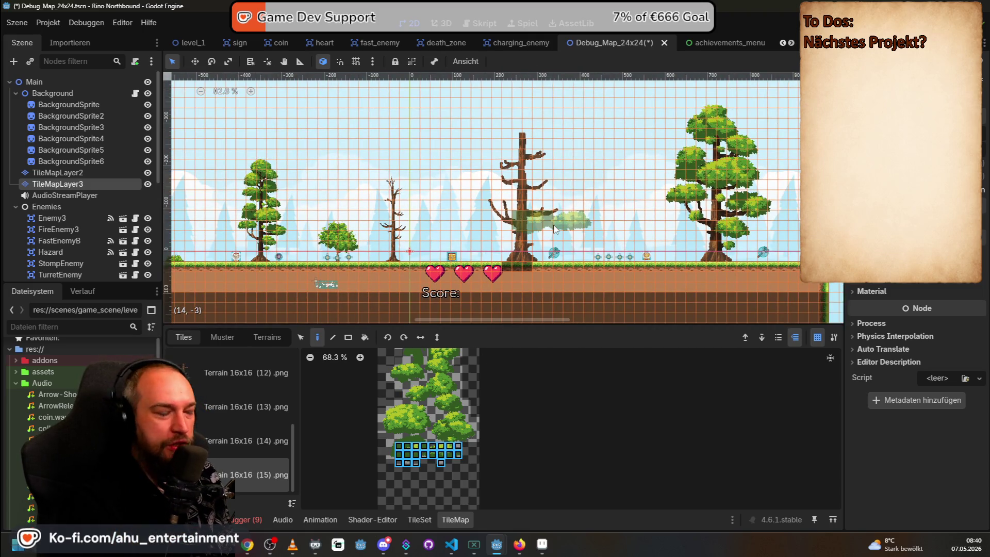
scroll(530, 233, down, 4)
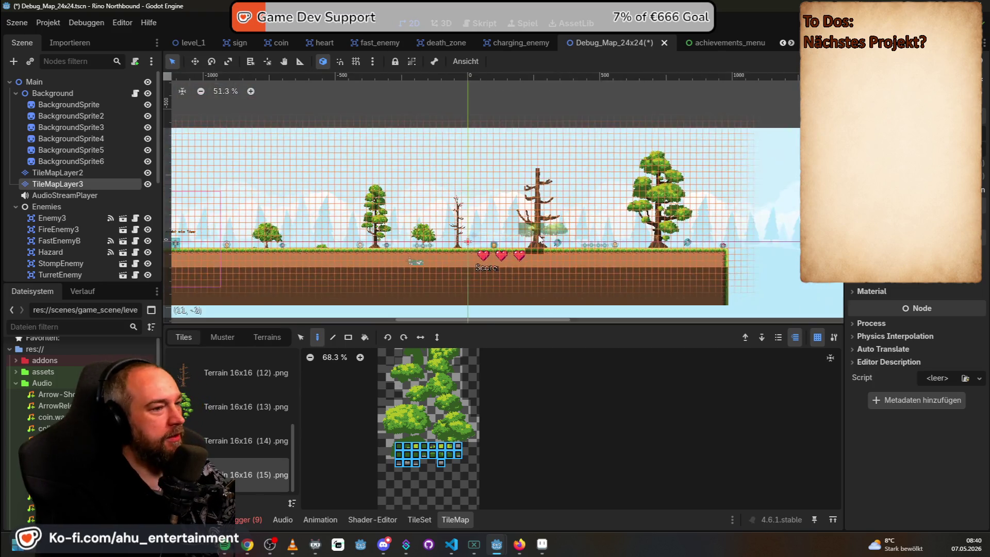
Save the Debug_Map_24x24 scene with Ctrl+S
key(ctrl+s)
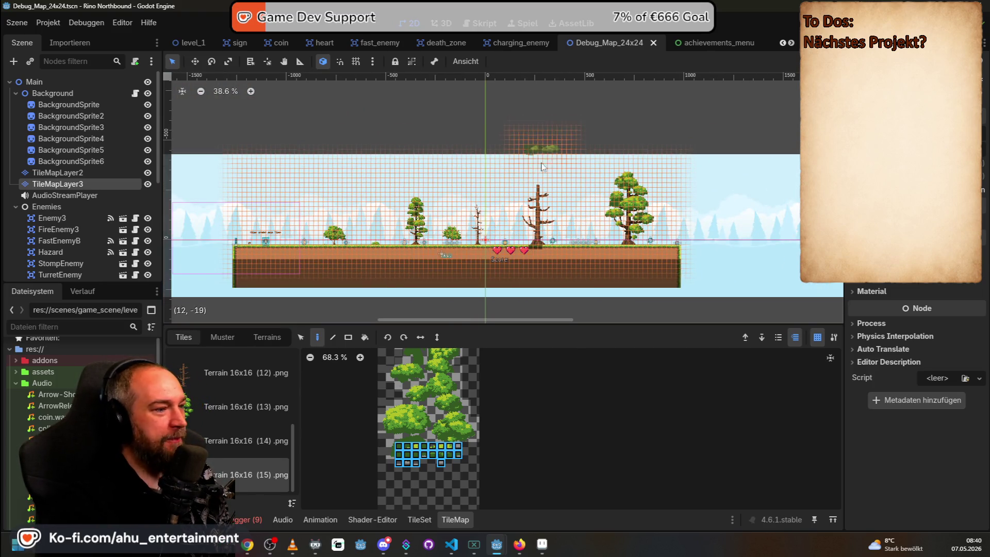
scroll(410, 195, up, 5)
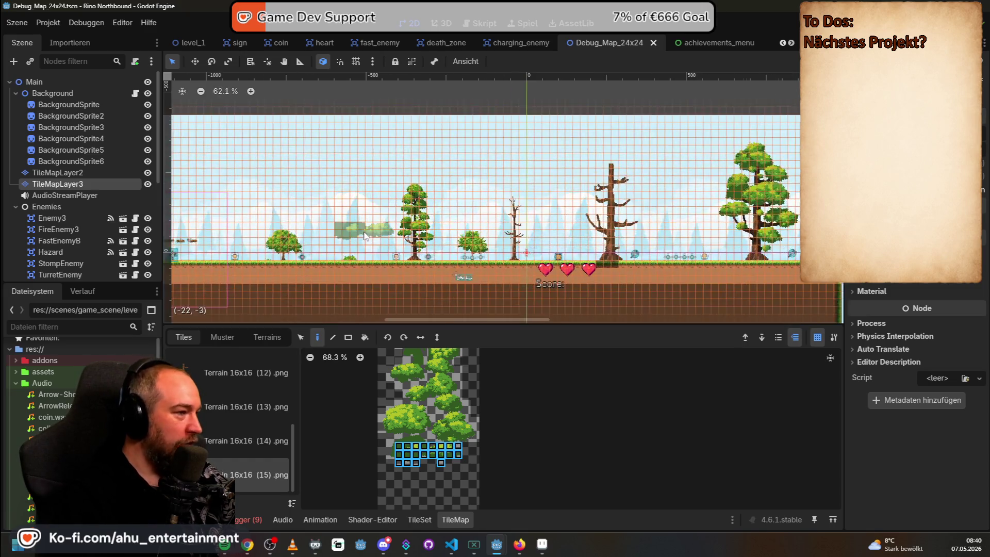
scroll(410, 195, up, 6)
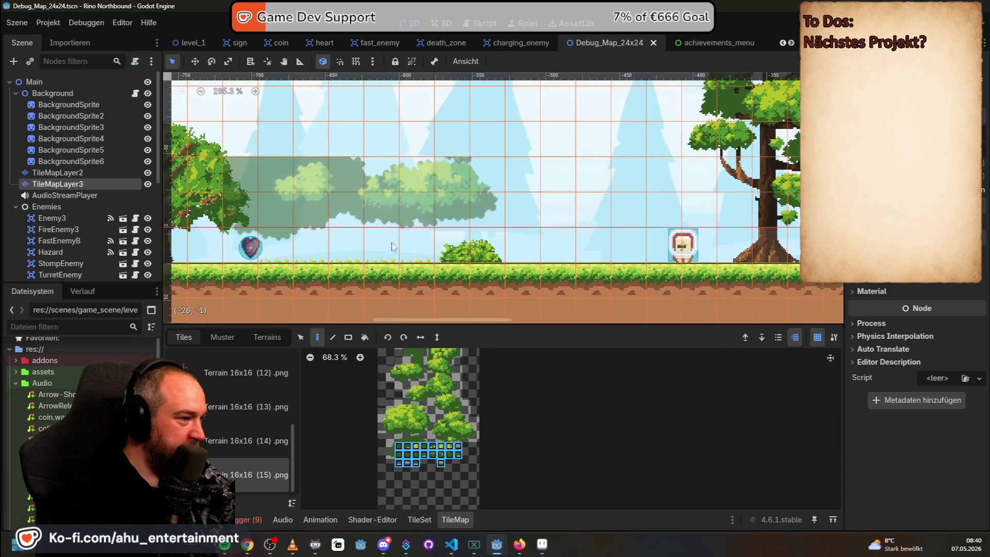
scroll(218, 420, up, 5)
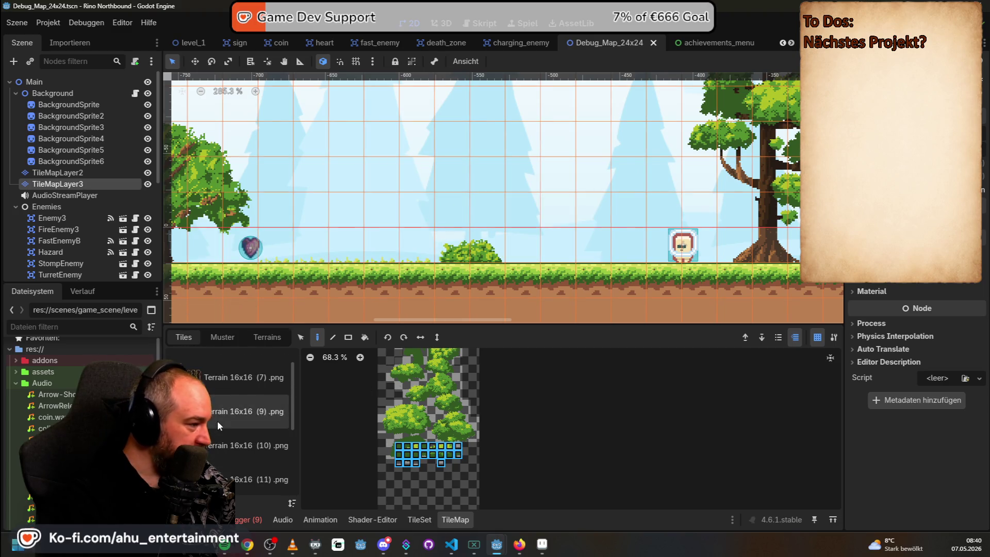
Paint red and purple flower tiles from Terrain 16x16 (4).png onto the grass
click(227, 366)
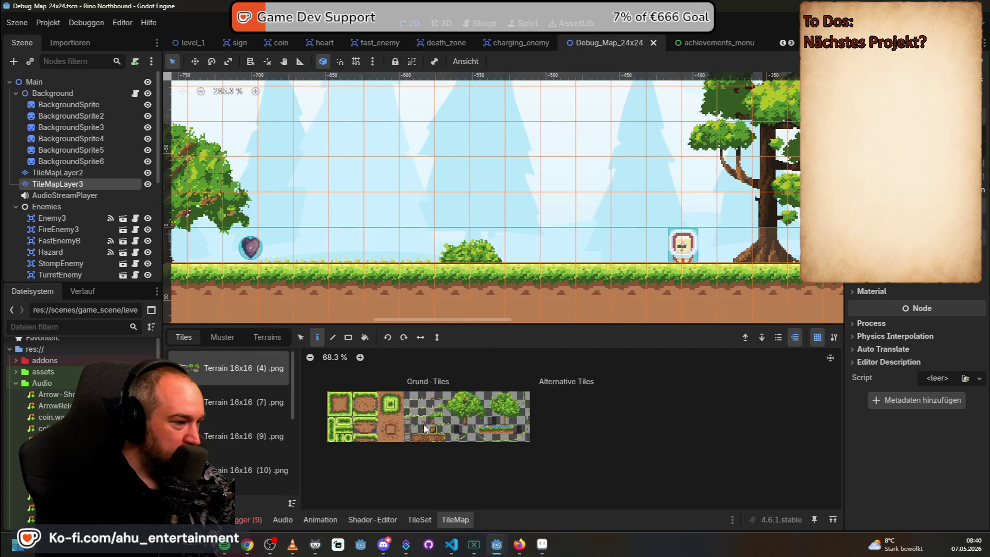
scroll(424, 418, up, 1)
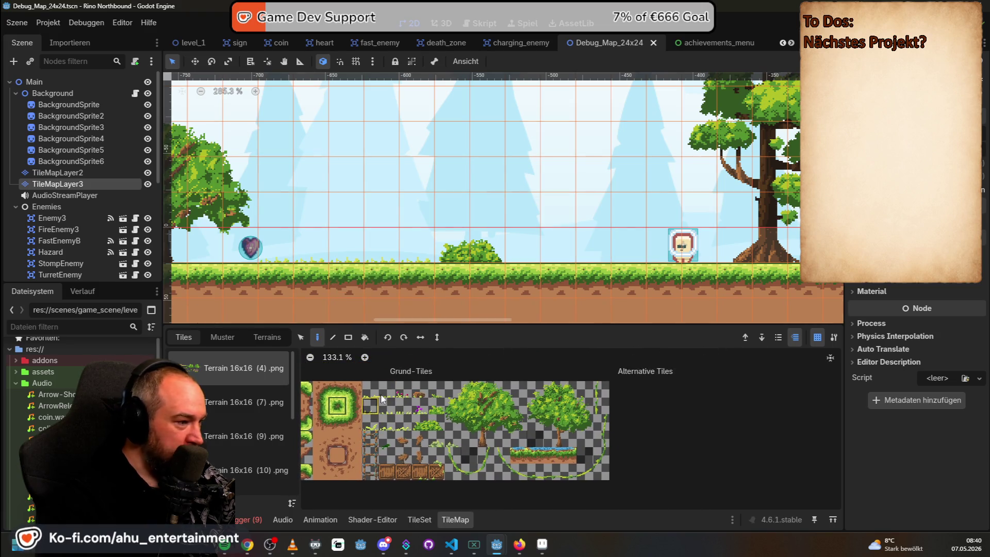
click(403, 389)
click(521, 253)
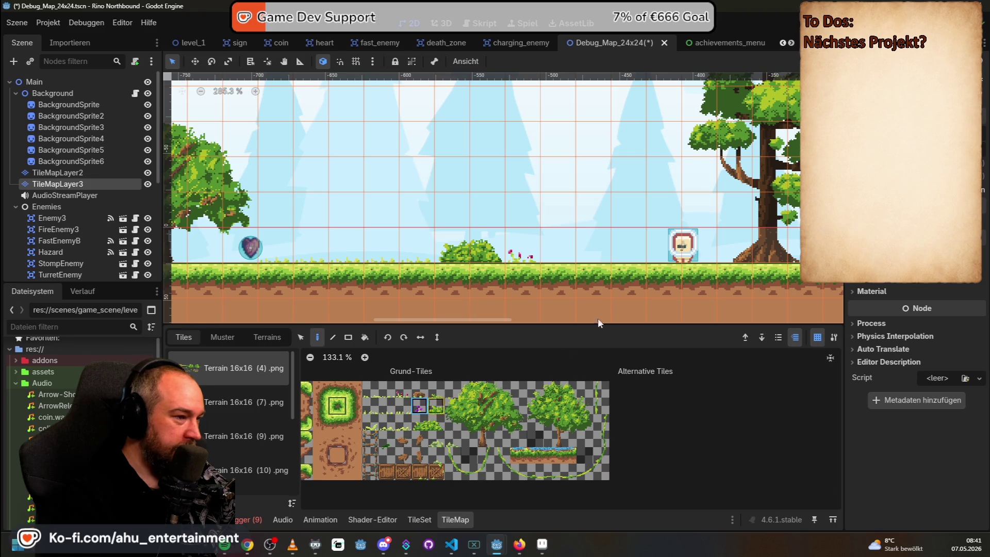
click(627, 252)
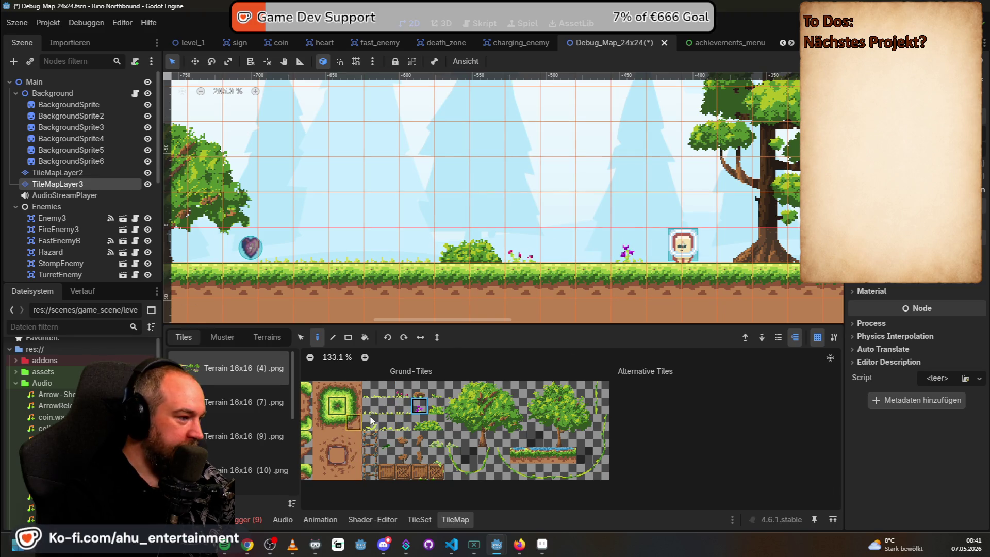
Pick another small decoration tile, then switch to the level_1 scene
click(390, 427)
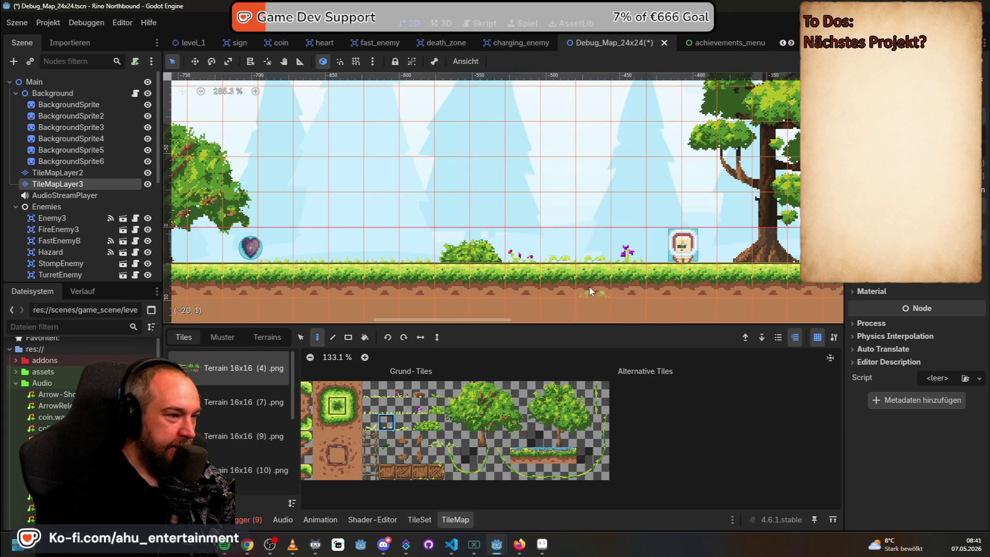
scroll(591, 287, down, 4)
scroll(330, 253, down, 2)
scroll(554, 237, up, 2)
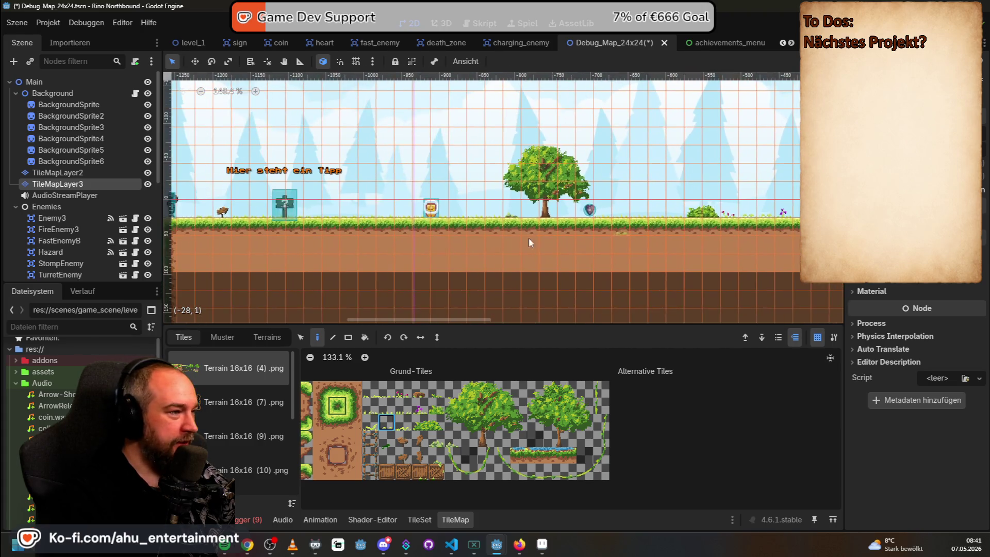
scroll(554, 237, left, 5)
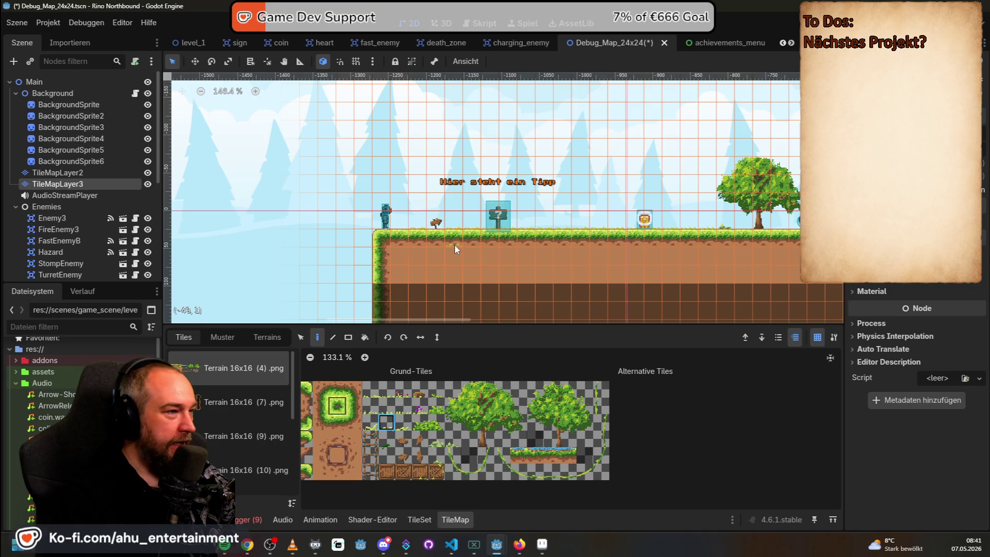
click(195, 43)
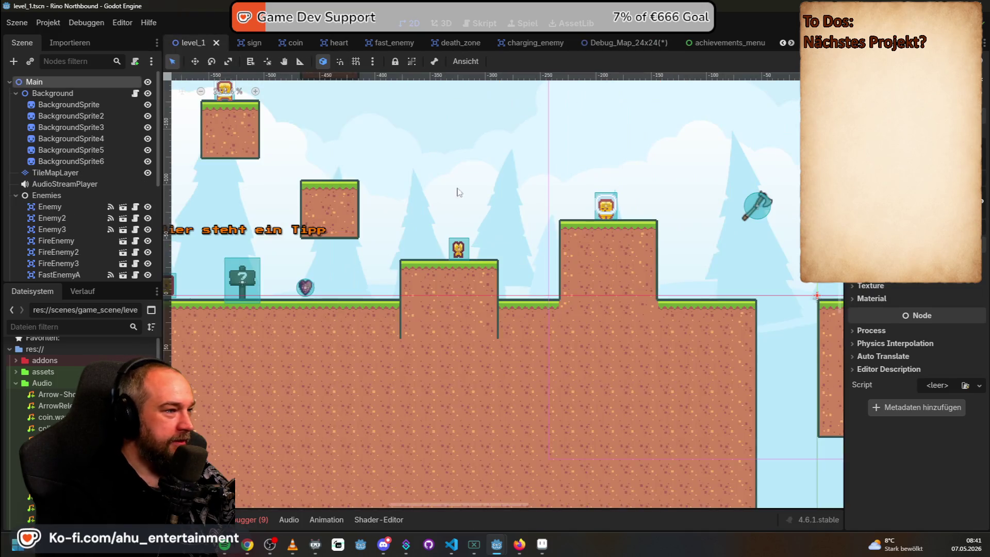
Pan through level_1's platforms, hearts and player Score area, then return to Debug_Map_24x24
drag(321, 276, 623, 214)
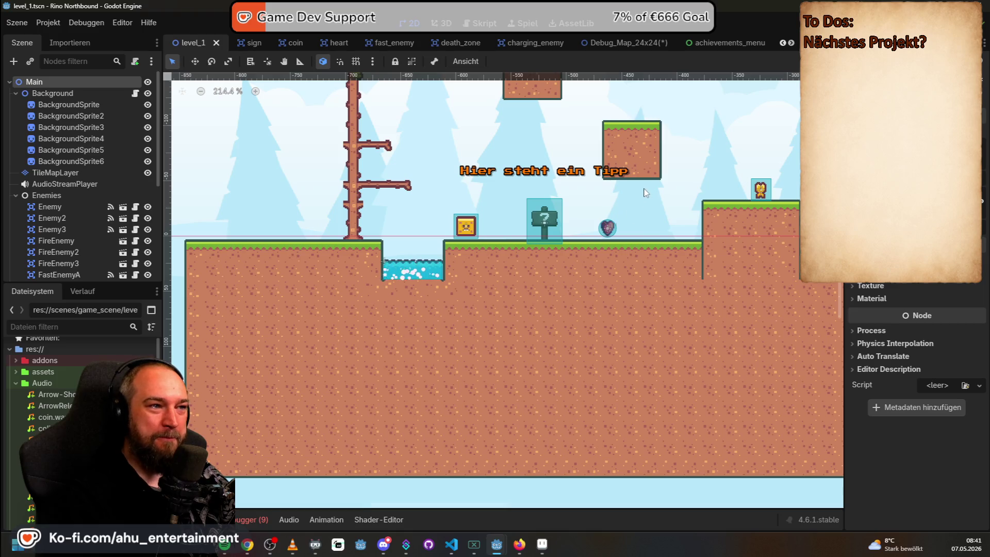
drag(619, 206, 536, 278)
mouse_move(615, 43)
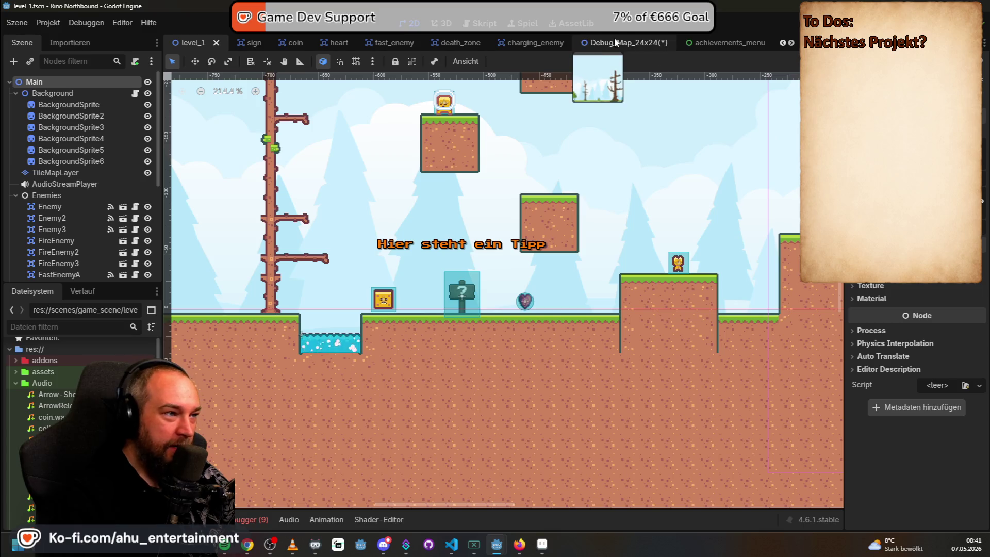
mouse_move(393, 119)
mouse_down()
mouse_move(652, 126)
mouse_move(337, 140)
mouse_up()
drag(769, 313, 371, 282)
drag(731, 282, 576, 259)
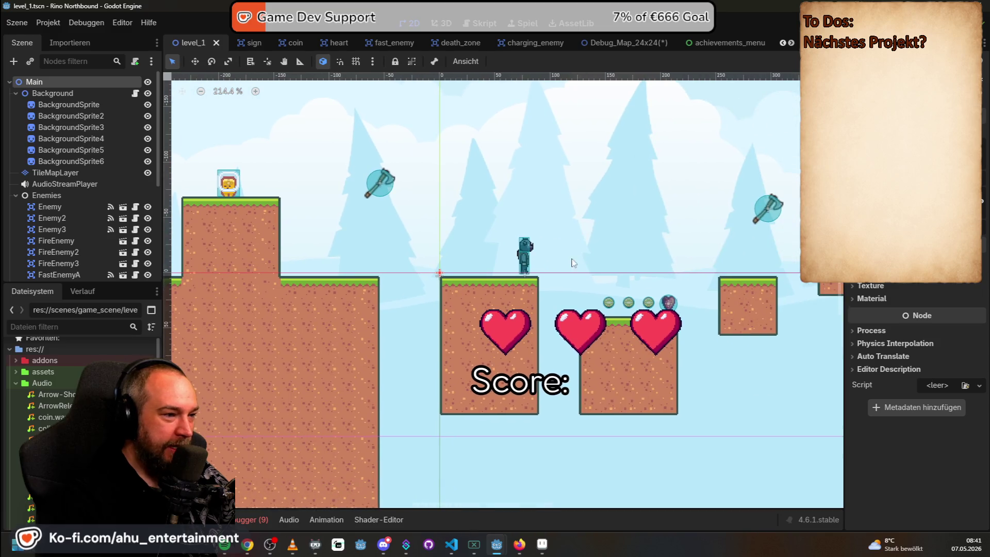
scroll(527, 246, up, 5)
click(618, 44)
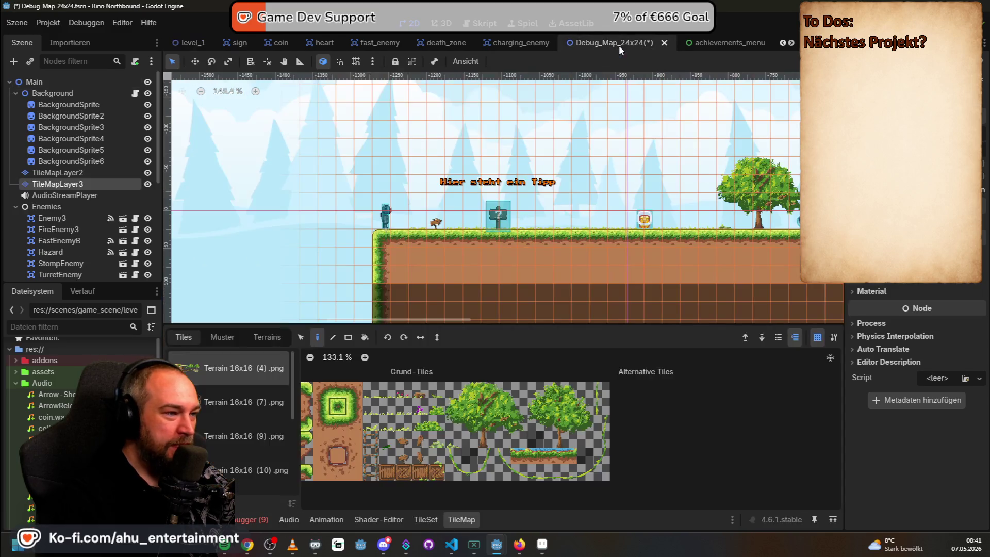
Center the view on the tree right of the sign and select its 4x4 tile block
scroll(406, 215, up, 6)
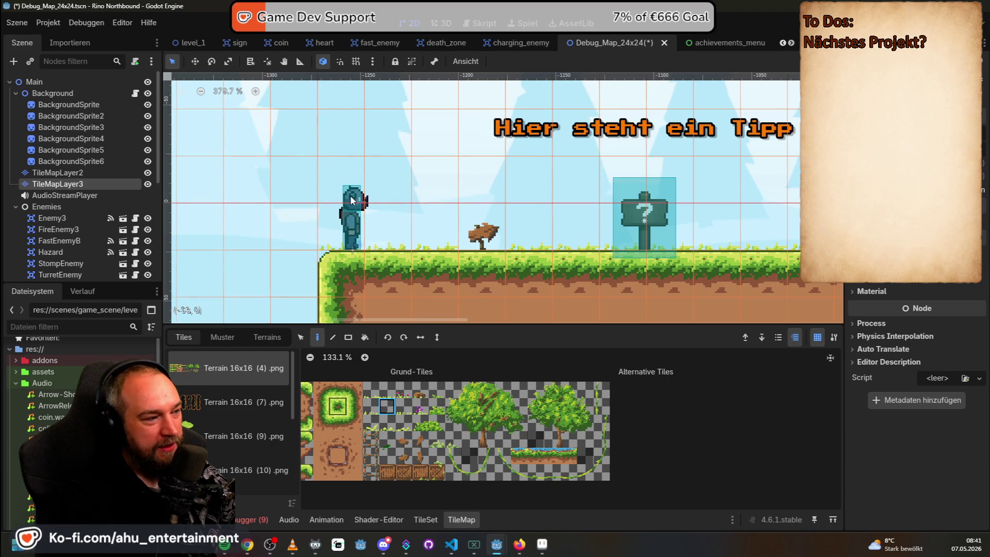
drag(598, 206, 419, 205)
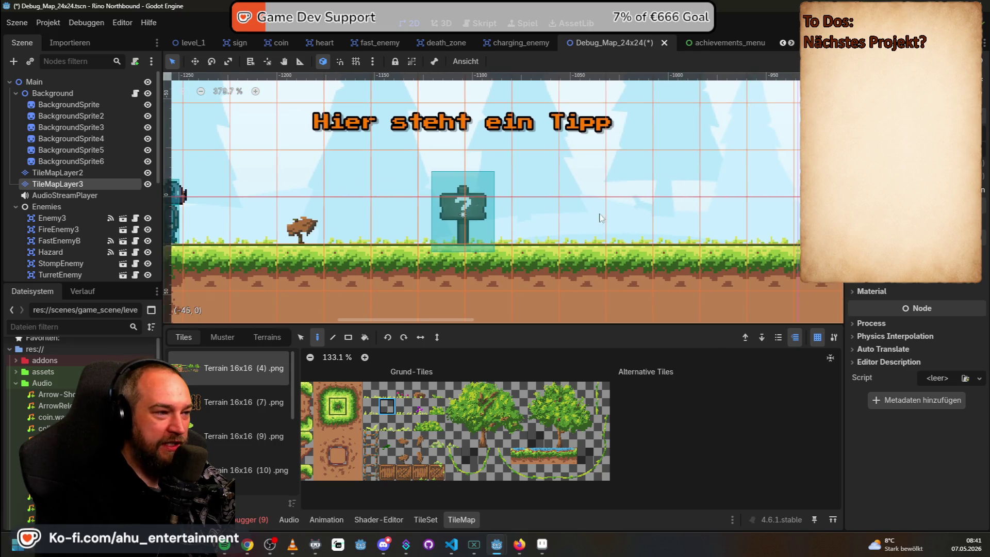
drag(584, 218, 270, 218)
scroll(663, 175, down, 4)
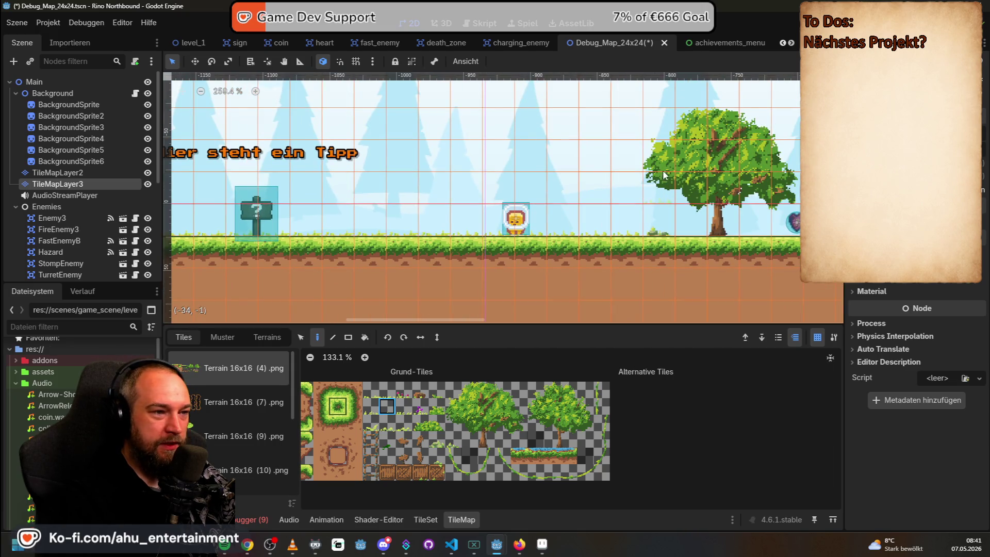
drag(664, 174, 536, 195)
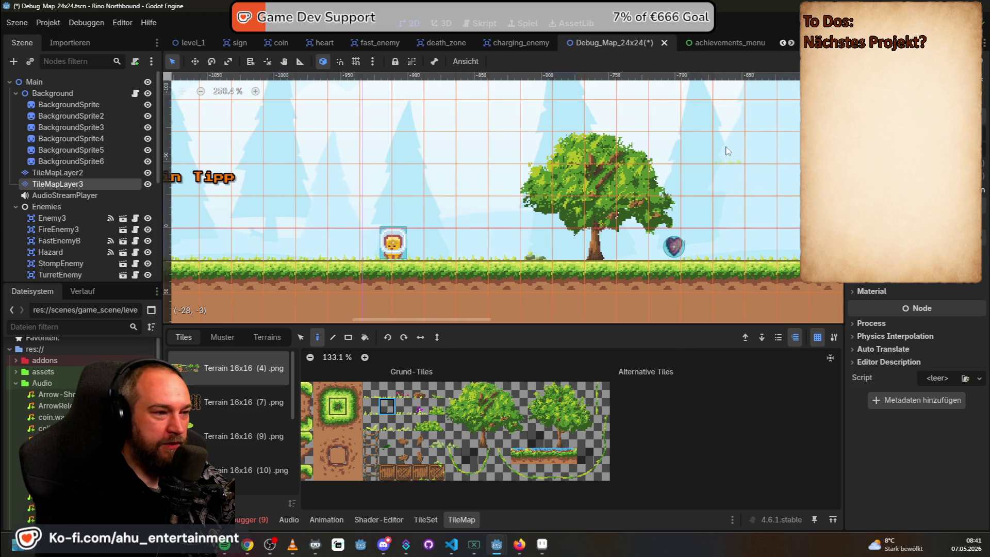
scroll(729, 150, up, 3)
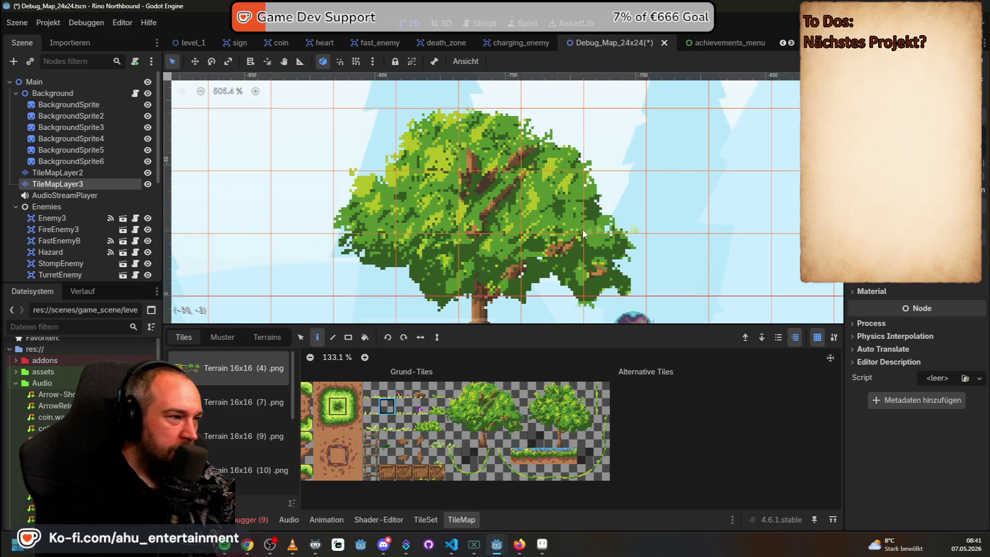
scroll(435, 234, down, 1)
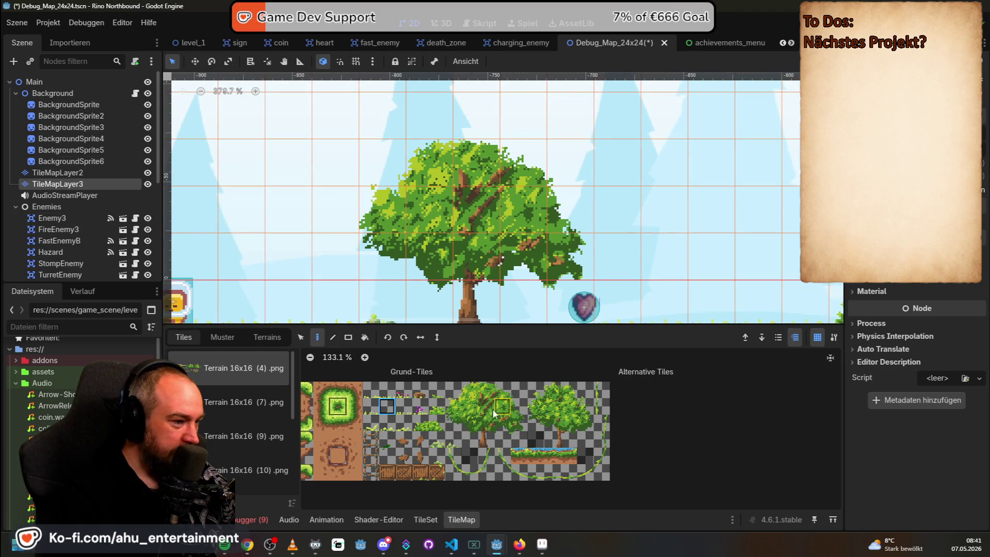
drag(446, 383, 504, 439)
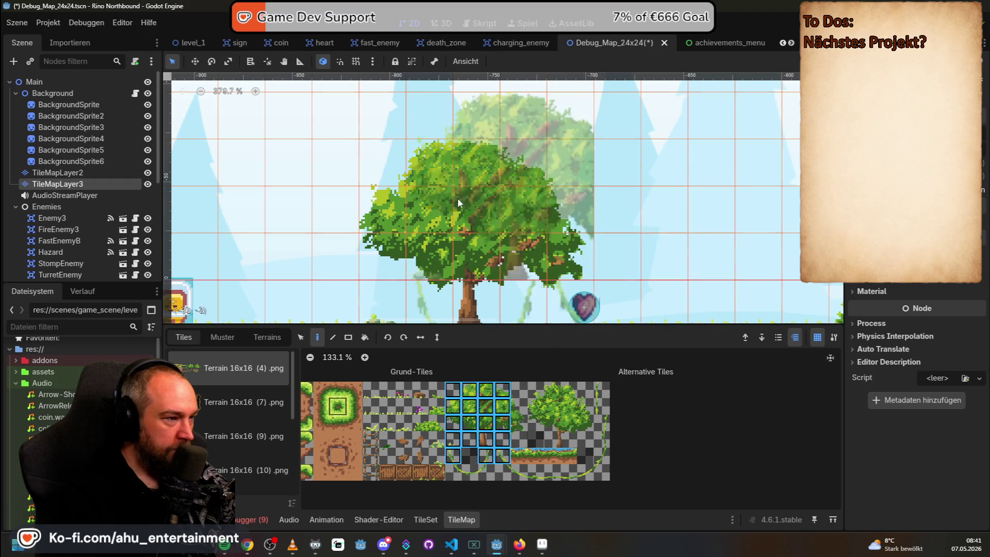
Bring up the Terrain 16x16 (7).png tiles in the palette
scroll(461, 195, down, 1)
scroll(654, 363, down, 2)
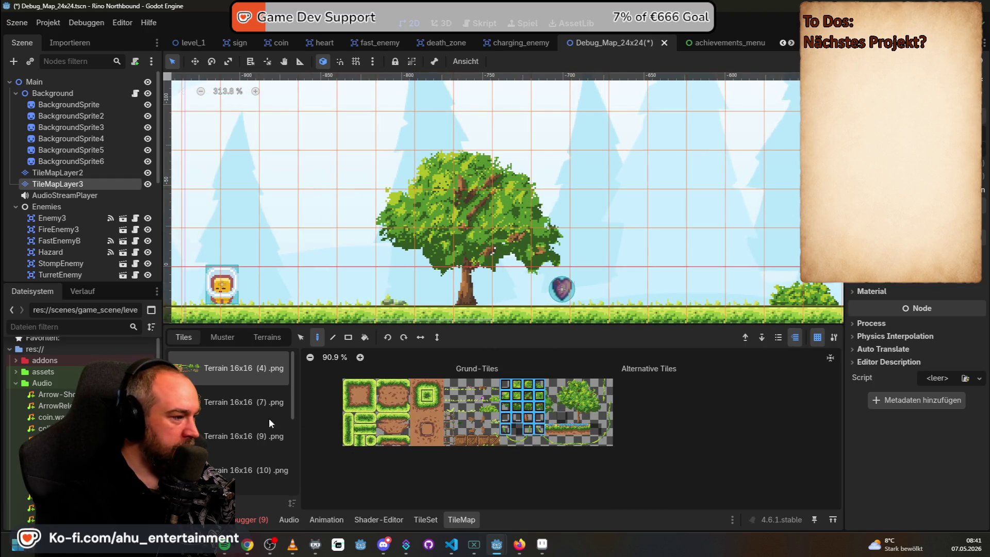
click(228, 404)
scroll(670, 419, down, 1)
scroll(646, 276, down, 5)
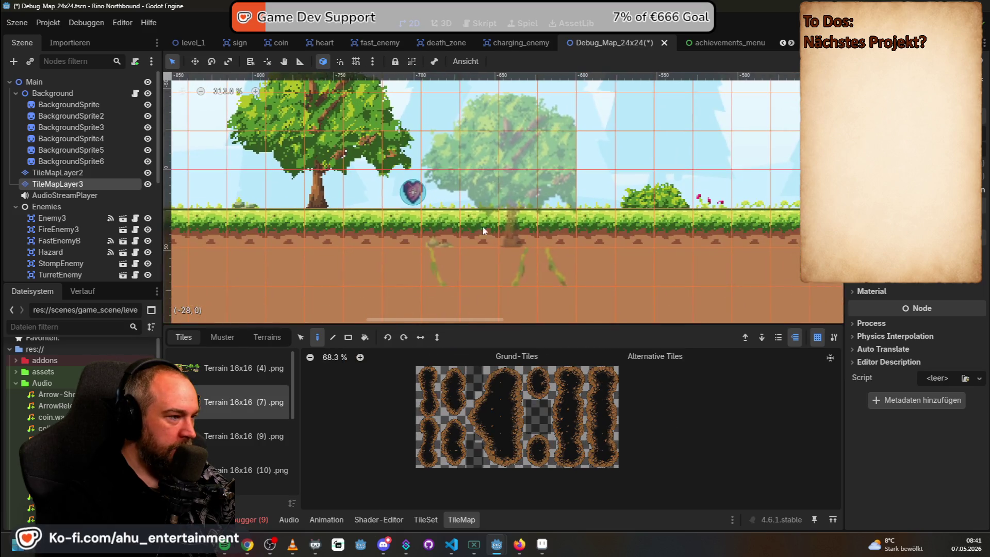
Paint a trial line of dark fill tiles across the level and undo it
scroll(468, 190, down, 2)
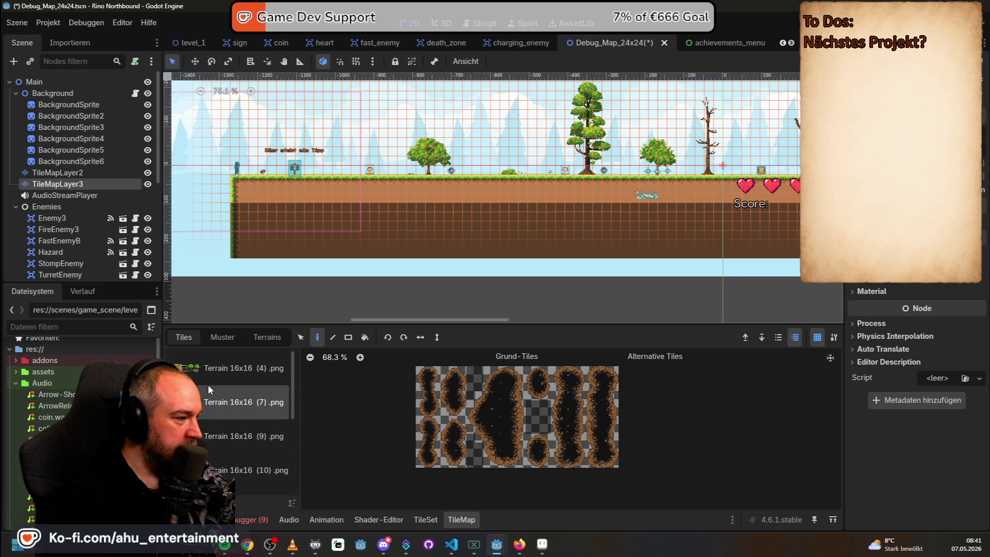
click(487, 405)
mouse_move(243, 189)
mouse_down()
mouse_move(598, 281)
mouse_move(620, 276)
mouse_up()
key(ctrl+z)
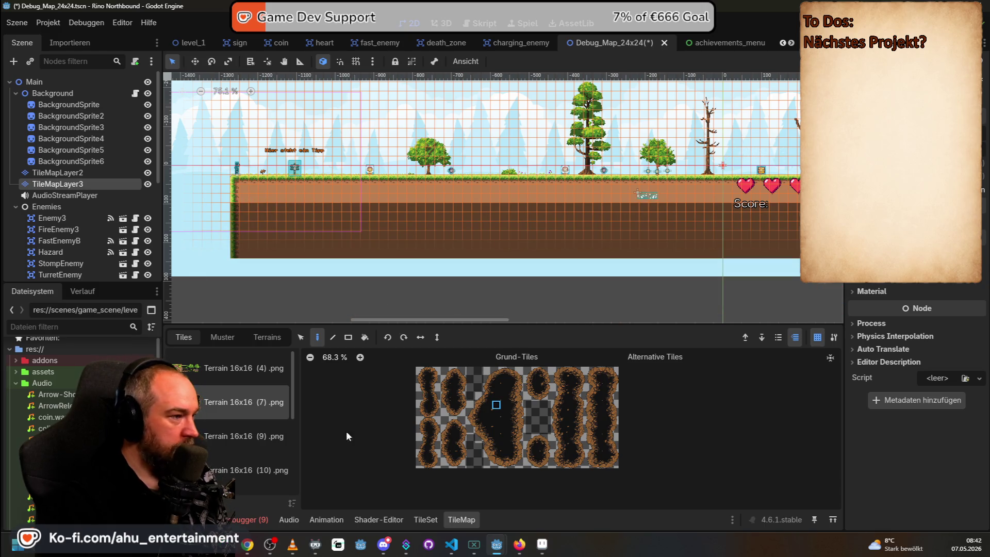
Try a rectangle fill of dark tiles, cancel it, and load Terrain 16x16 (4).png tiles
click(348, 337)
mouse_move(242, 190)
mouse_down()
mouse_move(624, 257)
mouse_move(683, 234)
mouse_move(674, 239)
mouse_up()
scroll(673, 239, left, 3)
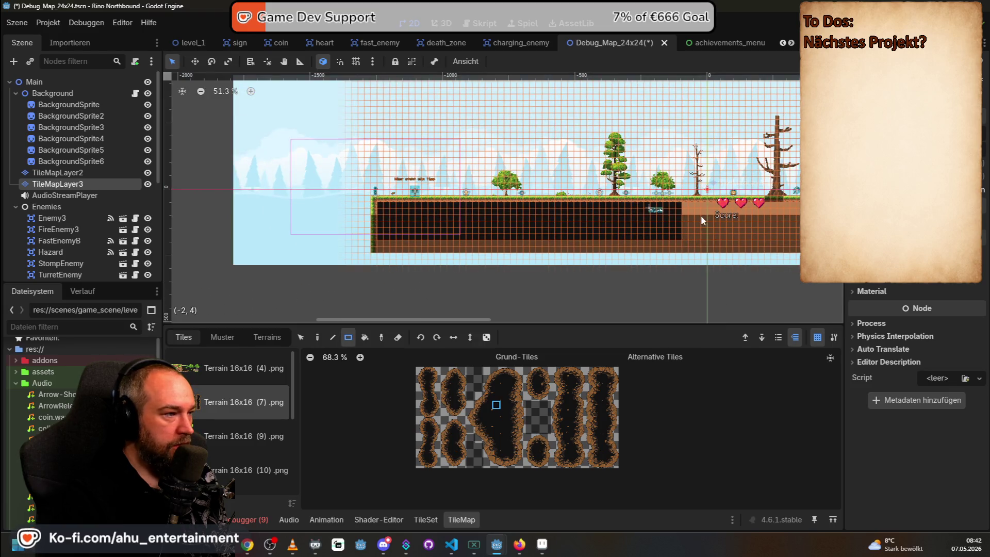
scroll(521, 277, up, 3)
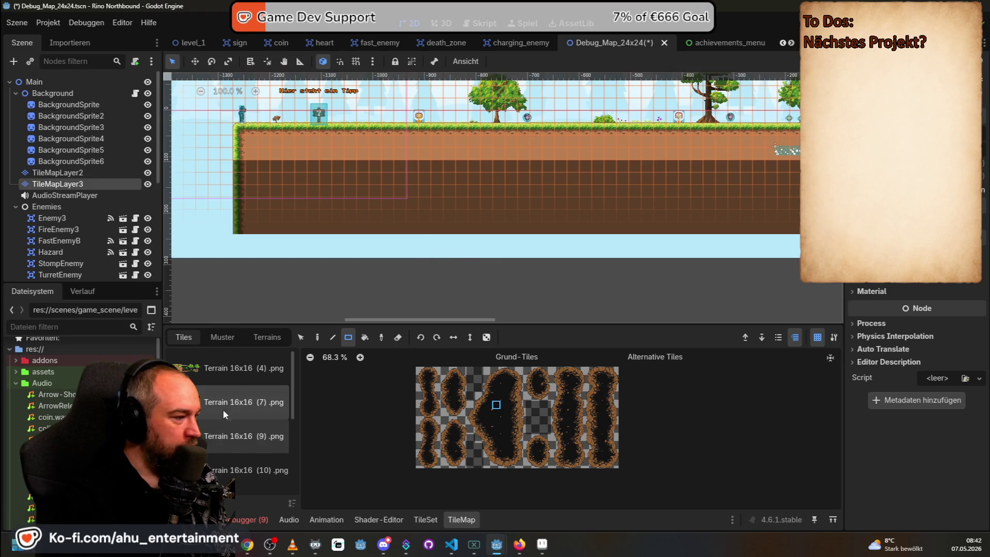
click(225, 369)
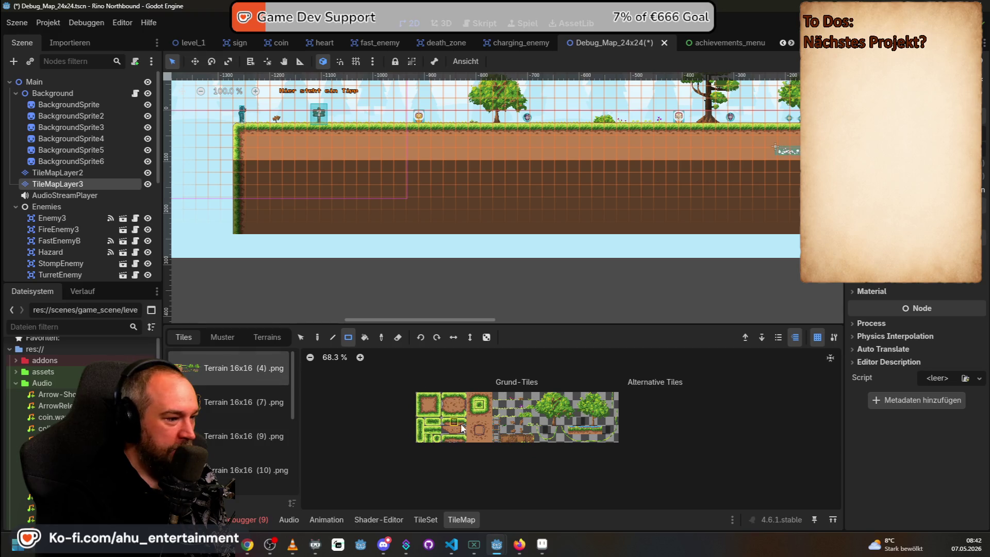
Pick a dirt tile from the Terrain 16x16 (4).png atlas, switching to the one above
scroll(478, 426, up, 2)
scroll(478, 428, up, 1)
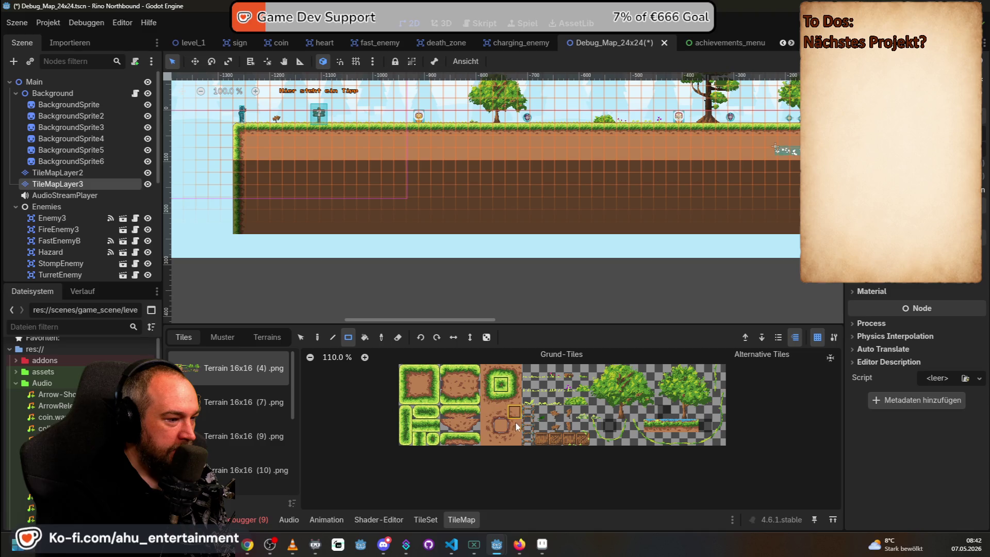
scroll(361, 212, up, 6)
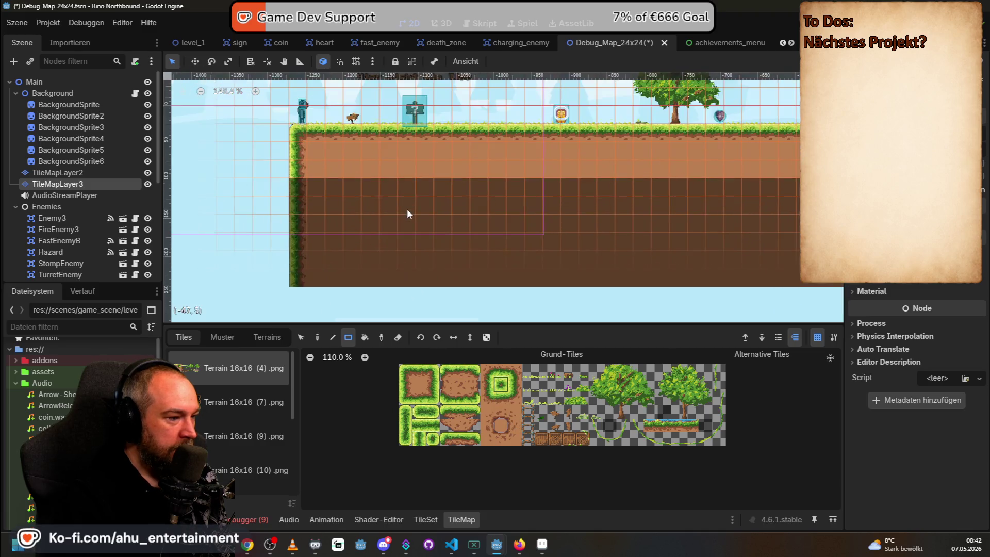
click(489, 414)
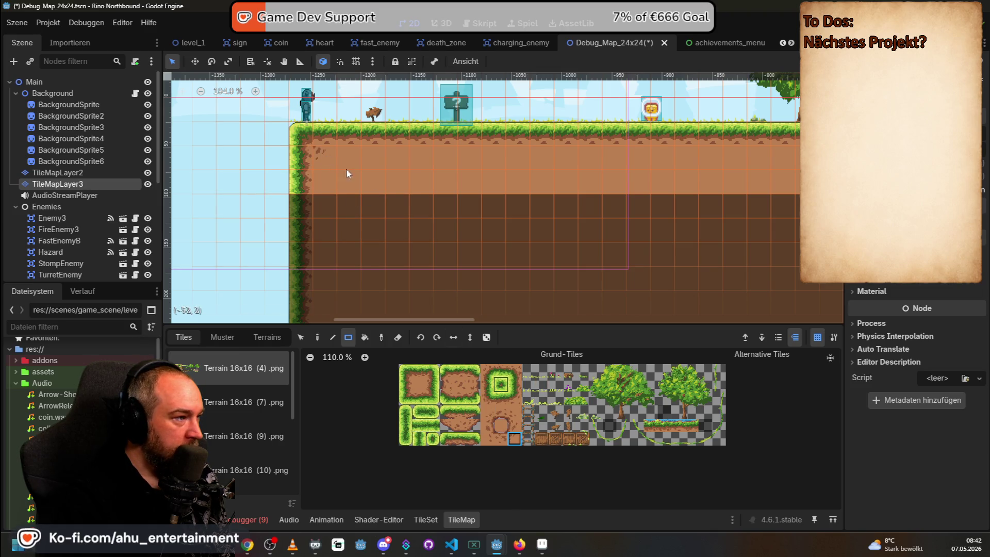
scroll(425, 206, down, 4)
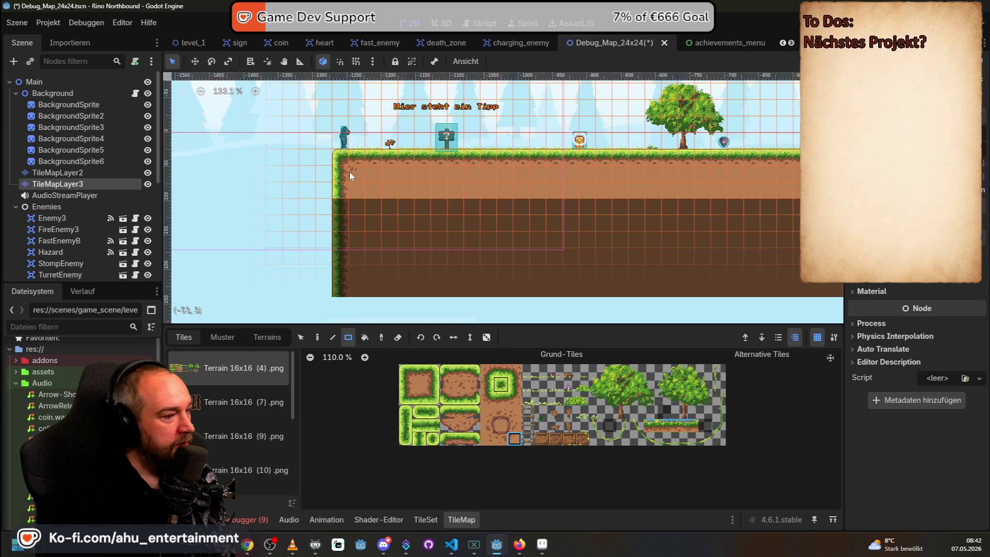
click(519, 426)
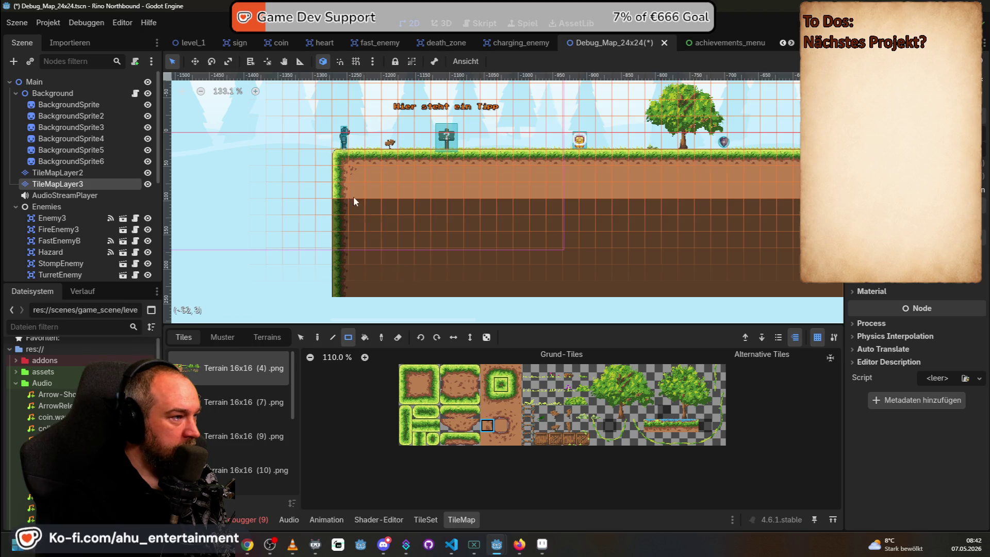
scroll(492, 424, up, 1)
scroll(493, 424, up, 2)
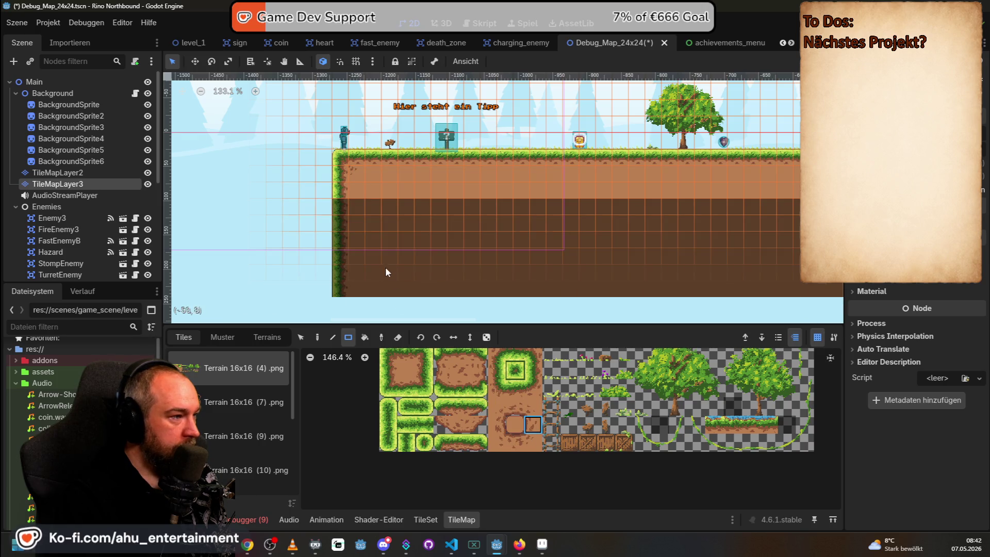
scroll(556, 214, down, 4)
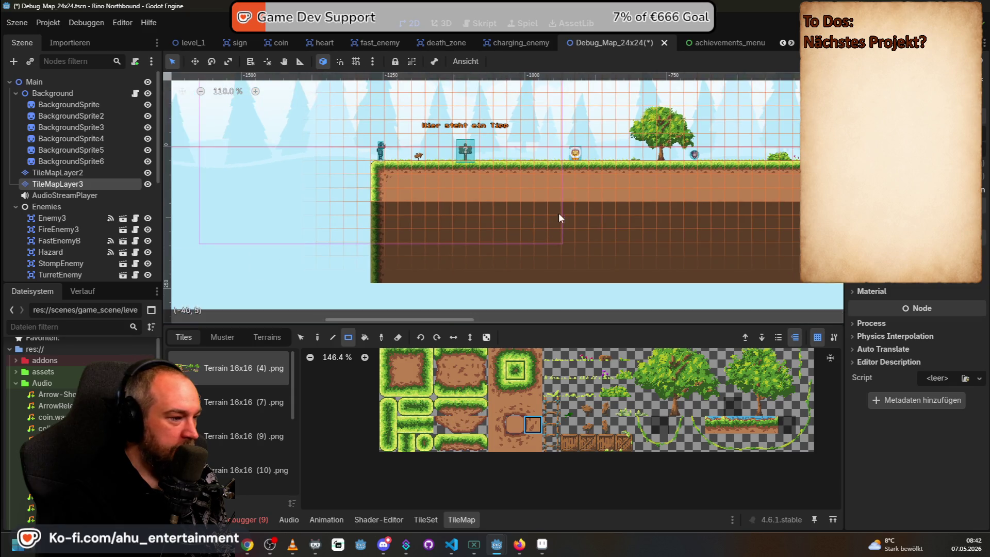
scroll(480, 209, down, 2)
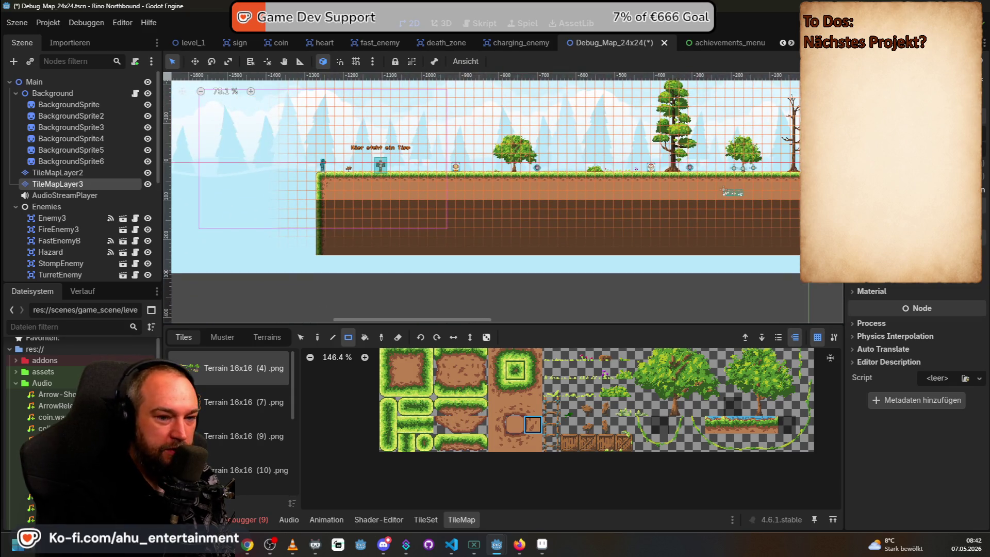
Pick a different atlas tile, then open the TileSet editor for the atlas
key(alt+Tab)
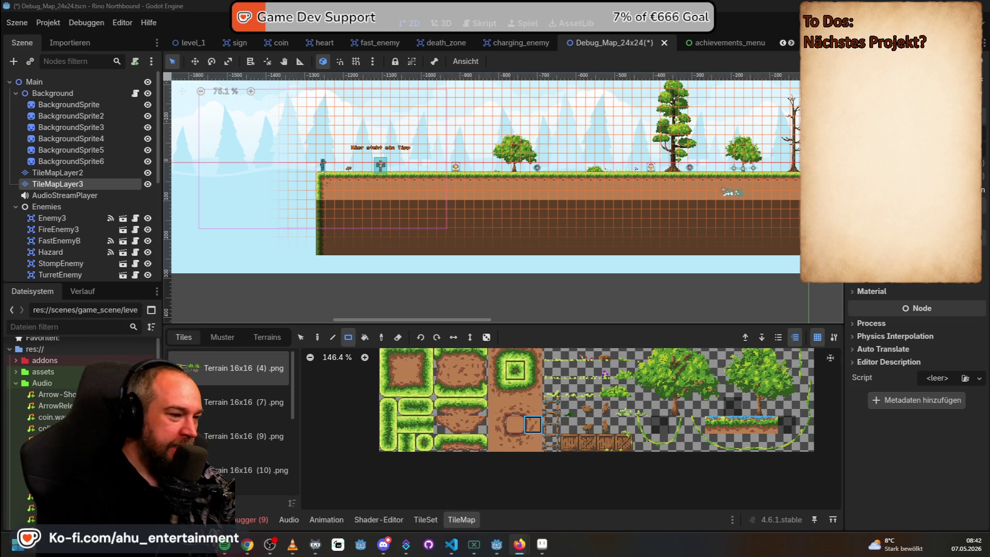
click(605, 405)
scroll(558, 138, up, 5)
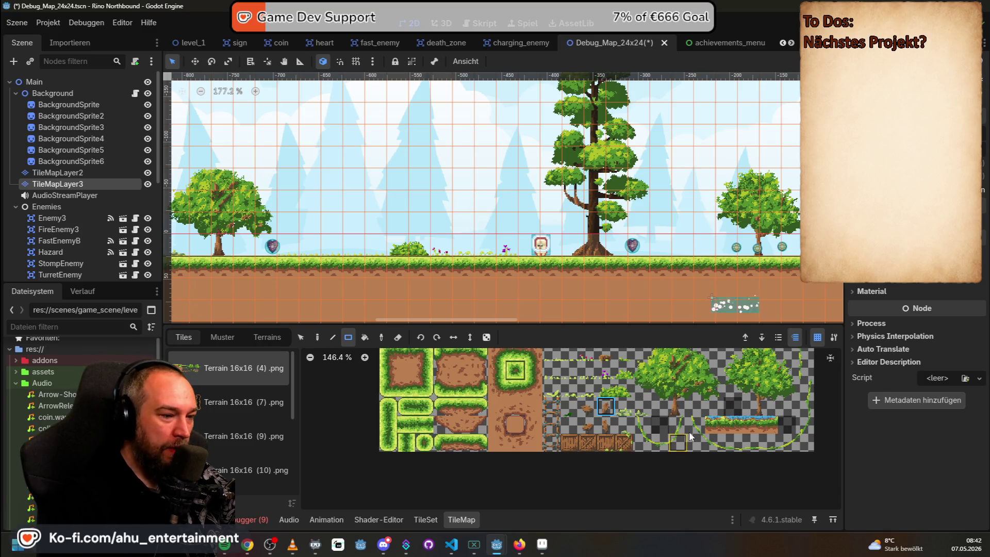
click(426, 520)
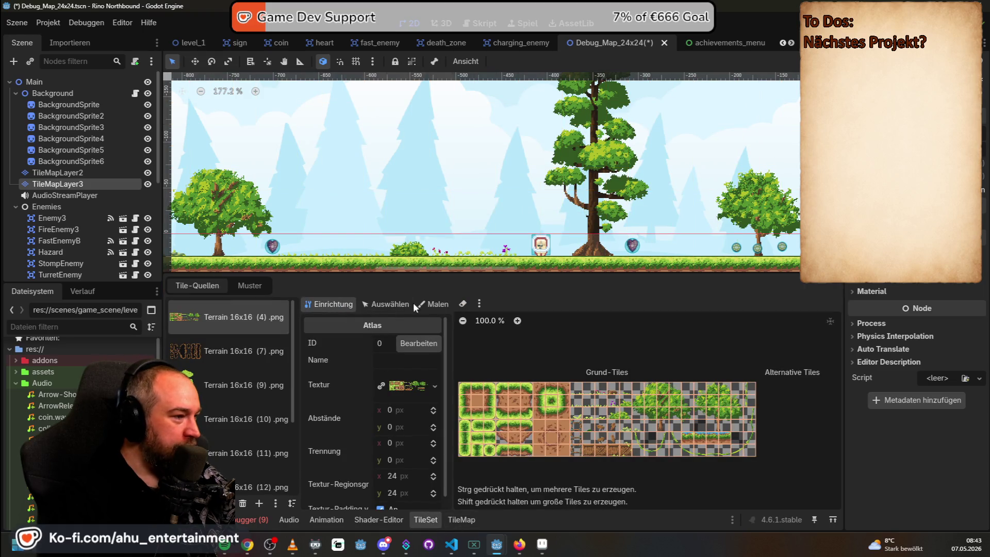
Set the TileSet editor to paint mode with Physics Layer 0 as the property
click(437, 305)
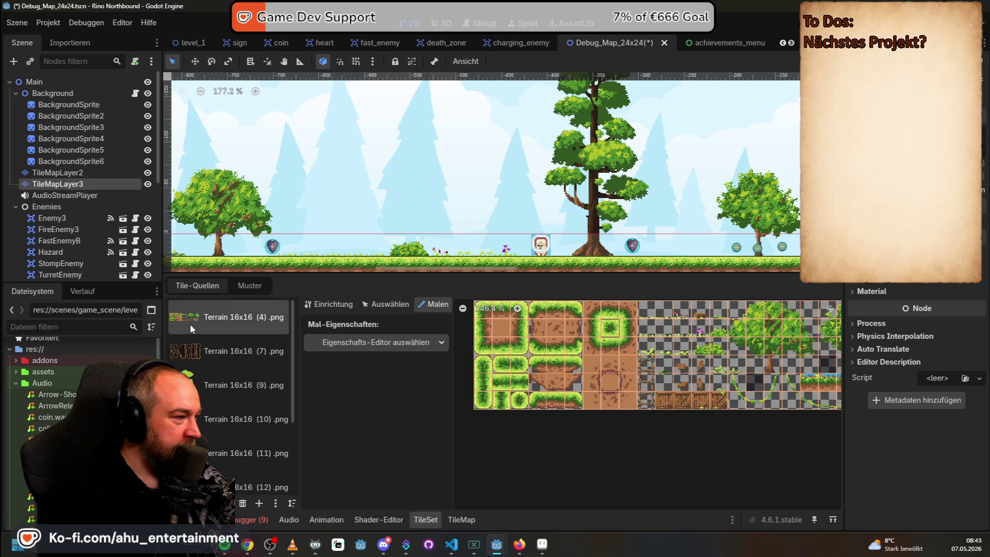
click(353, 344)
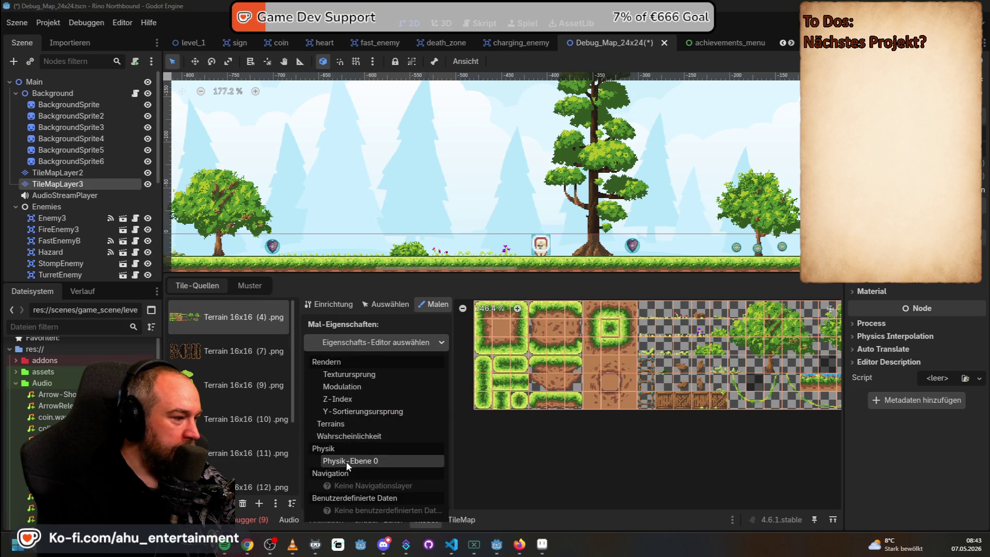
click(345, 461)
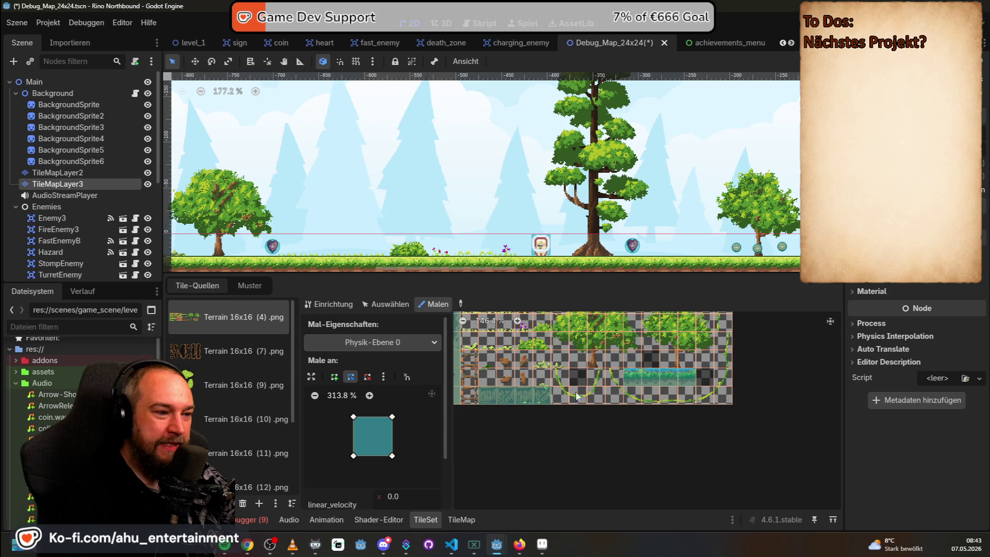
Apply the physics collision shape to a bottom-row grass tile
drag(593, 419, 728, 444)
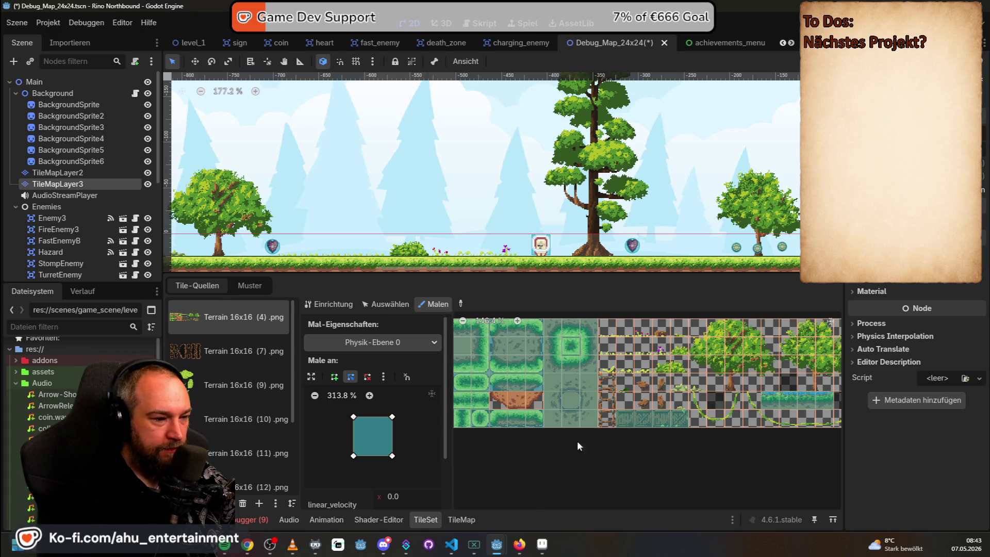
click(607, 418)
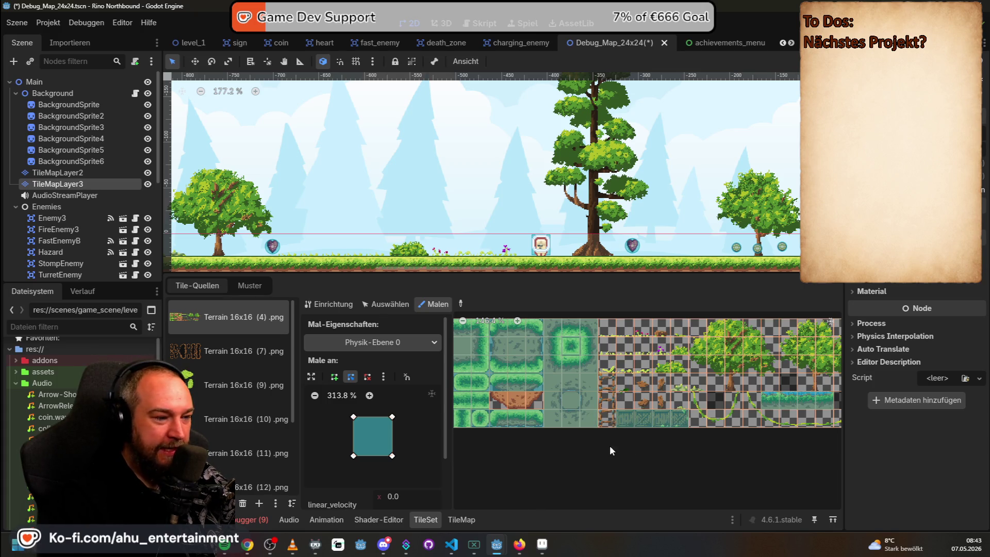
scroll(603, 440, up, 5)
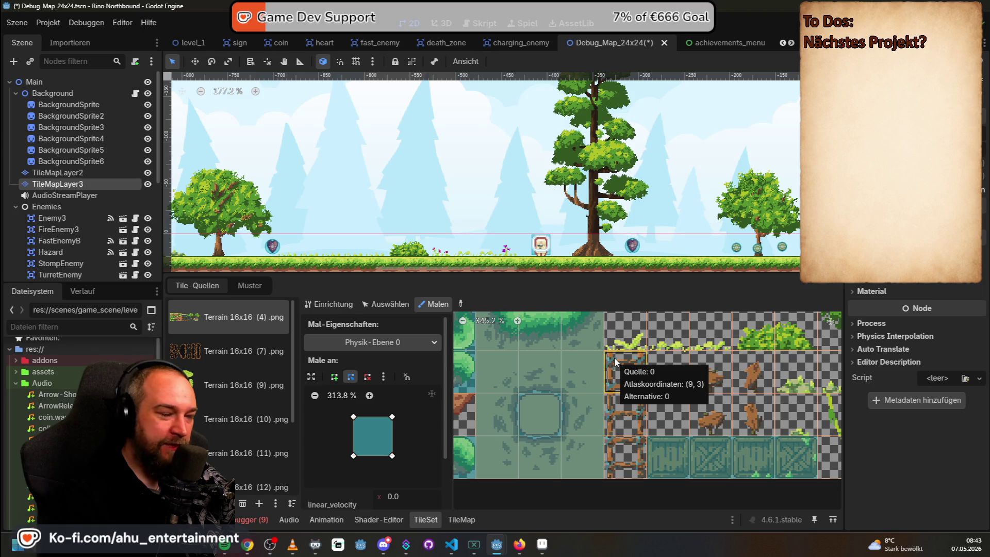
scroll(614, 357, down, 6)
scroll(610, 376, down, 2)
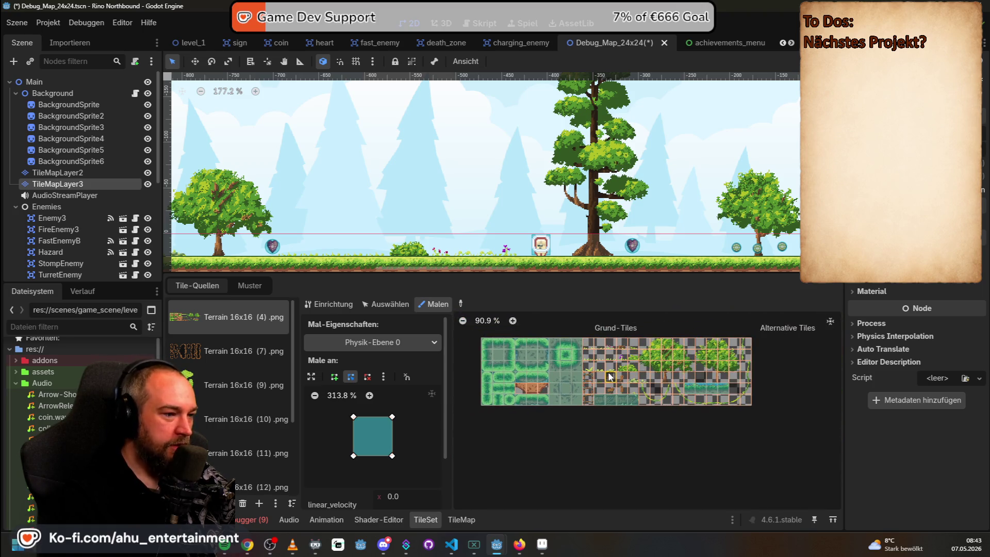
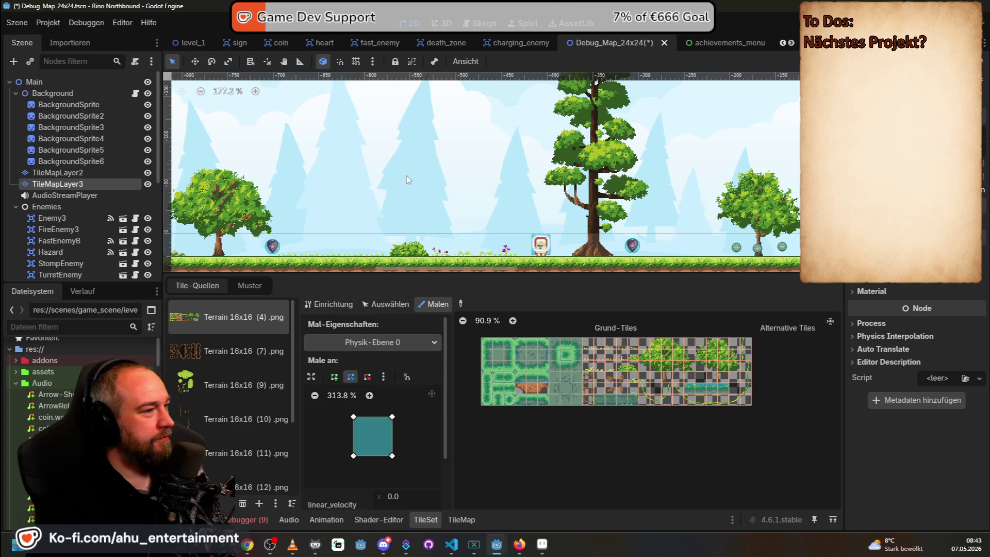
Save the Debug_Map_24x24 scene
scroll(386, 170, down, 10)
key(ctrl+s)
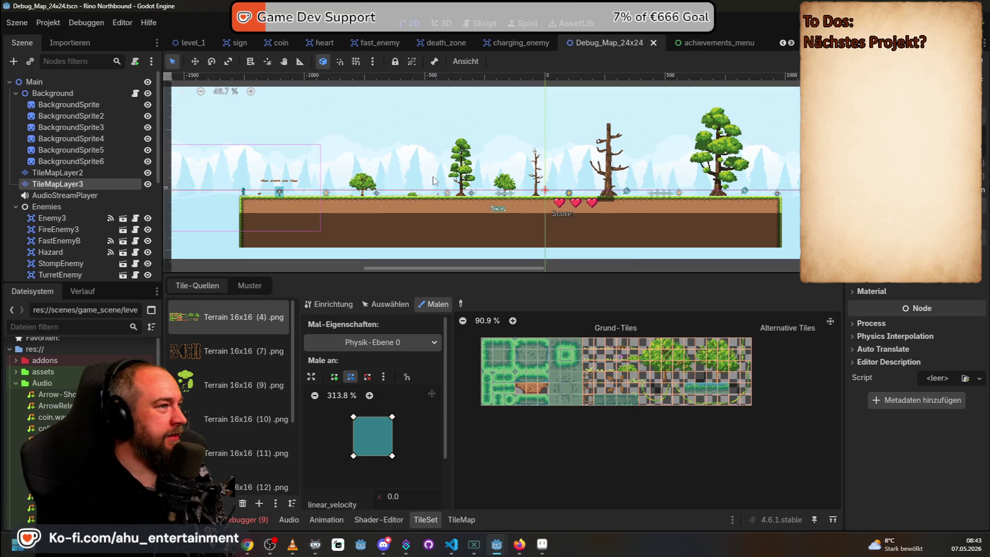
scroll(660, 238, up, 6)
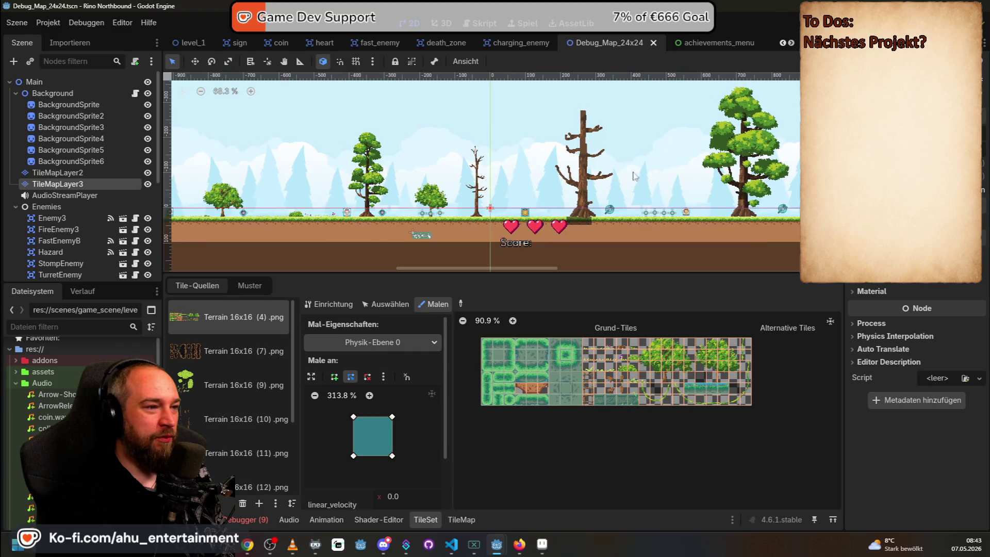
scroll(536, 186, down, 5)
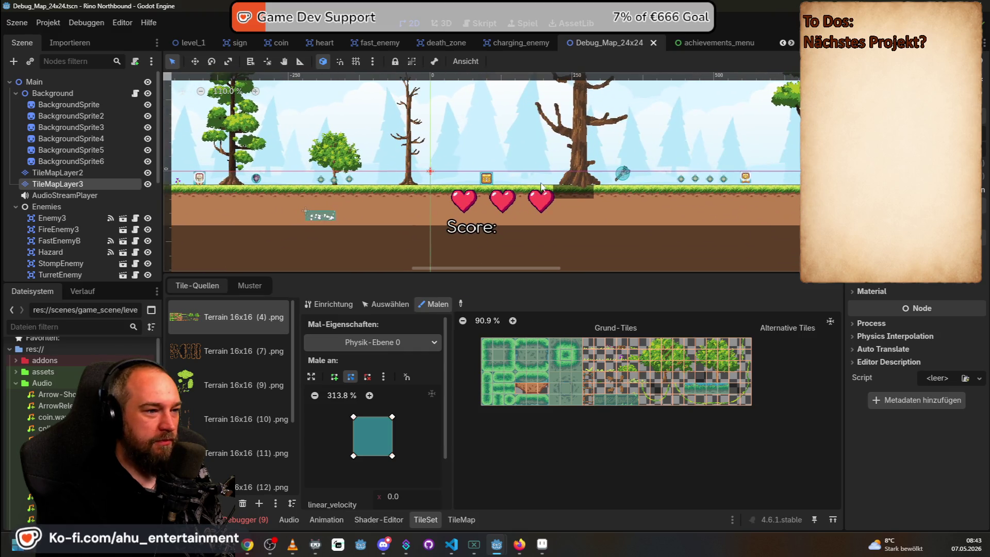
Switch to the LernSpielSammlung project window showing treasure_guard_game.gd
scroll(494, 196, up, 2)
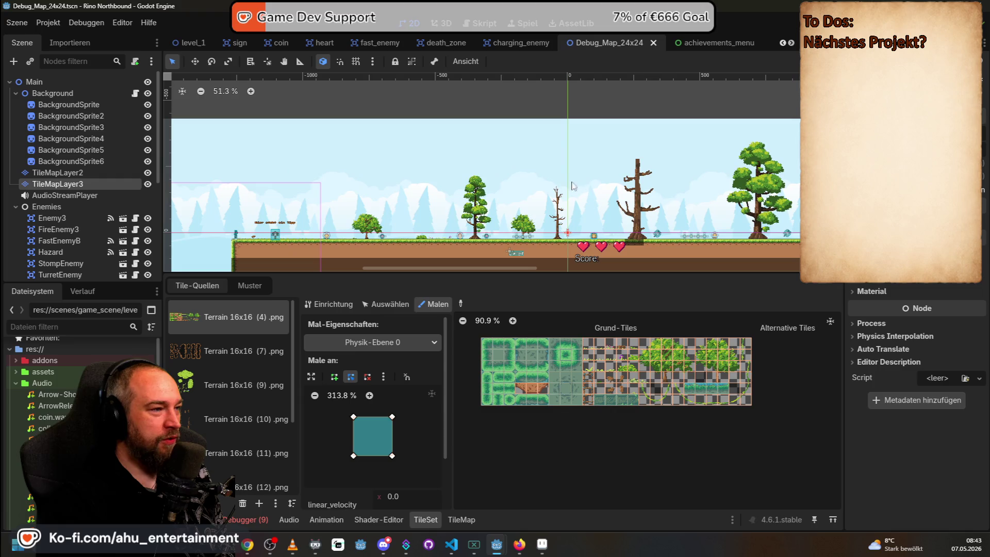
scroll(480, 165, down, 2)
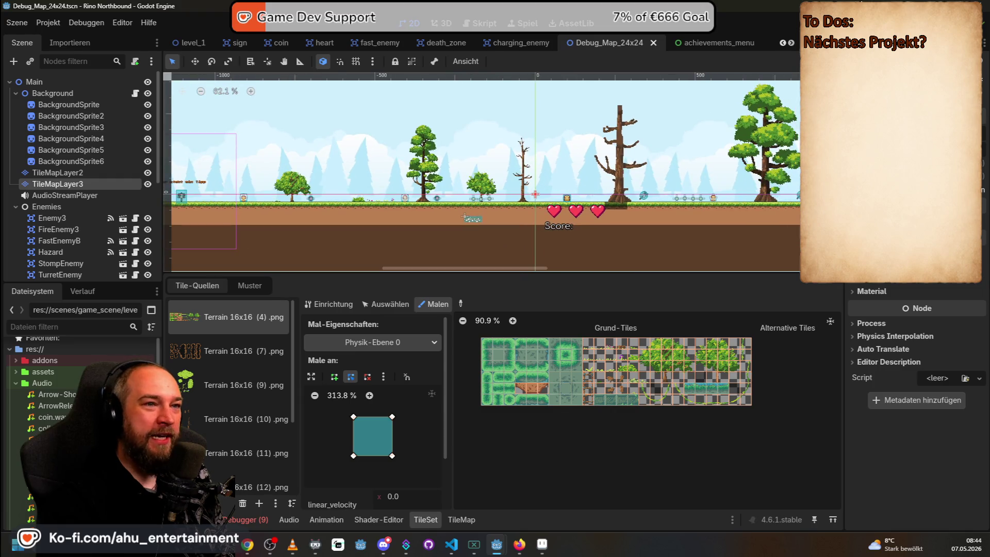
key(alt+Tab)
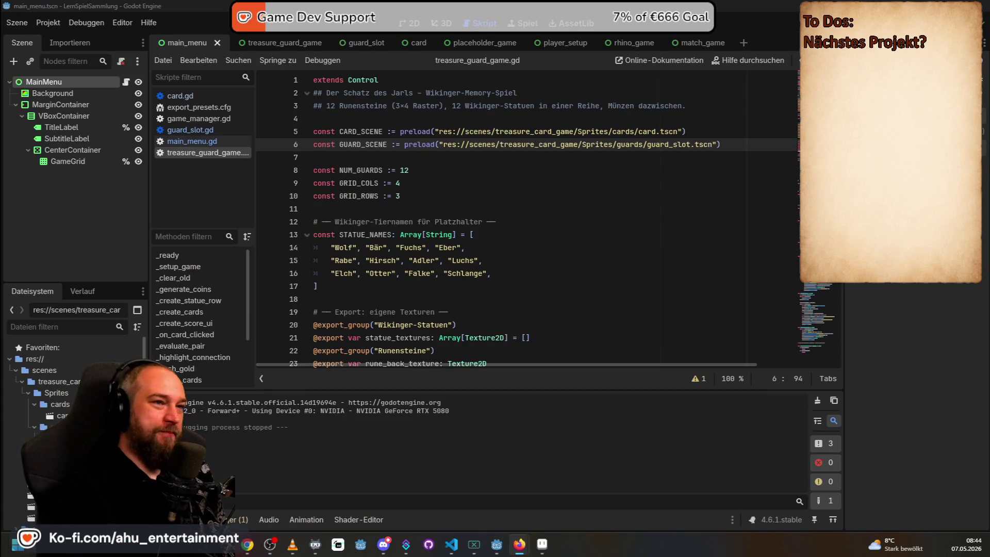
Run the project, start a 1 Spieler round of Der Schatz des Jarls, then return to Aseprite
key(F5)
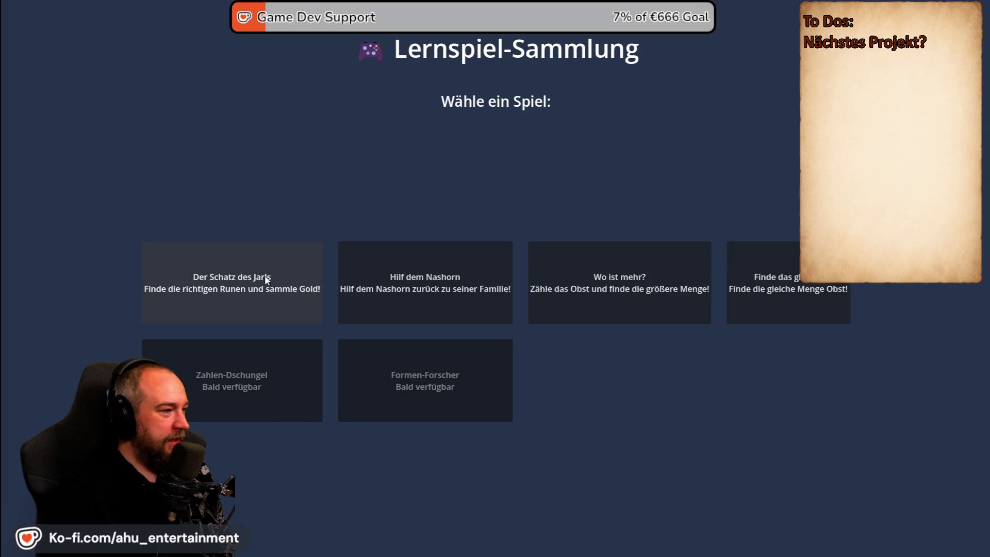
click(263, 279)
click(397, 279)
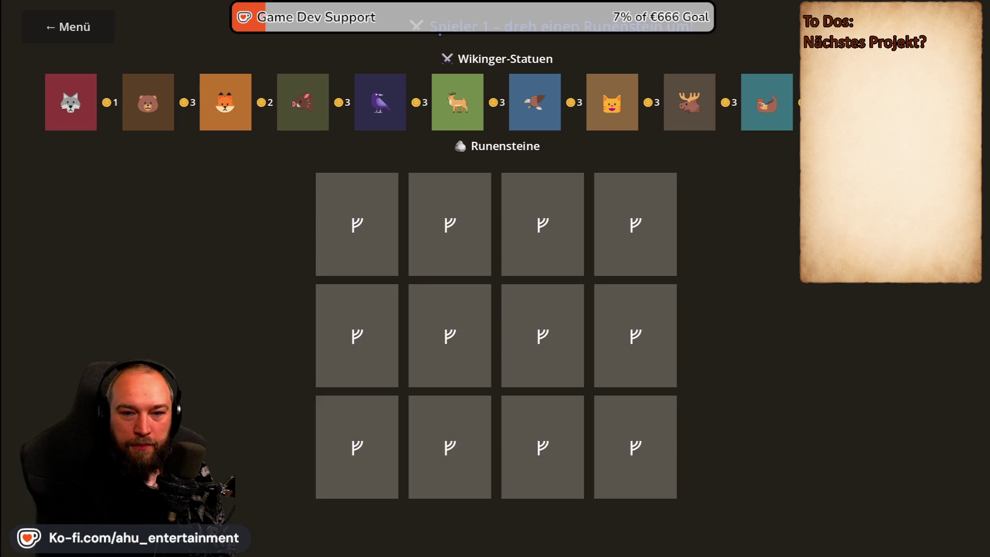
key(alt+Tab)
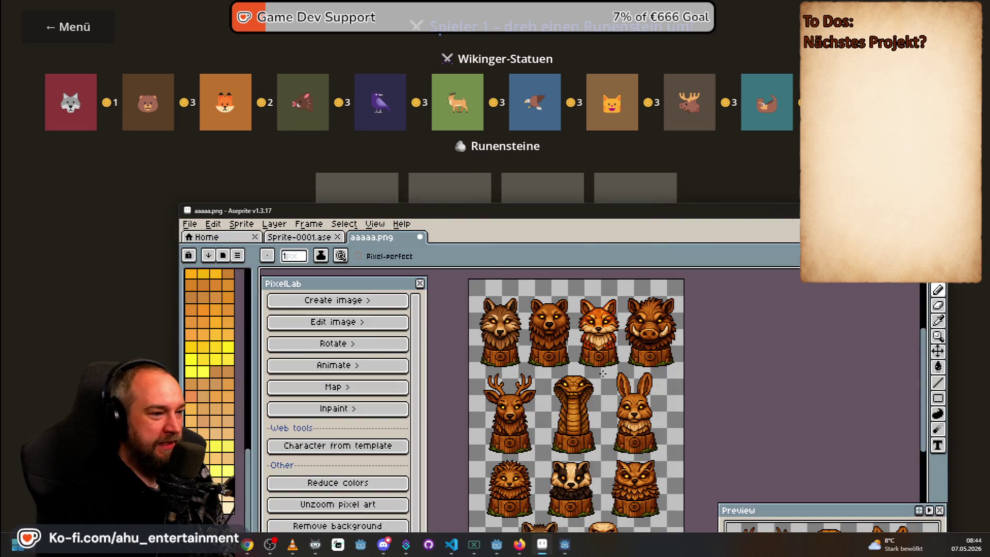
Open Sprite-0002-Recovered.aseprite and awefeawf.aseprite from the recent files
click(189, 225)
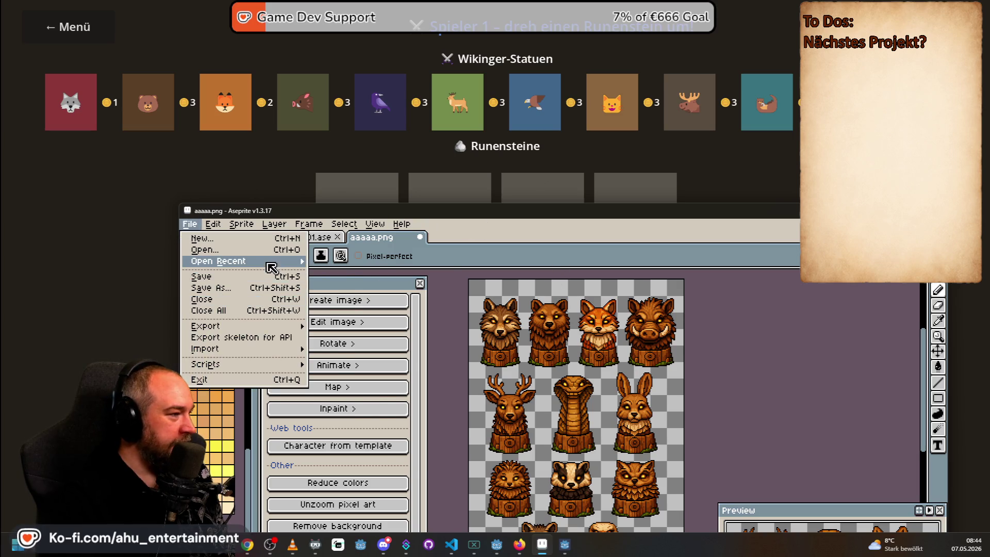
mouse_move(268, 264)
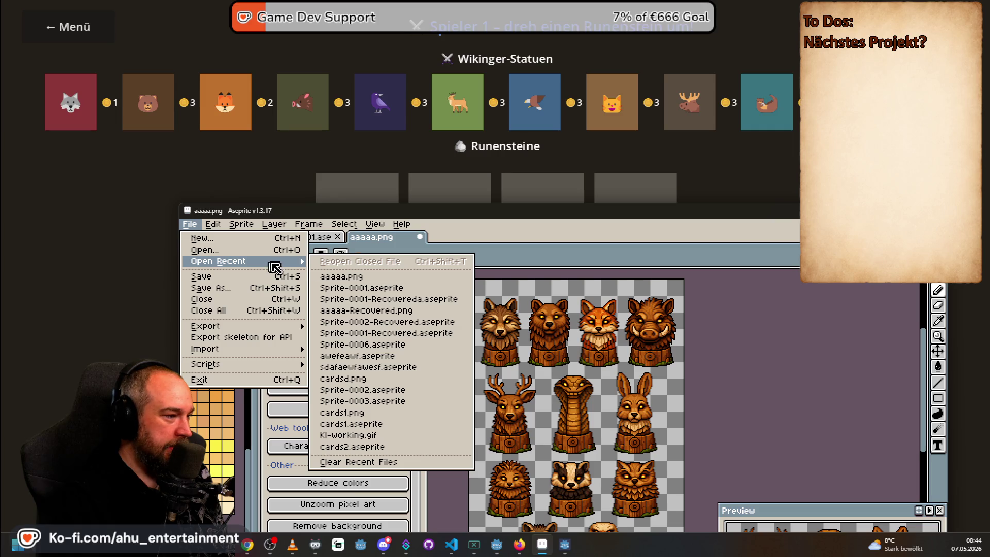
click(454, 322)
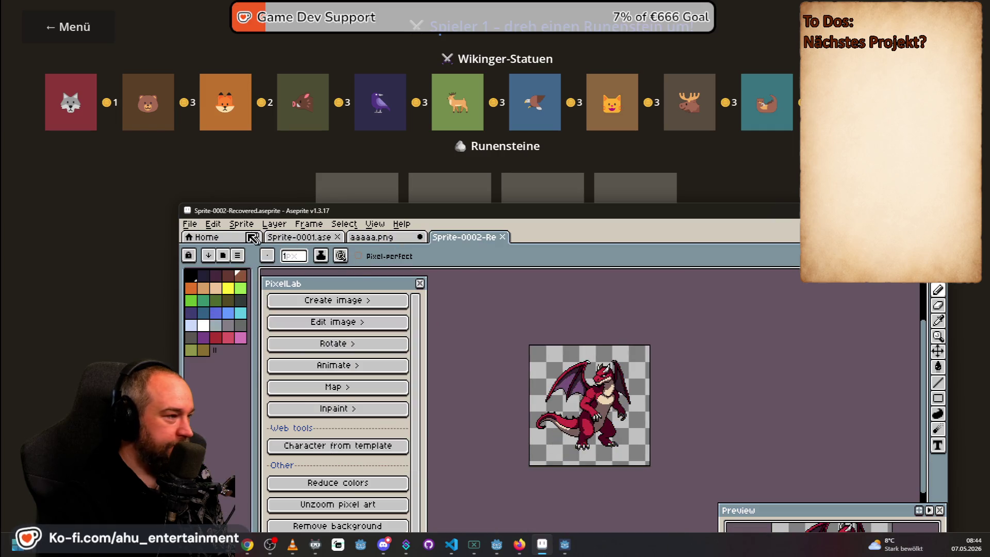
click(190, 223)
mouse_move(232, 261)
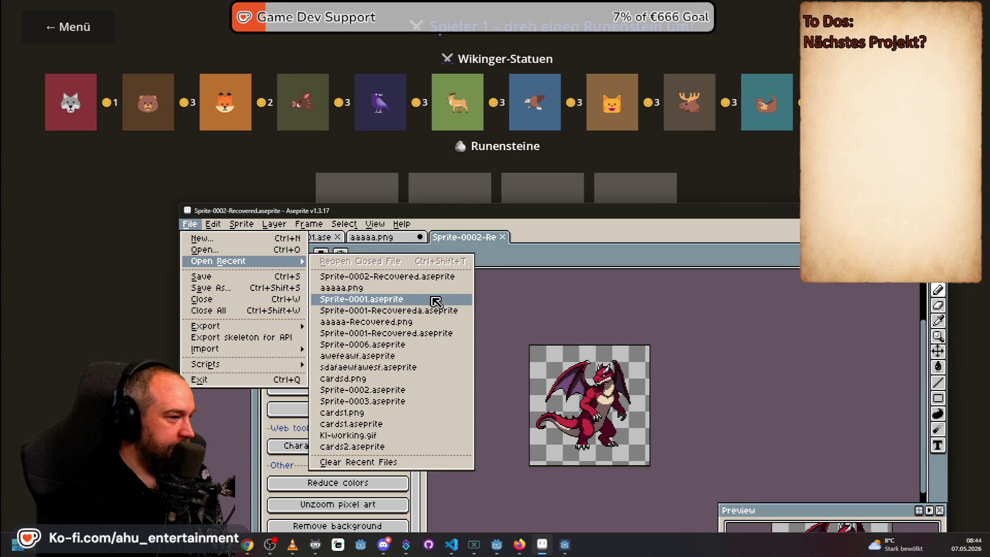
click(390, 356)
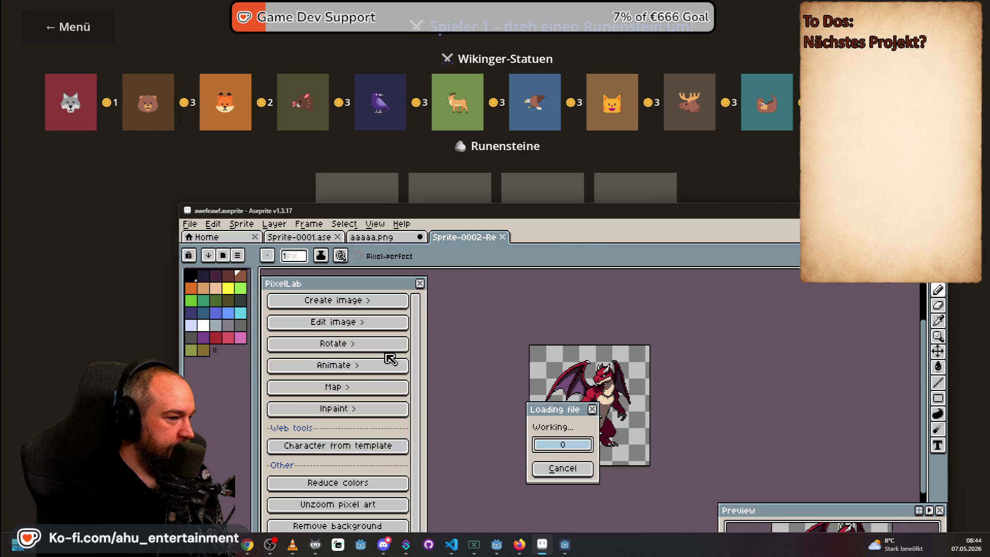
Open the cardsd.png card sheet from recent files and zoom to inspect it
click(189, 224)
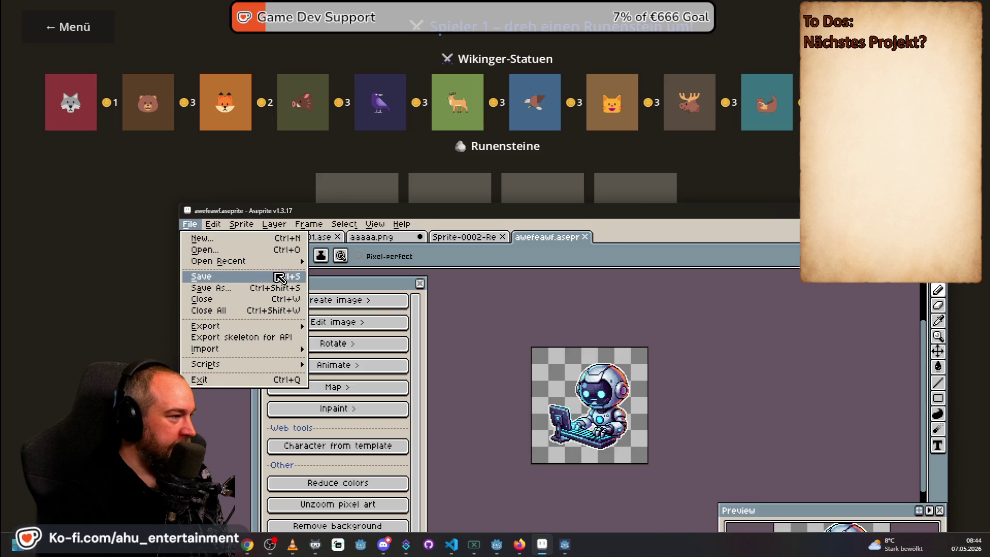
mouse_move(279, 268)
click(356, 378)
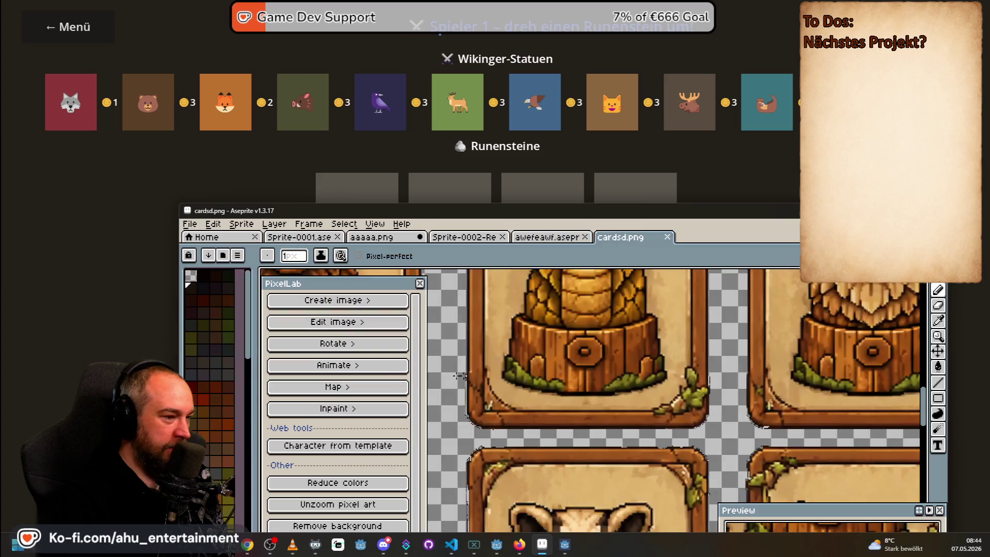
scroll(705, 368, up, 2)
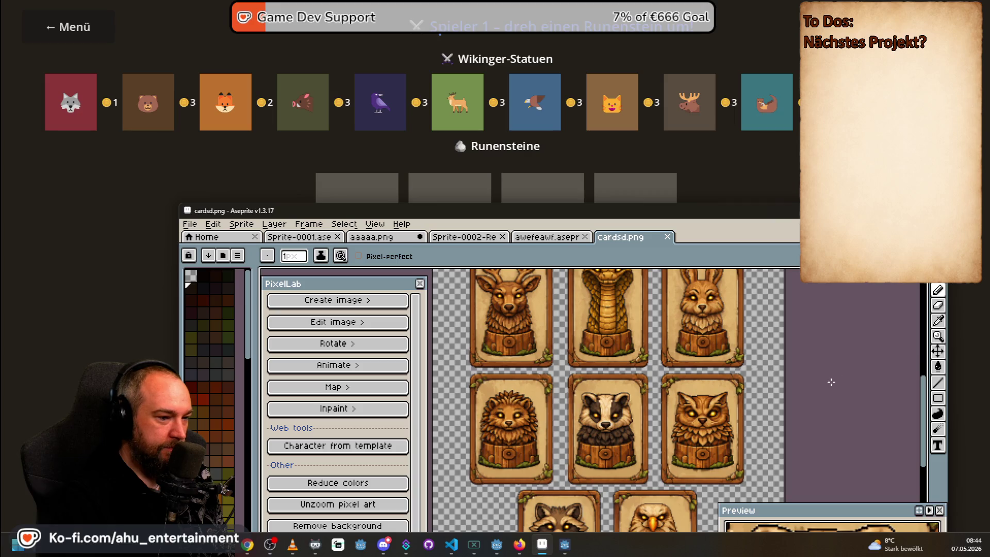
scroll(797, 405, up, 2)
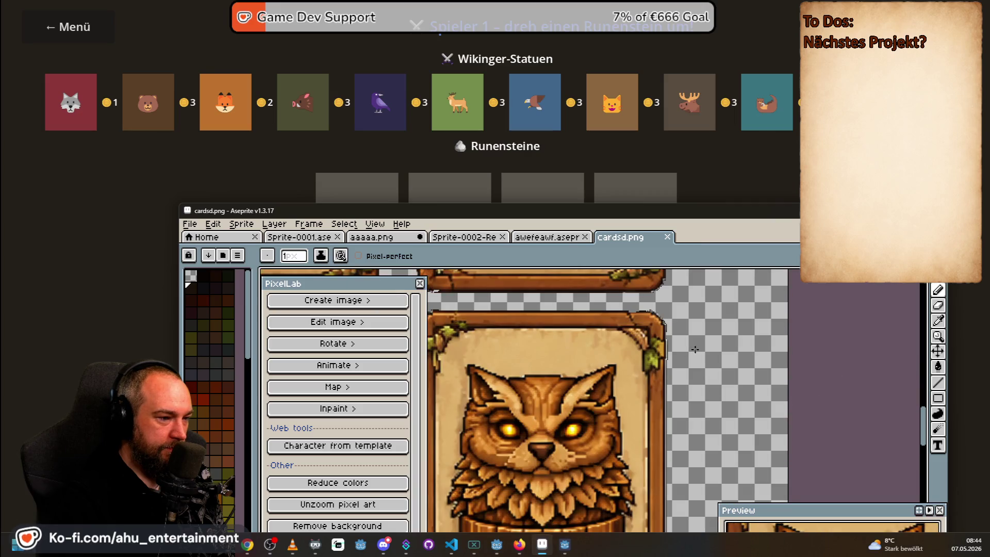
scroll(703, 346, down, 3)
scroll(662, 374, down, 1)
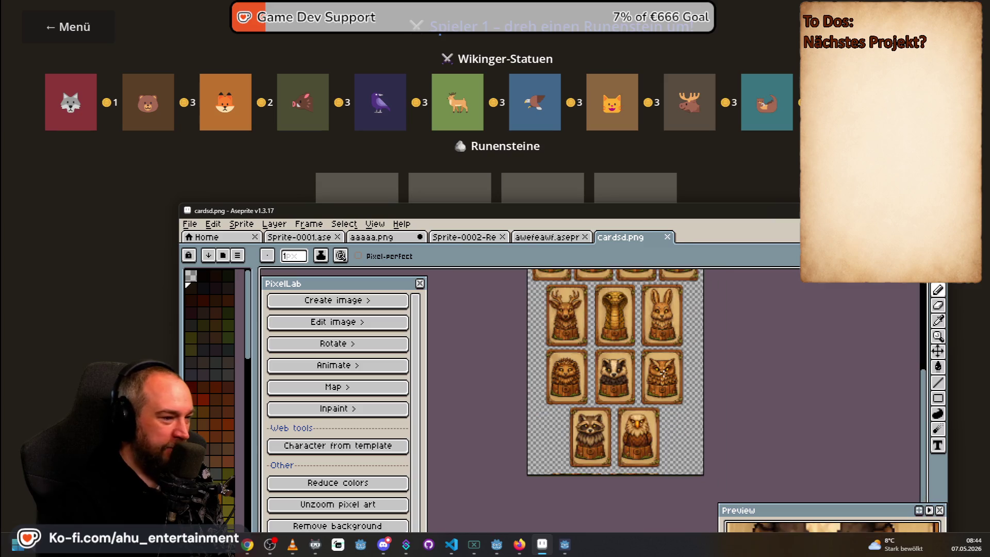
scroll(743, 361, down, 2)
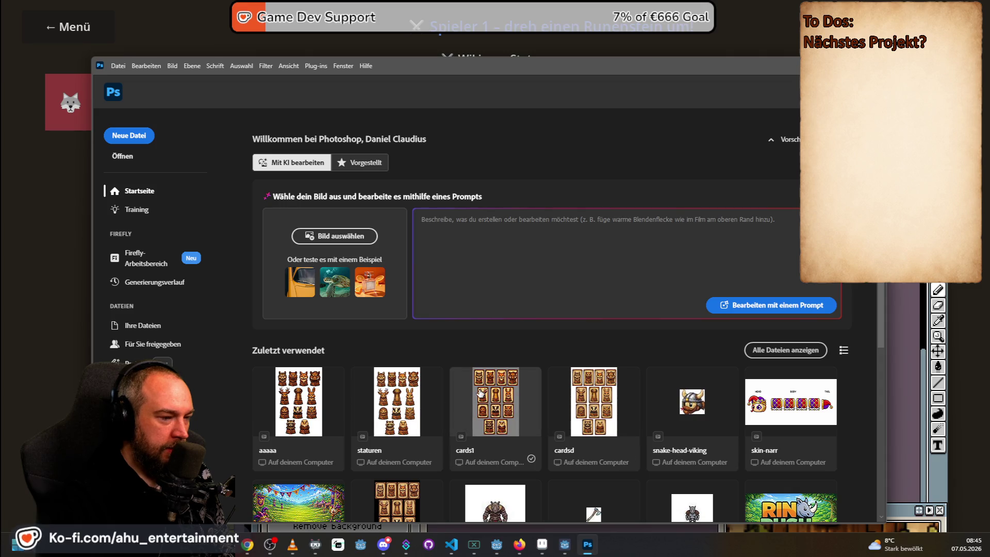
Open the cardsd card sheet from the Photoshop start screen
click(595, 397)
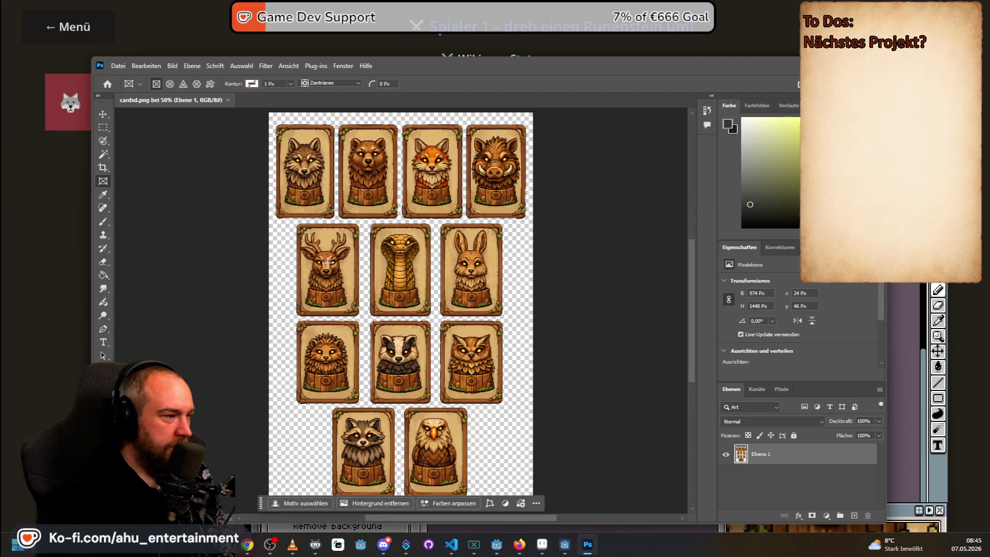
click(118, 66)
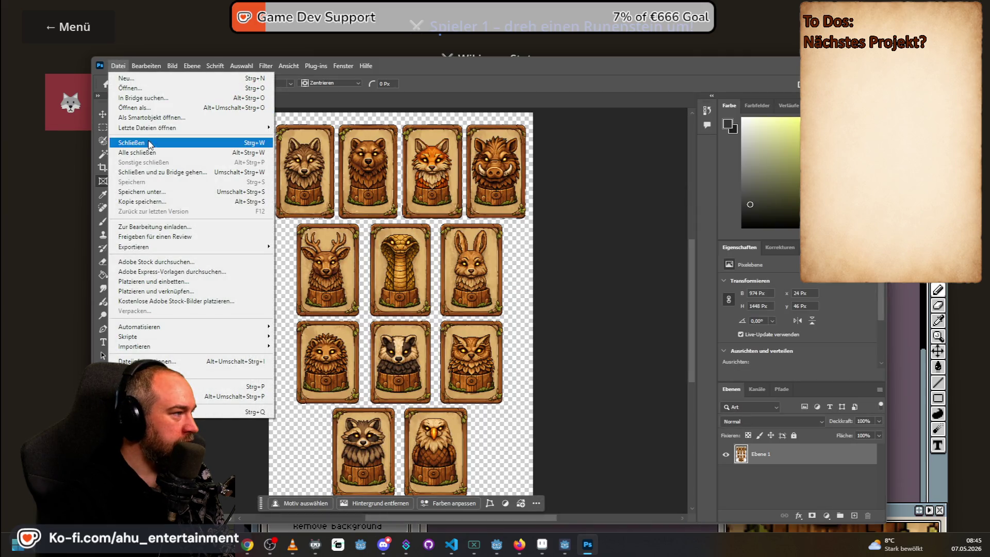
mouse_move(157, 131)
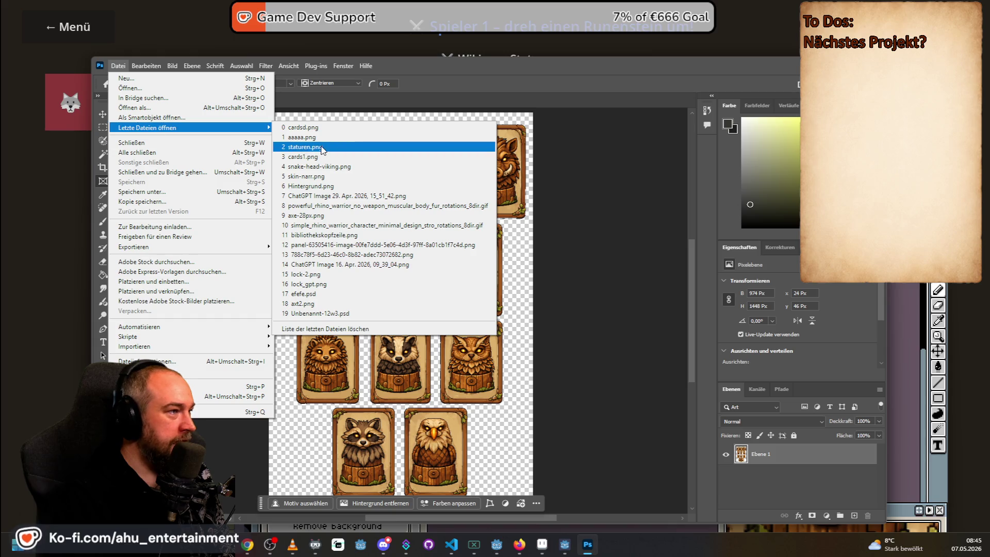
click(243, 102)
Open cards1.png from Letzte Dateien öffnen, fit it on screen, then return to Aseprite
click(118, 66)
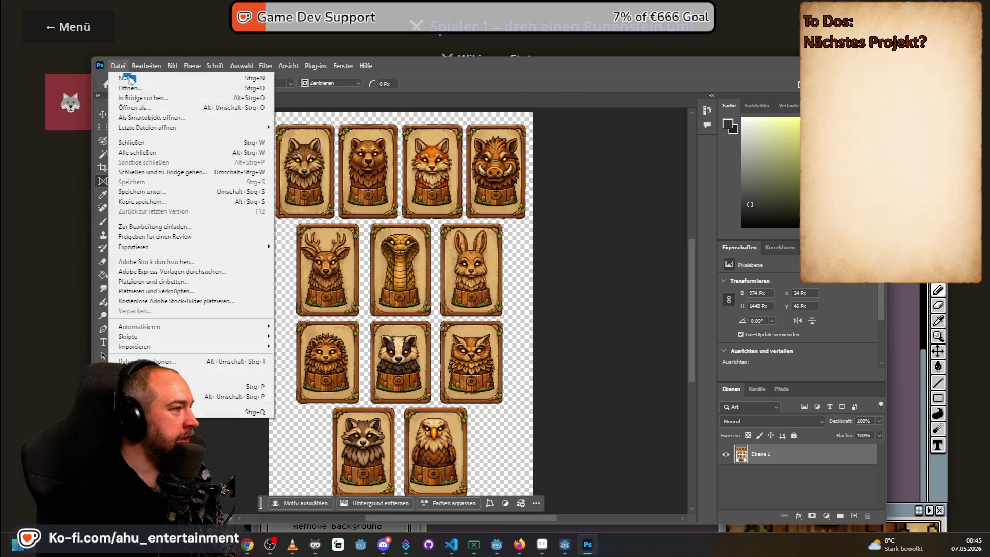
mouse_move(214, 129)
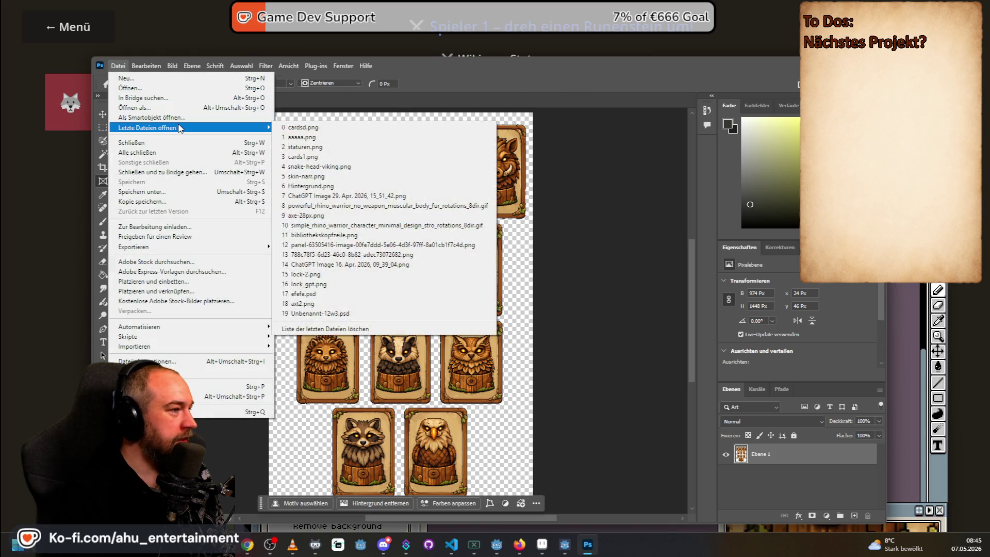
click(336, 157)
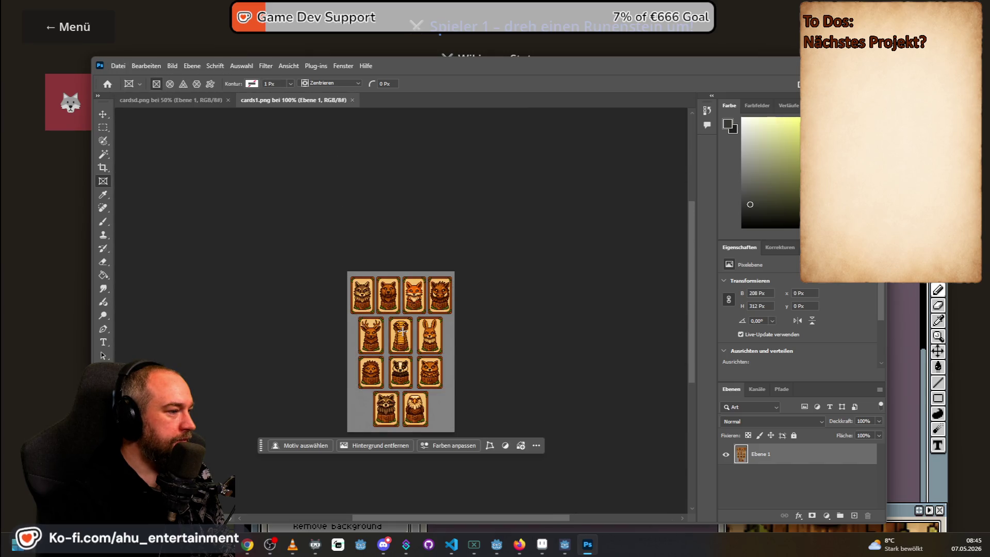
key(ctrl+0)
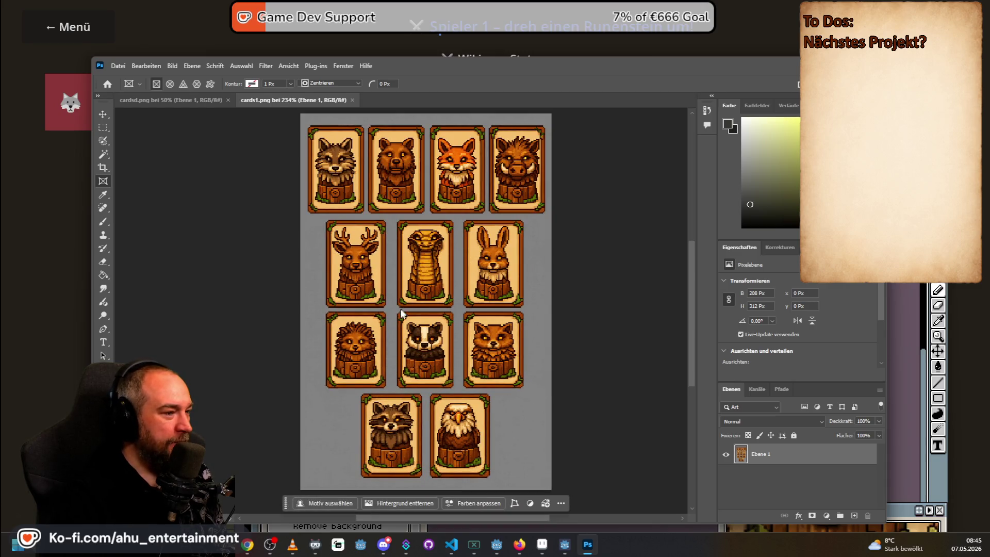
scroll(333, 344, up, 1)
scroll(332, 344, down, 1)
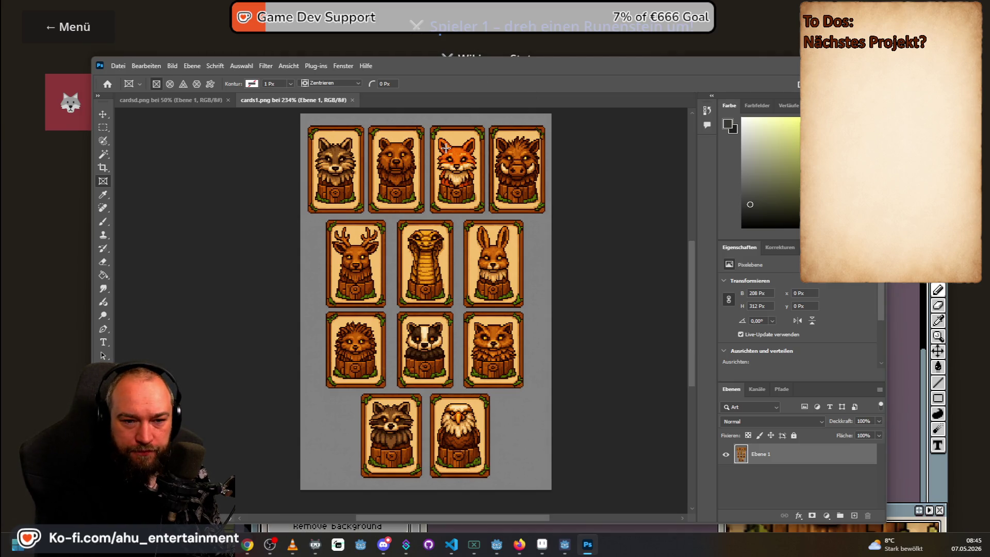
key(alt+Tab)
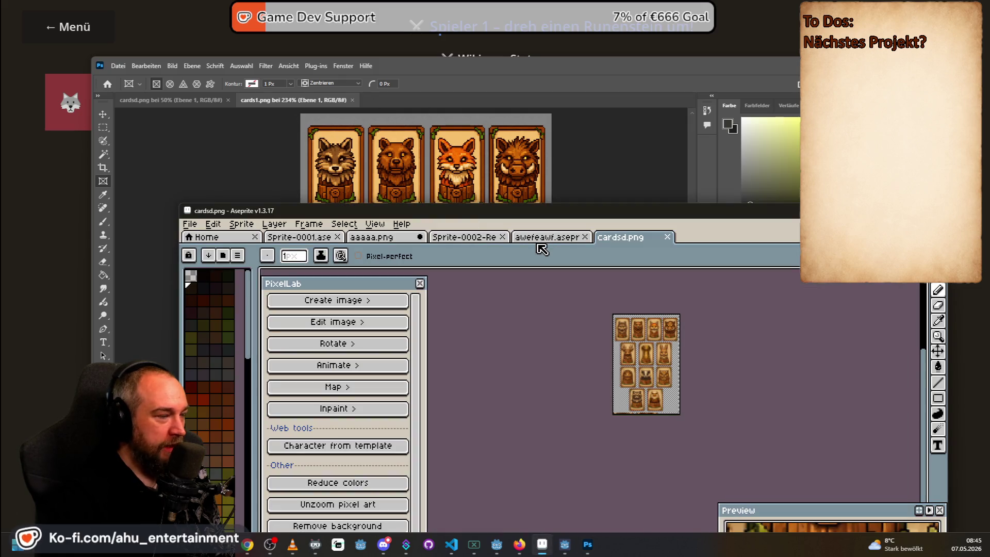
Open cards1.aseprite through the Open dialog and move the editor window up-left
click(189, 224)
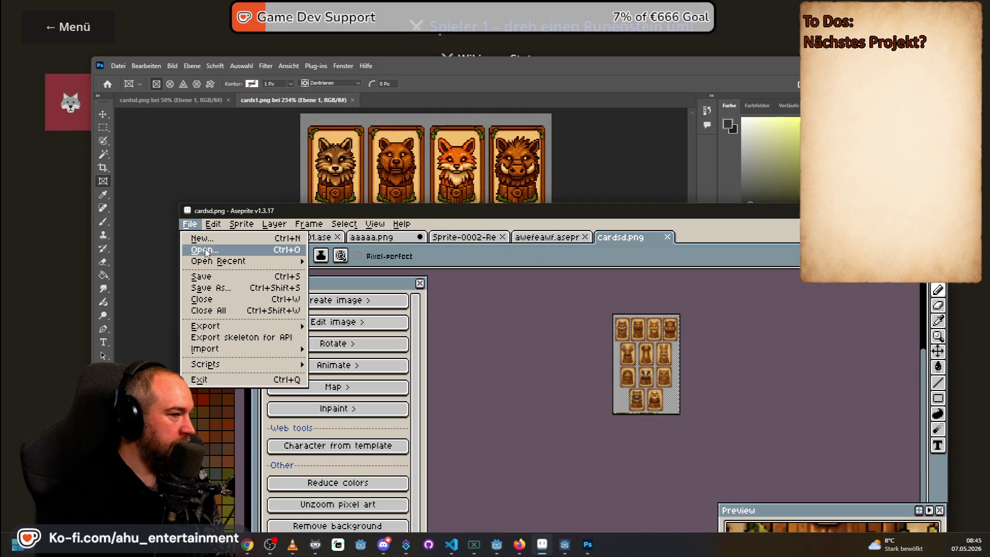
click(202, 246)
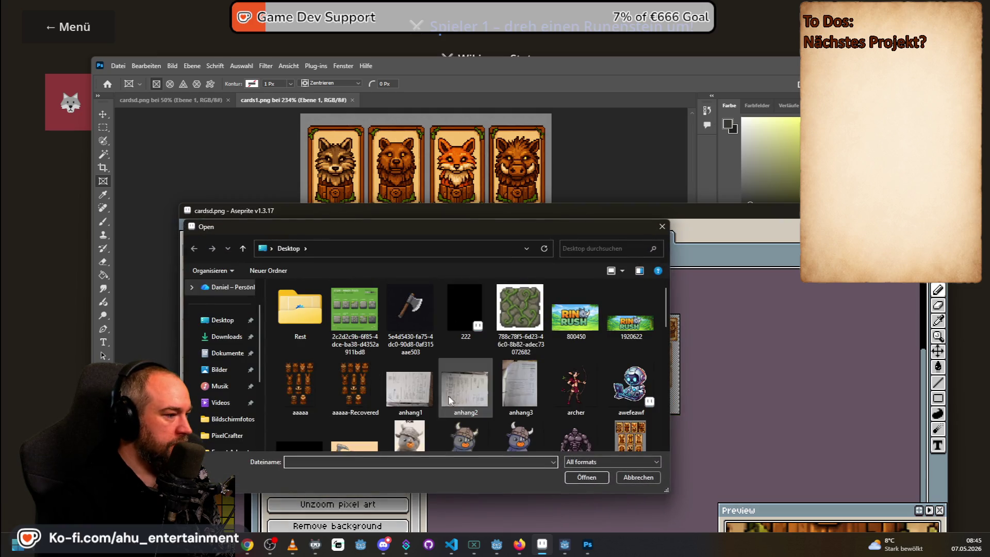
scroll(440, 351, down, 2)
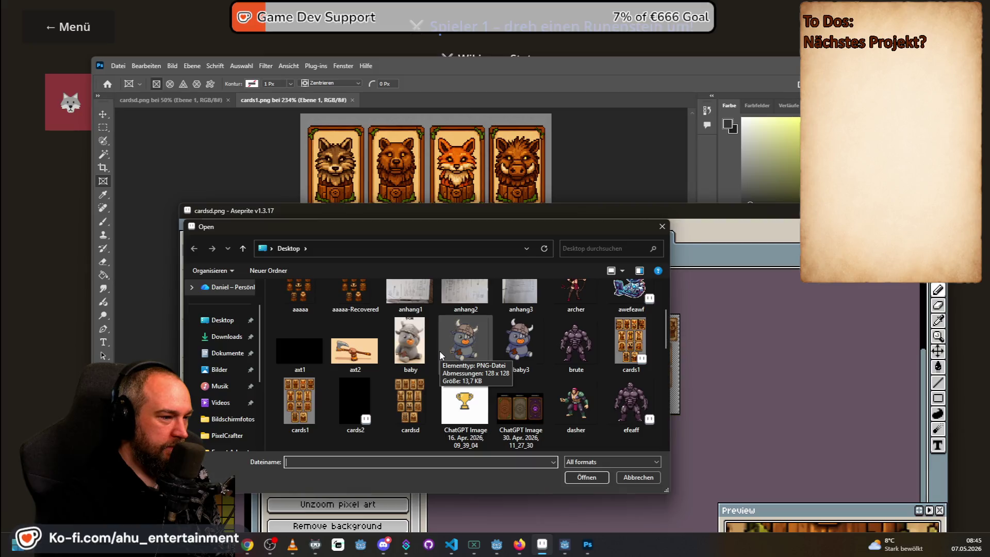
double_click(626, 337)
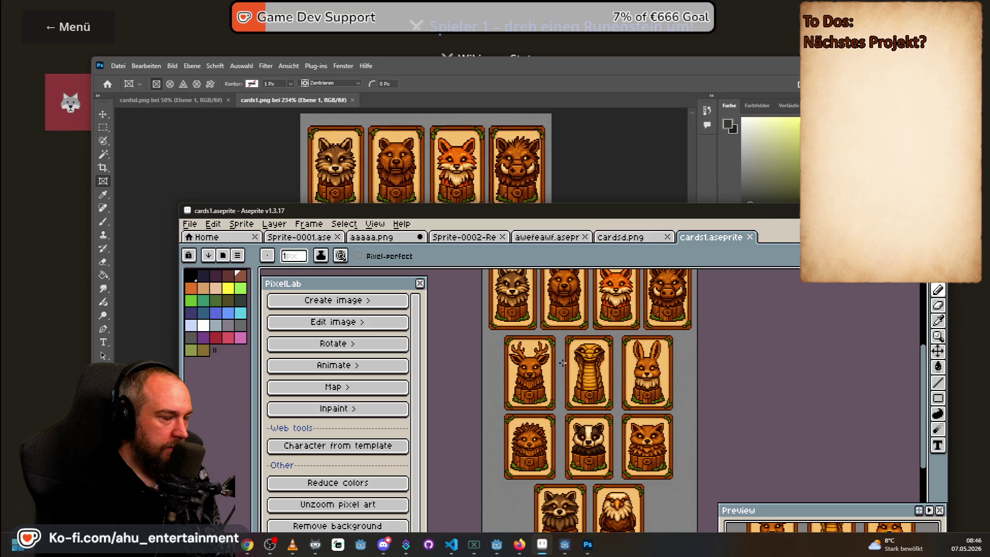
scroll(562, 363, down, 2)
scroll(563, 363, up, 2)
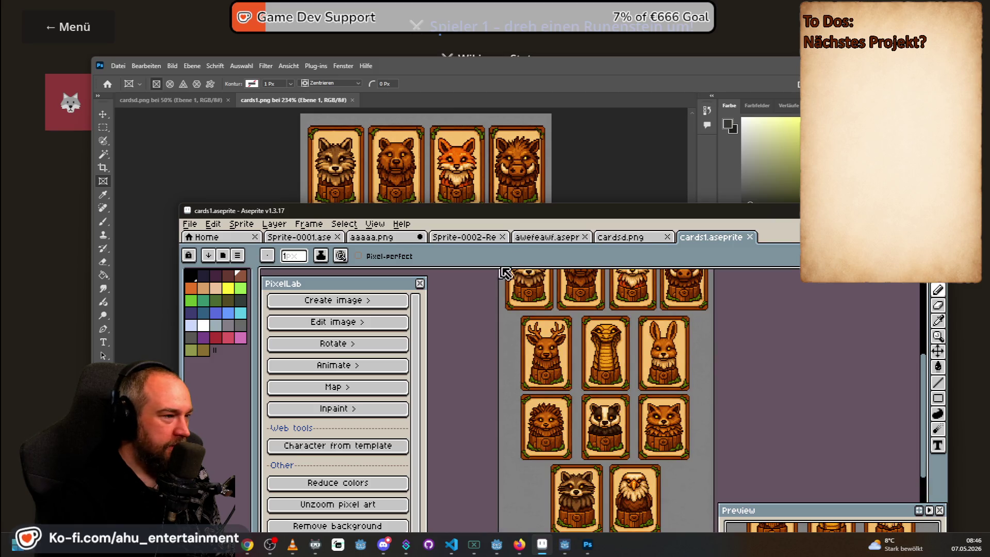
drag(489, 210, 380, 94)
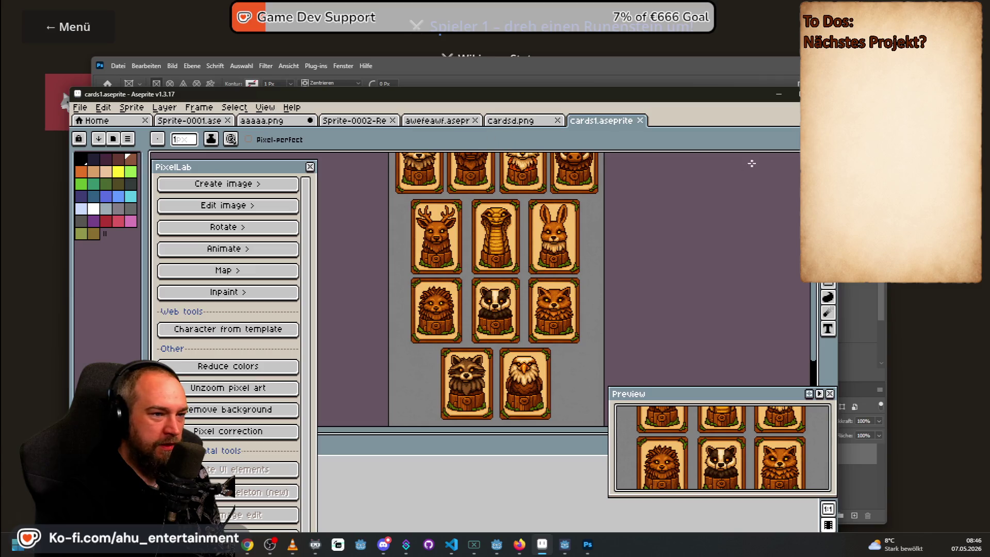
Test a 7 px eraser stroke beside the rabbit card, undo it, and re-centre the sheet
key(e)
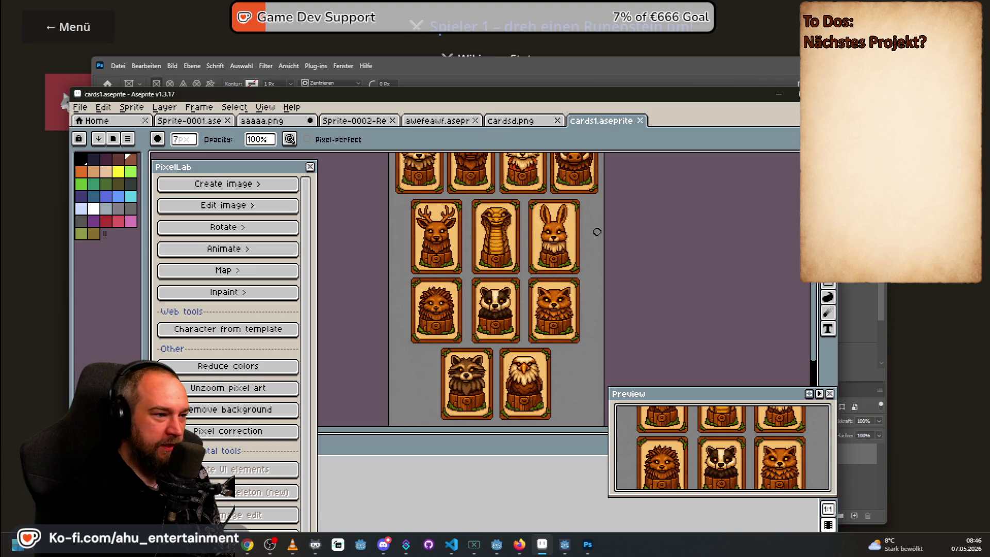
drag(599, 249, 601, 248)
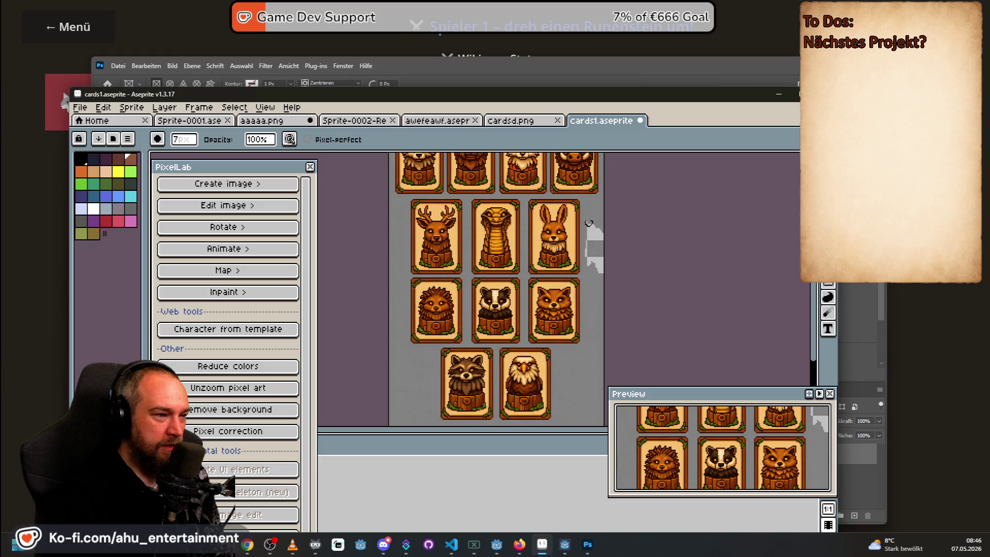
key(ctrl+z)
key(v)
key(ctrl+z)
key(e)
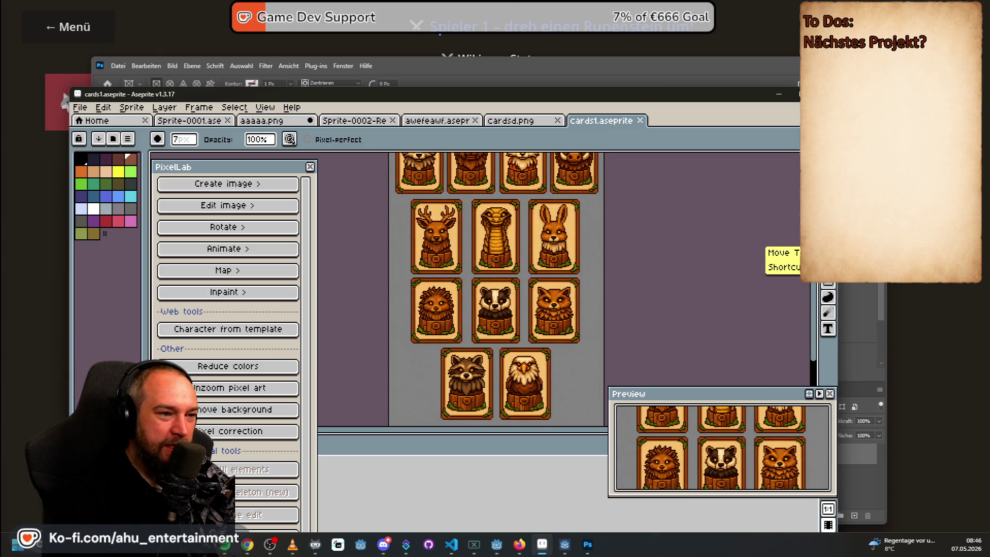
scroll(623, 243, down, 1)
scroll(634, 243, up, 1)
drag(654, 226, 667, 257)
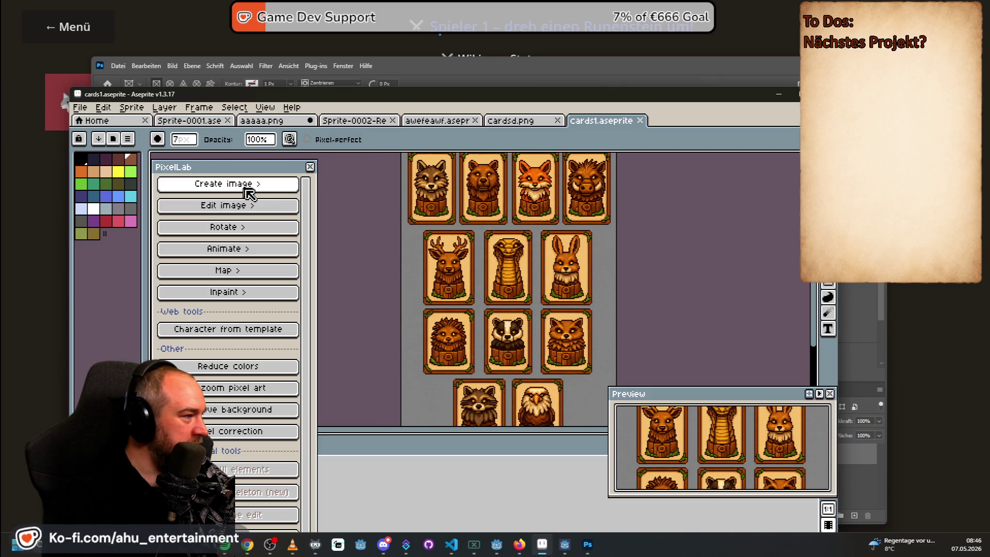
Look at the PixelLab Edit image settings, then cancel without generating
click(265, 205)
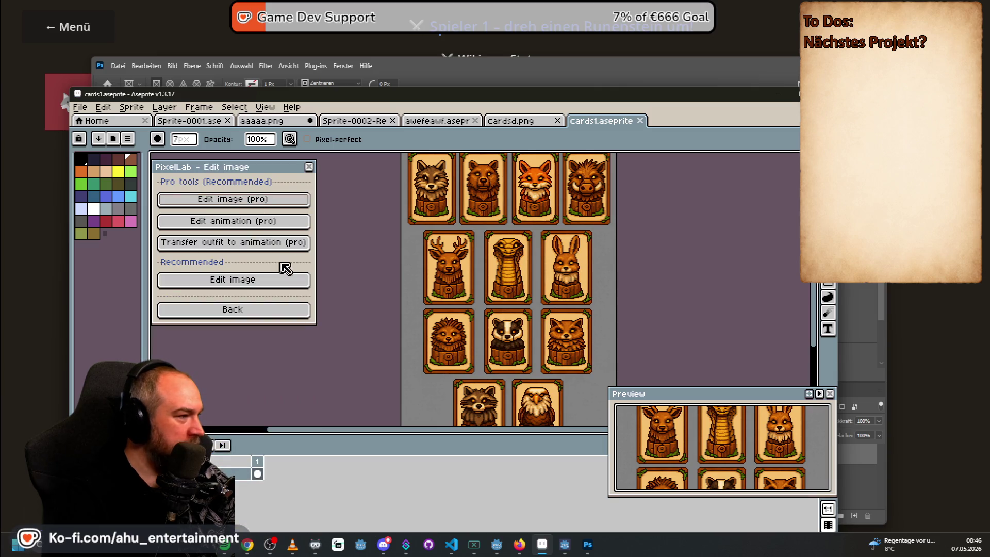
click(257, 279)
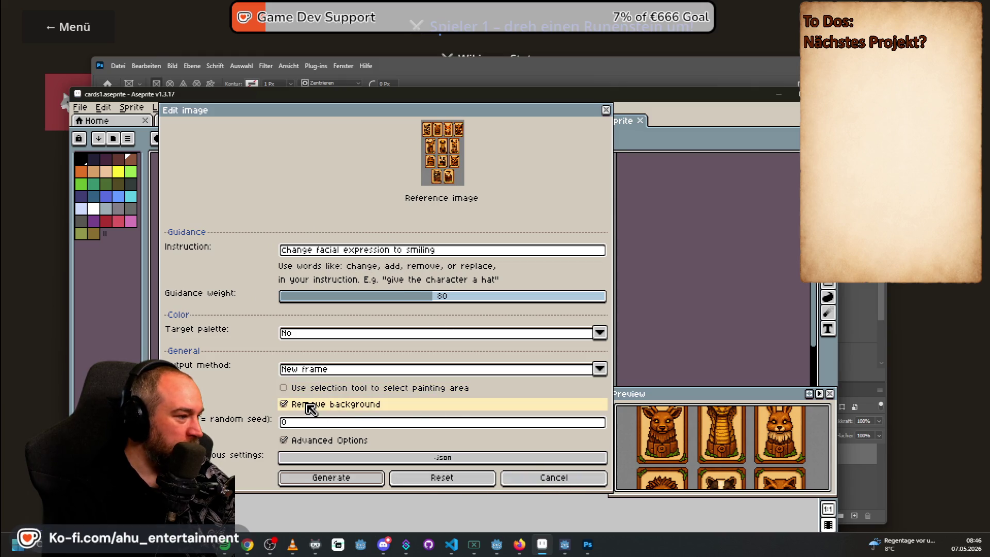
drag(466, 251, 281, 249)
click(556, 478)
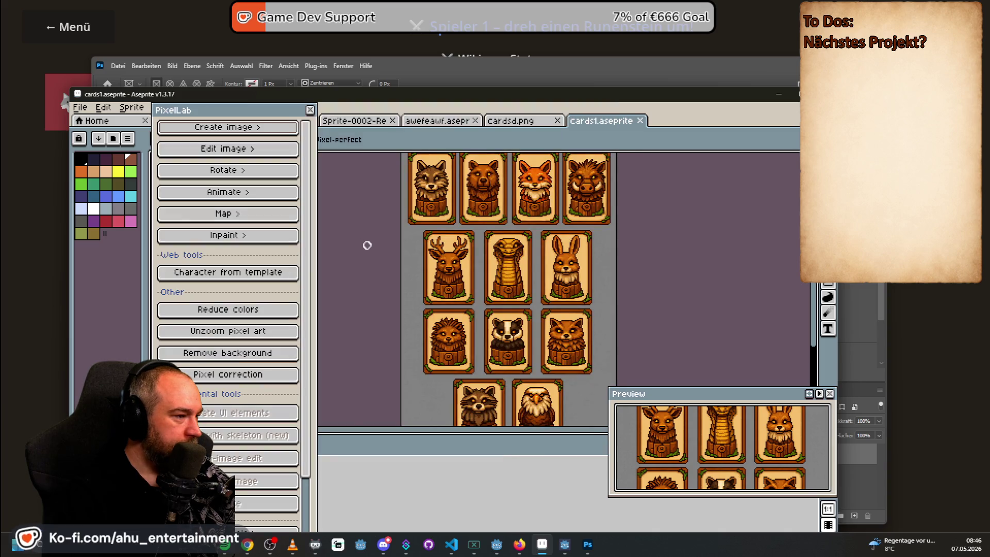
scroll(367, 243, down, 2)
scroll(455, 278, up, 3)
scroll(475, 264, down, 1)
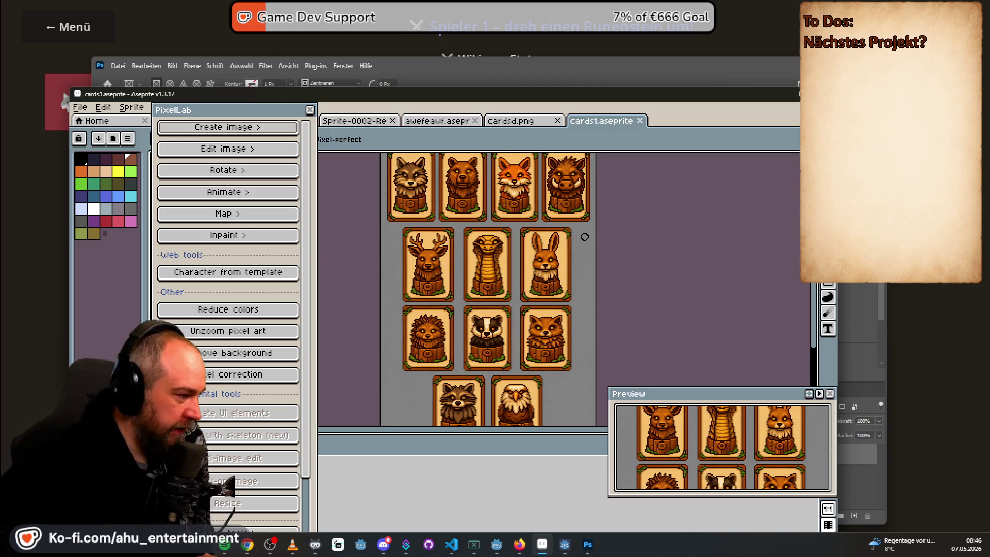
Generate a background-free copy of the sheet with PixelLab Remove background
click(297, 351)
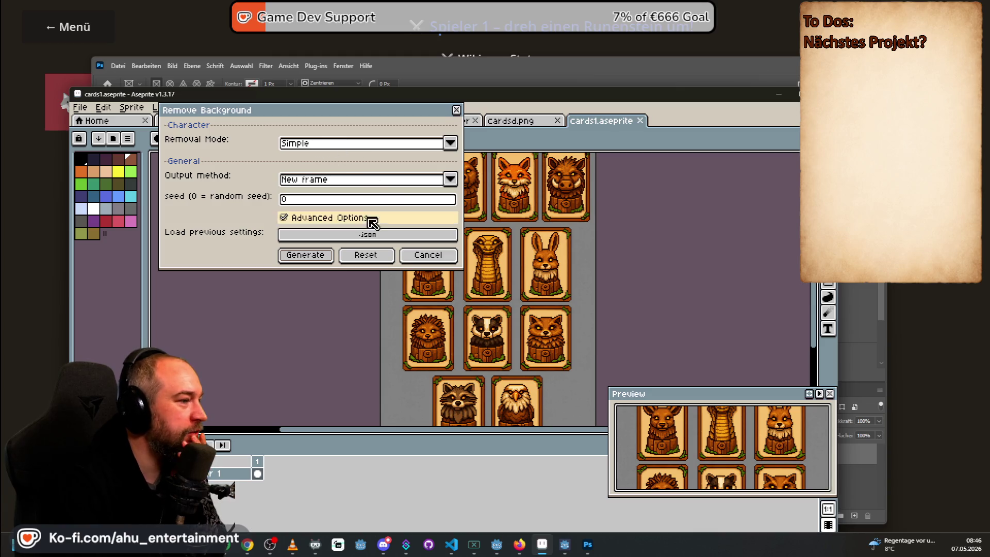
click(327, 255)
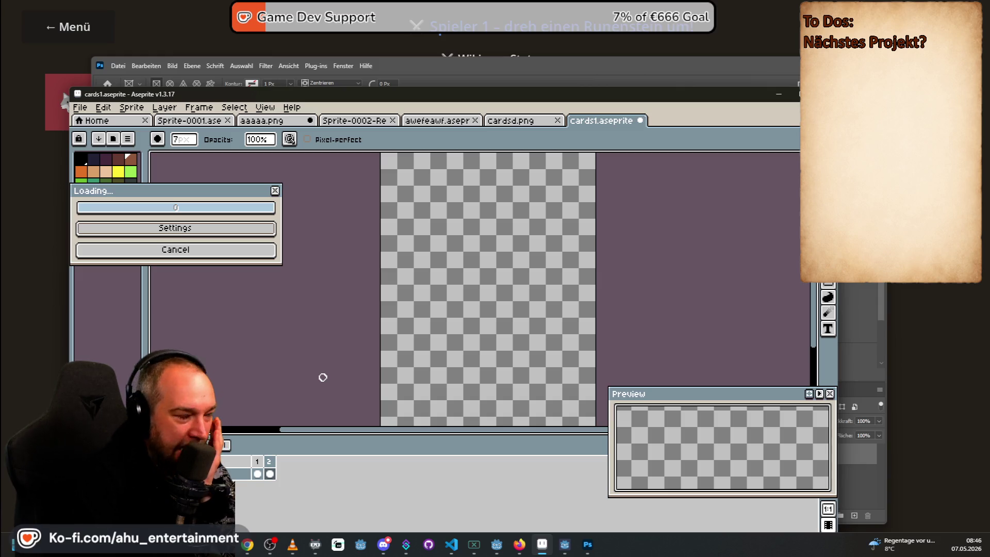
scroll(535, 268, down, 2)
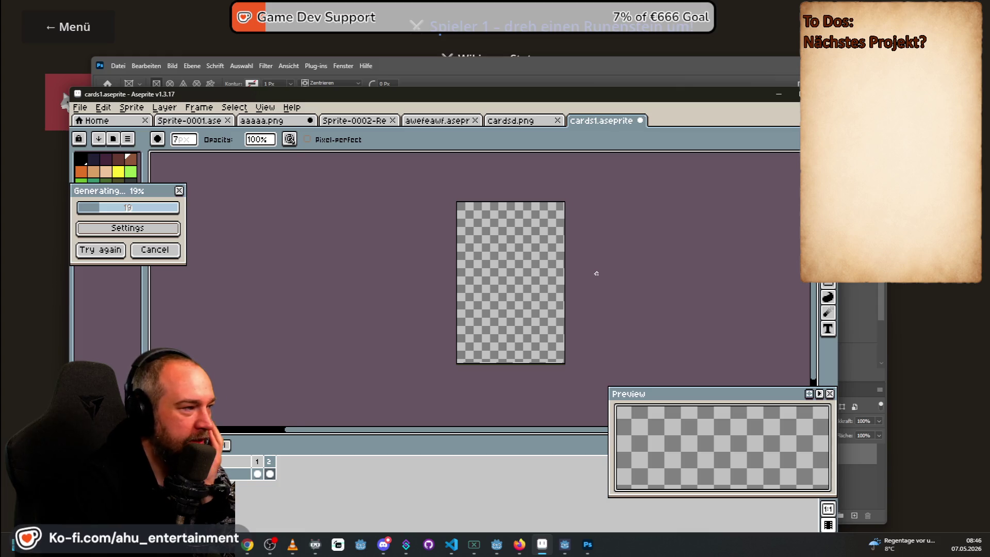
scroll(530, 287, up, 5)
scroll(508, 285, down, 3)
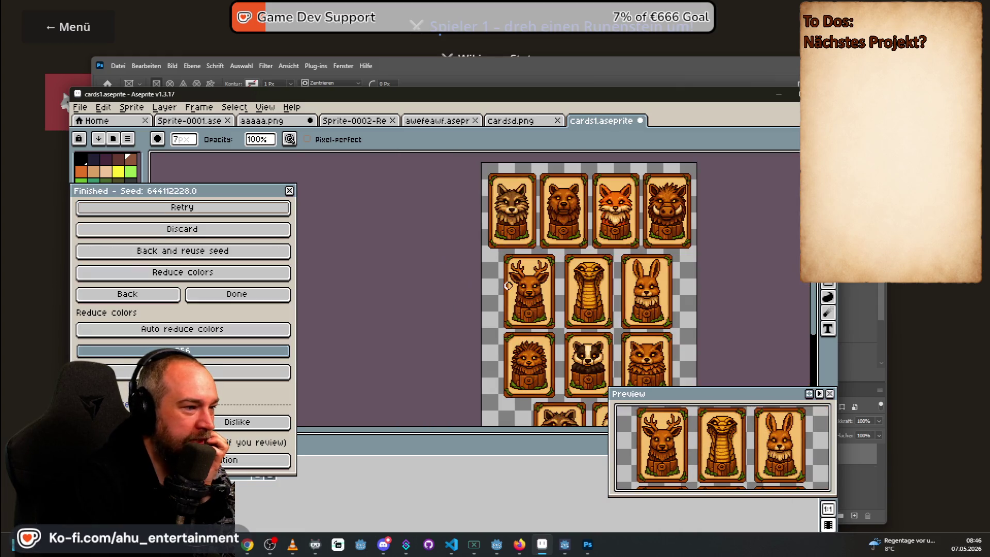
drag(710, 254, 619, 187)
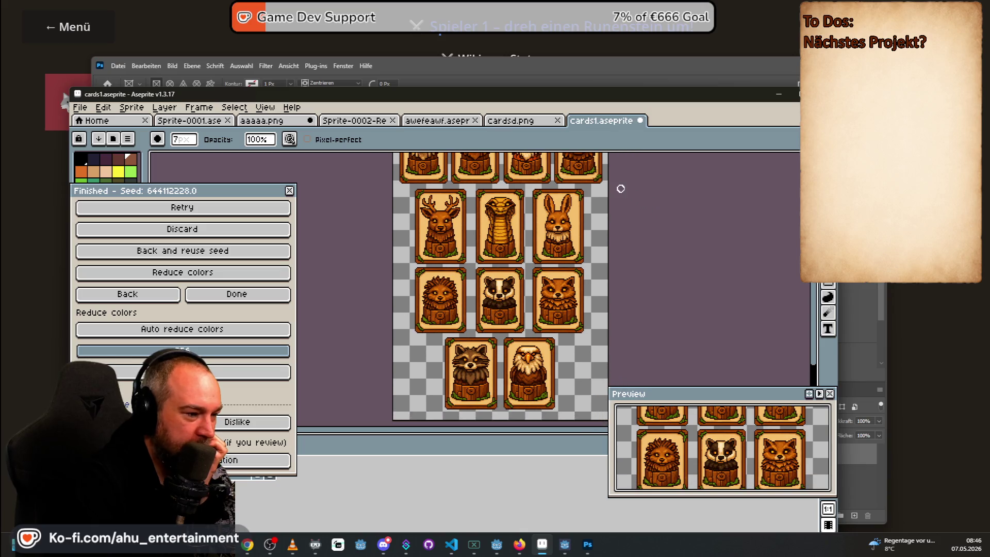
Maximize the Aseprite window and zoom in on the fox and boar cards
drag(797, 98, 781, 50)
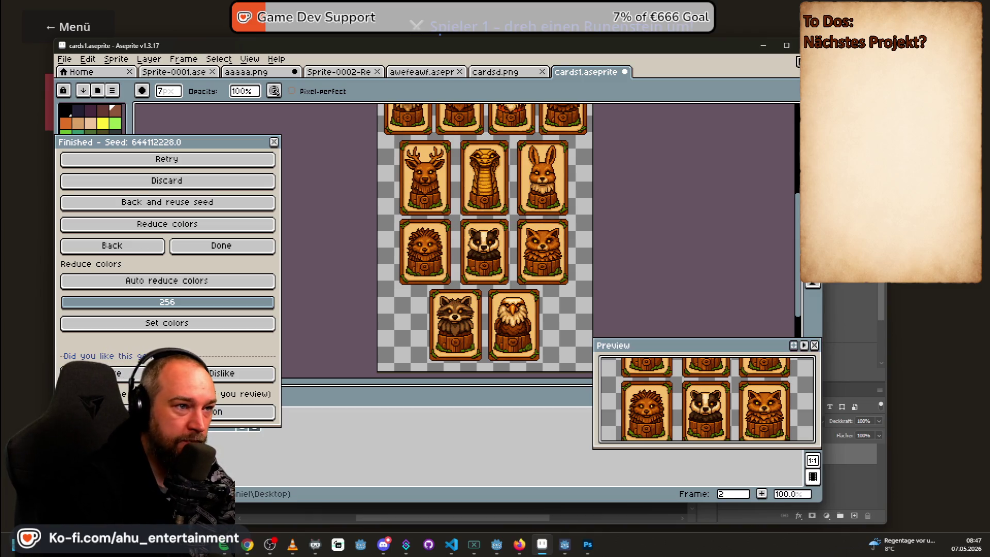
click(786, 45)
scroll(465, 197, down, 2)
scroll(466, 198, up, 4)
scroll(465, 198, down, 1)
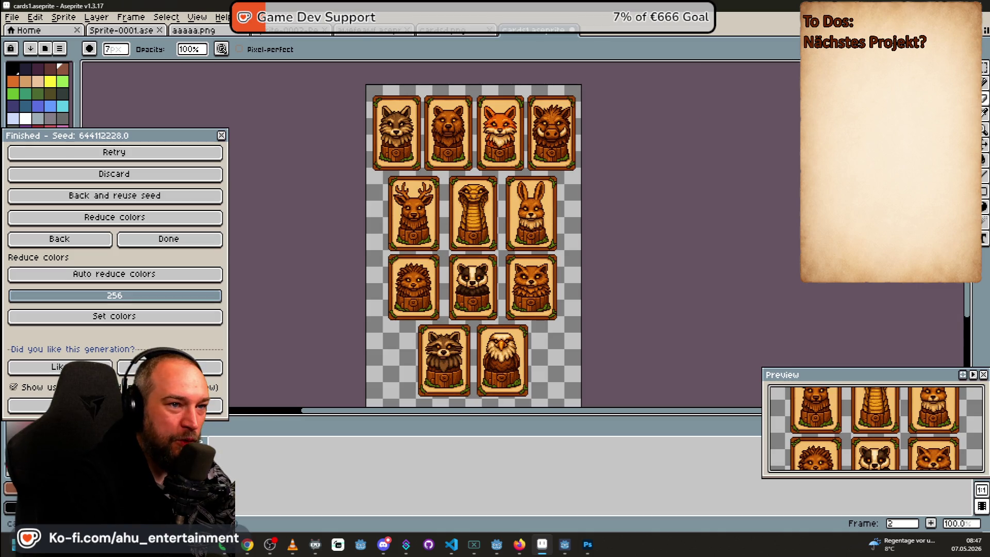
click(985, 67)
key(3)
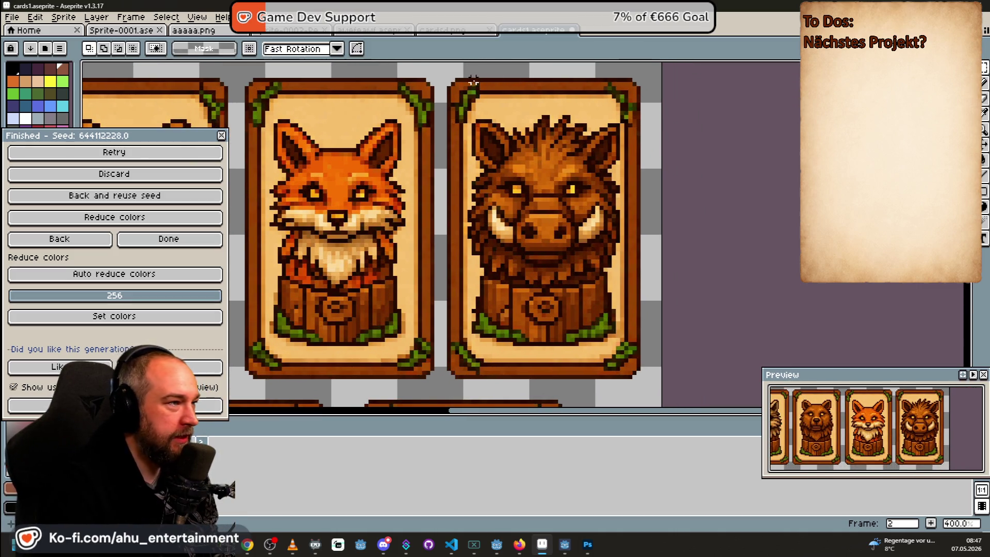
Copy the boar card and paste it into a new 47×73 sprite, Sprite-0001
mouse_move(448, 76)
mouse_down()
mouse_move(628, 212)
mouse_move(651, 384)
mouse_move(643, 364)
mouse_move(643, 379)
mouse_up()
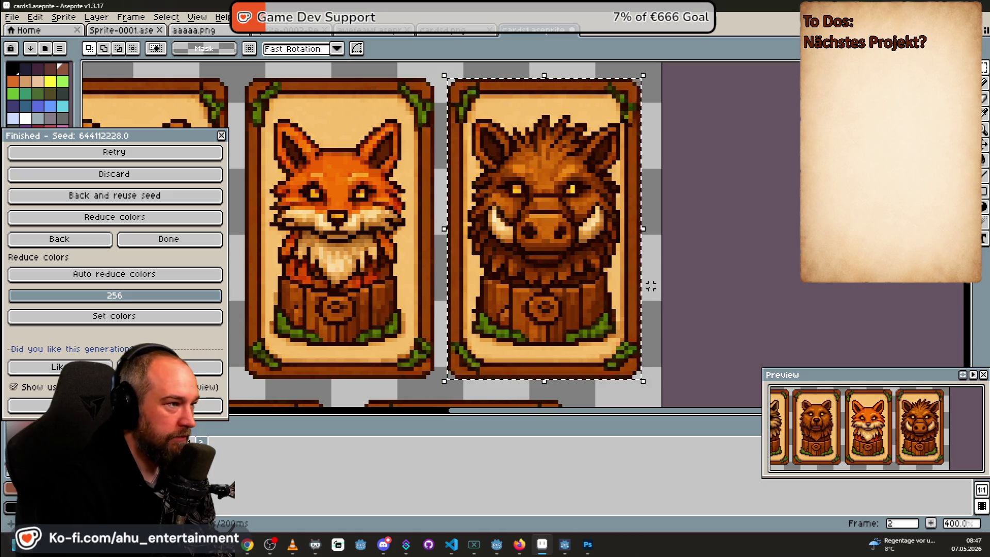
click(12, 17)
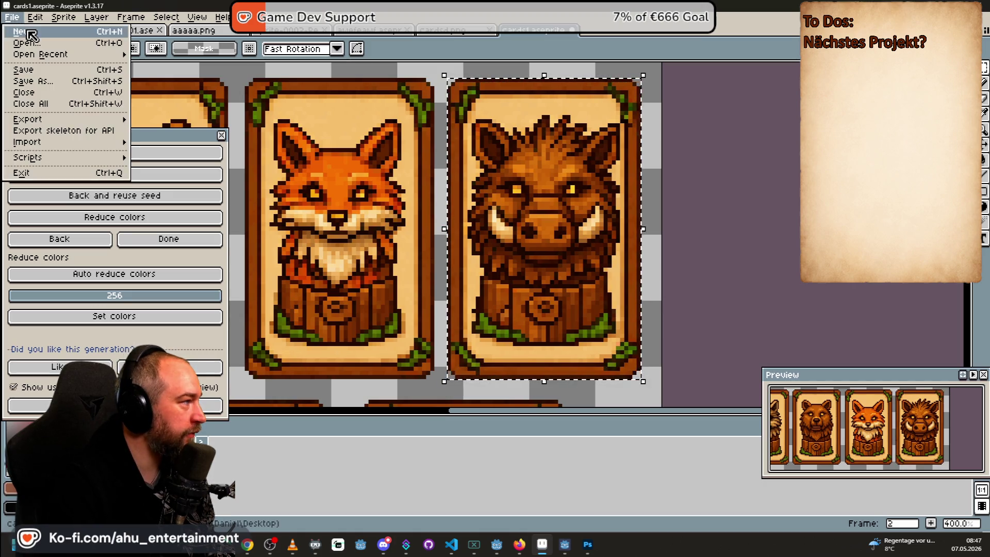
click(26, 31)
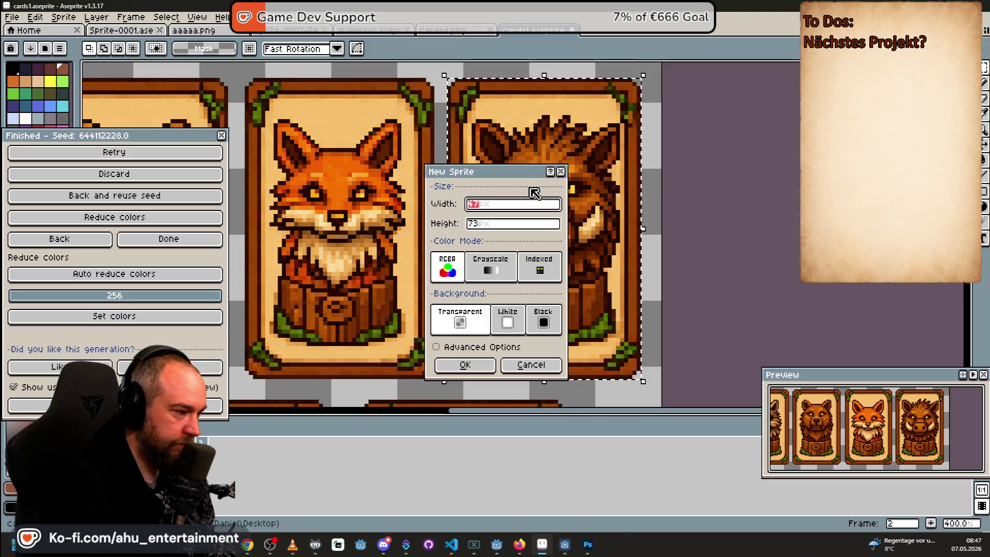
key(Return)
key(ctrl+v)
scroll(455, 201, up, 8)
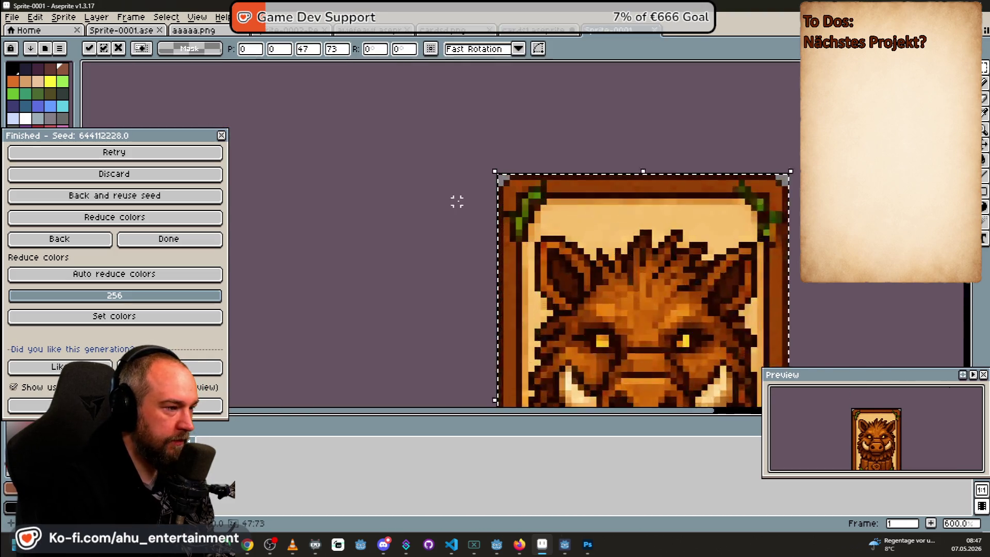
scroll(482, 215, down, 7)
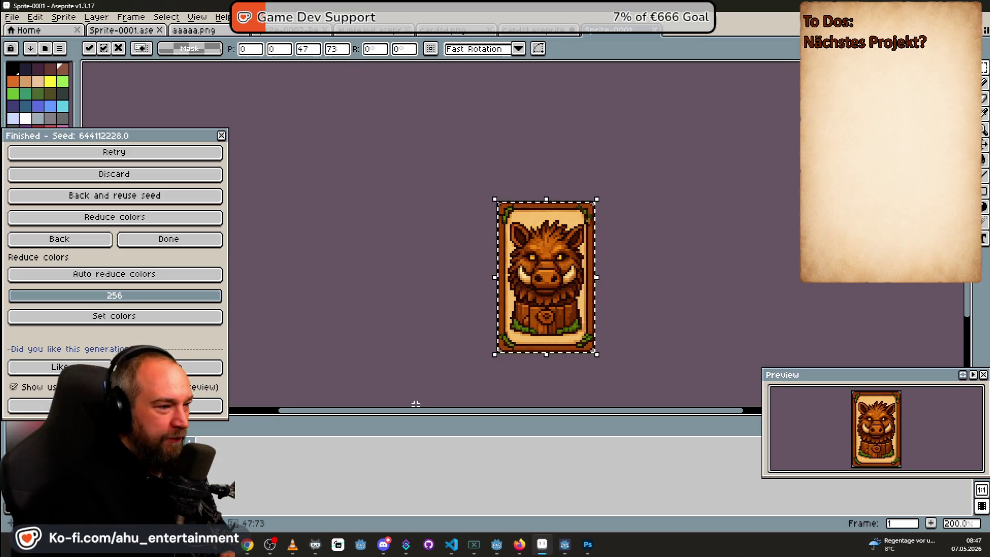
right_click(227, 453)
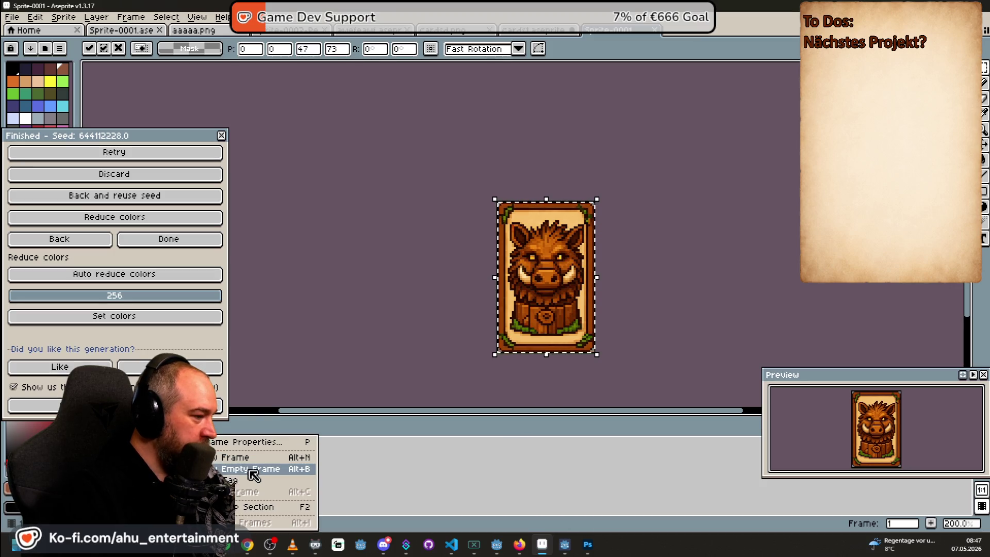
Add a new layer to the boar sprite, then remove it again
key(Escape)
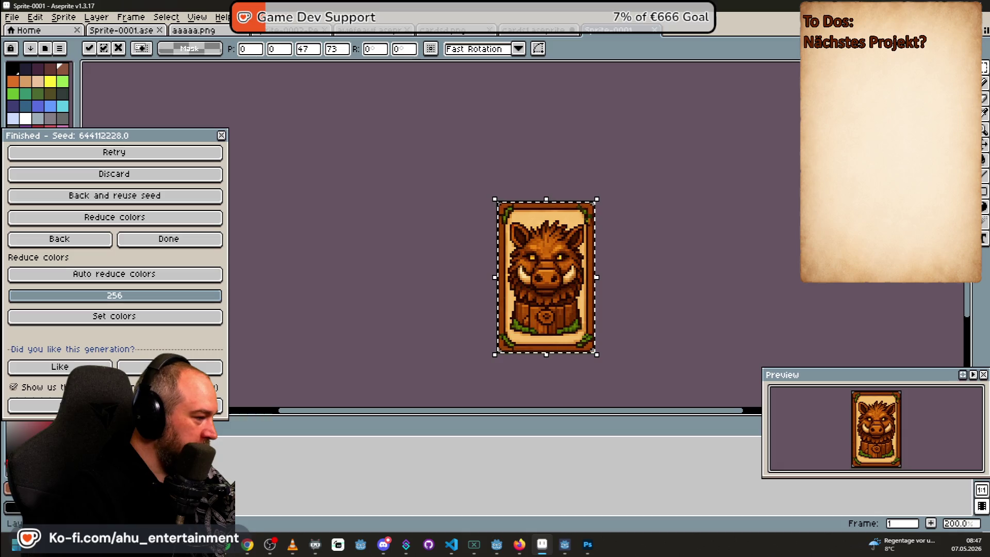
right_click(155, 428)
mouse_move(235, 450)
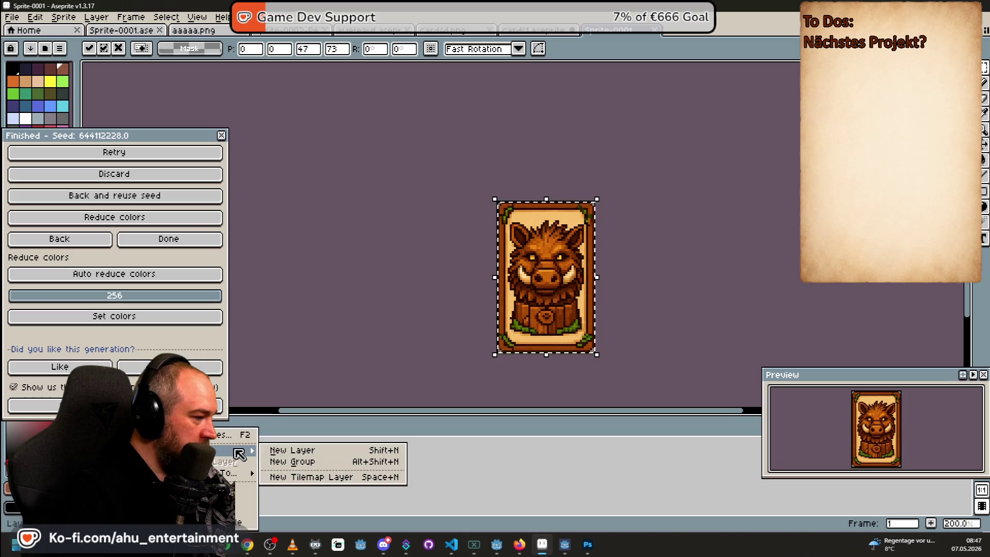
click(276, 445)
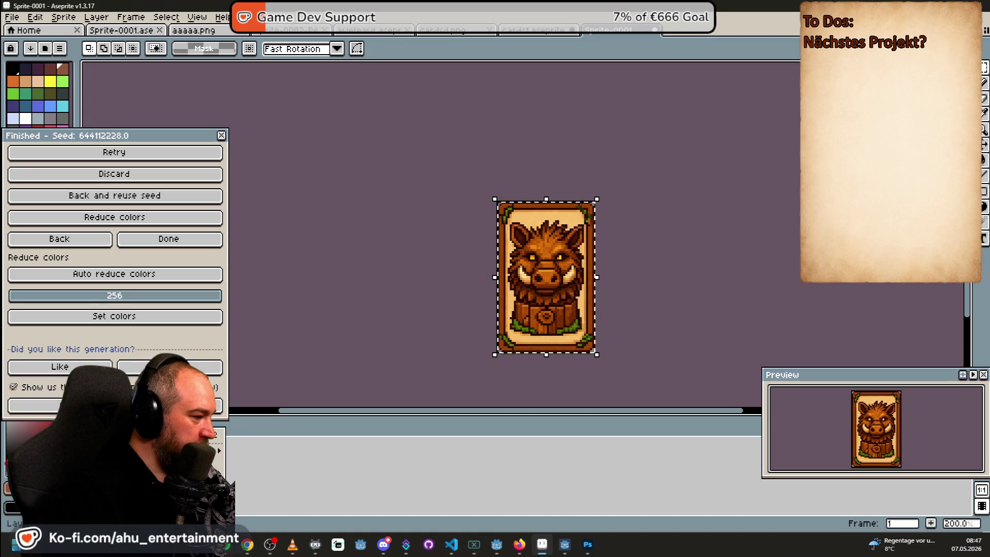
click(196, 462)
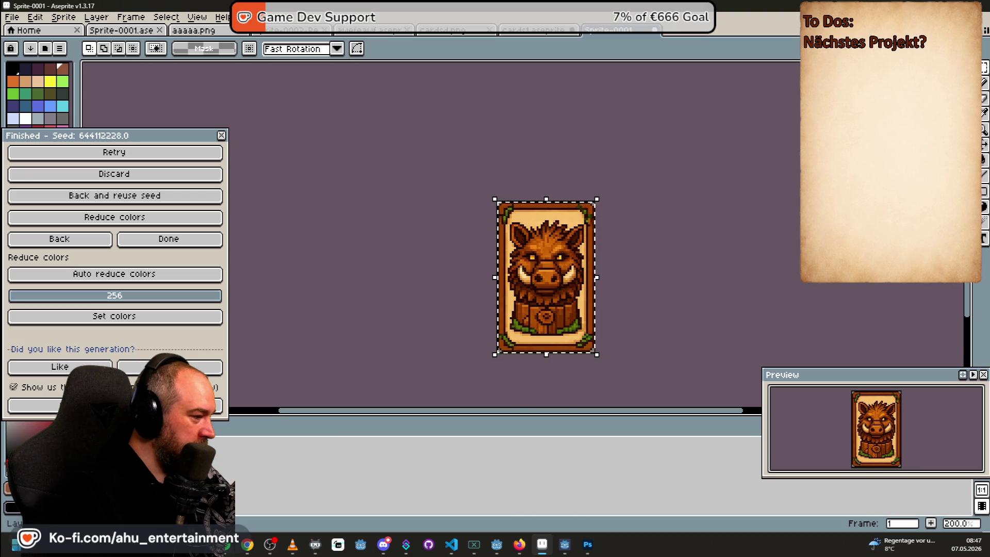
right_click(149, 429)
mouse_move(240, 451)
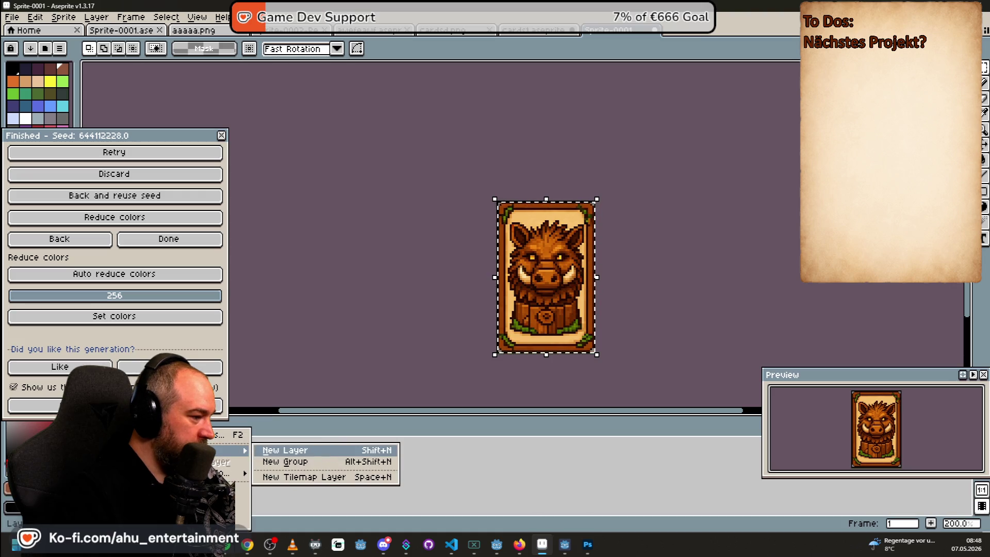
key(Escape)
Add a new empty frame after the boar card, go back to the boar frame, and zoom in
right_click(208, 437)
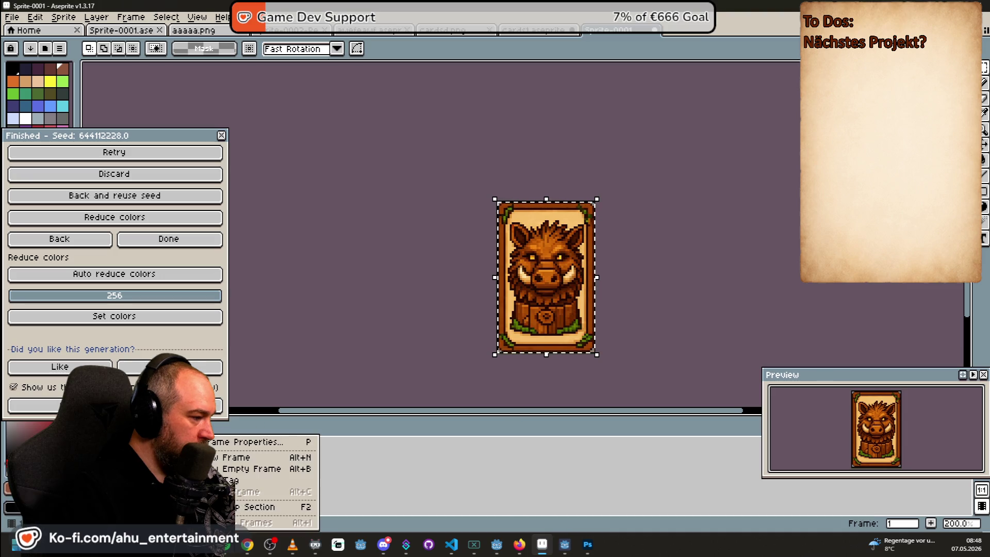
click(242, 457)
right_click(213, 436)
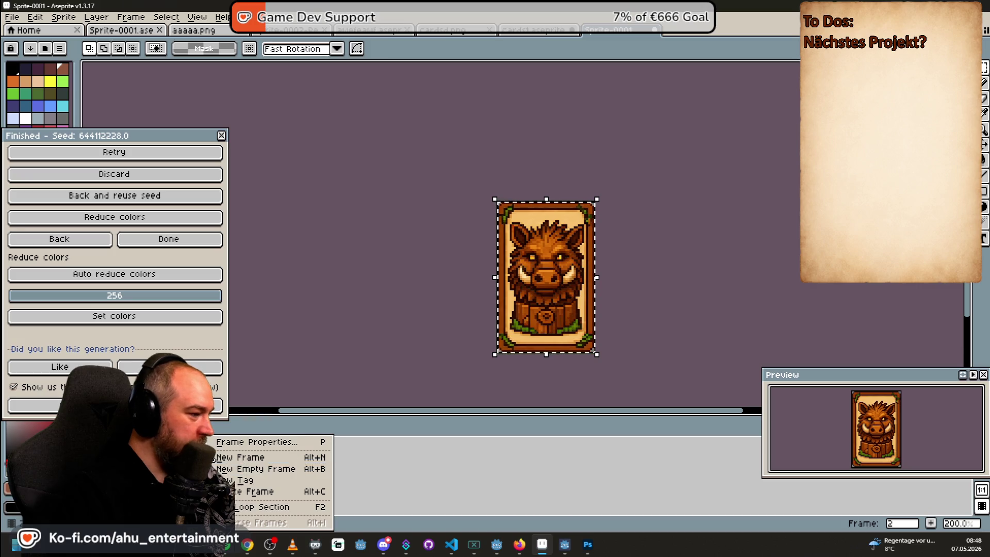
click(209, 436)
right_click(209, 436)
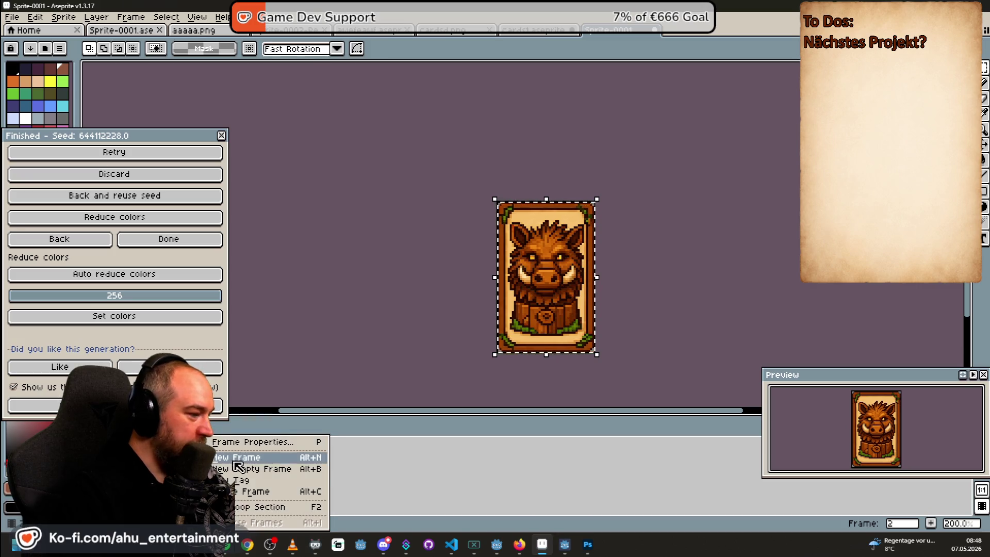
click(214, 468)
key(Left)
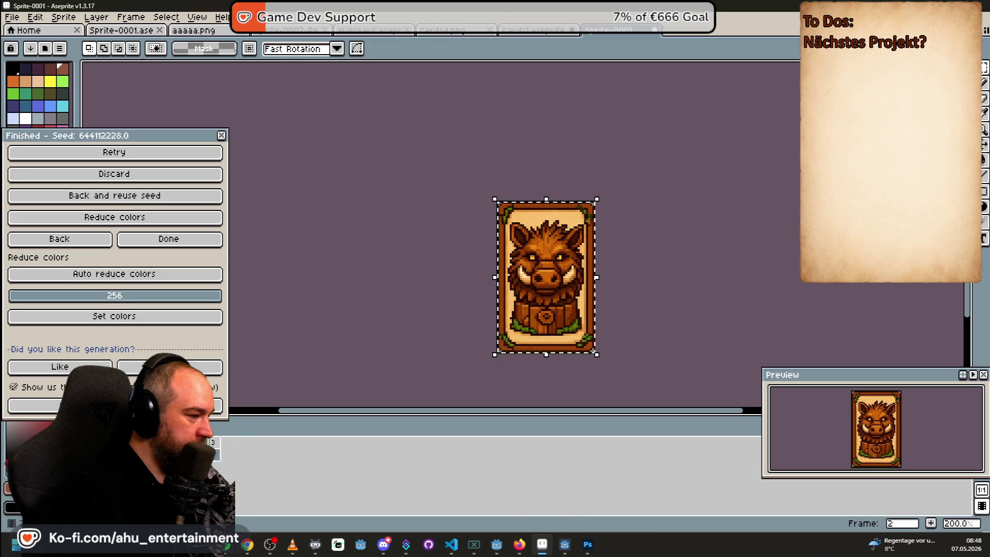
key(plus)
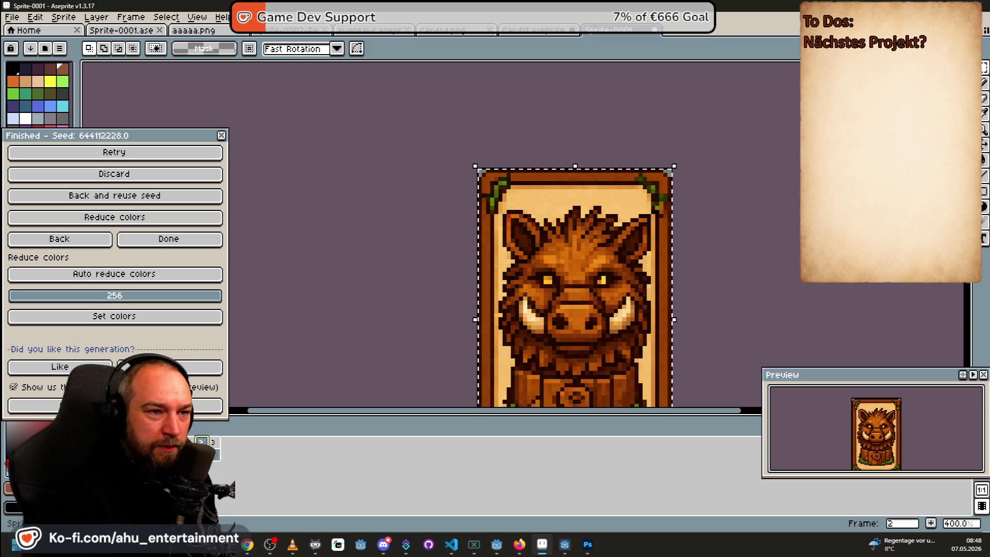
Pick the beige parchment colour with the Eyedropper and centre the boar card
key(i)
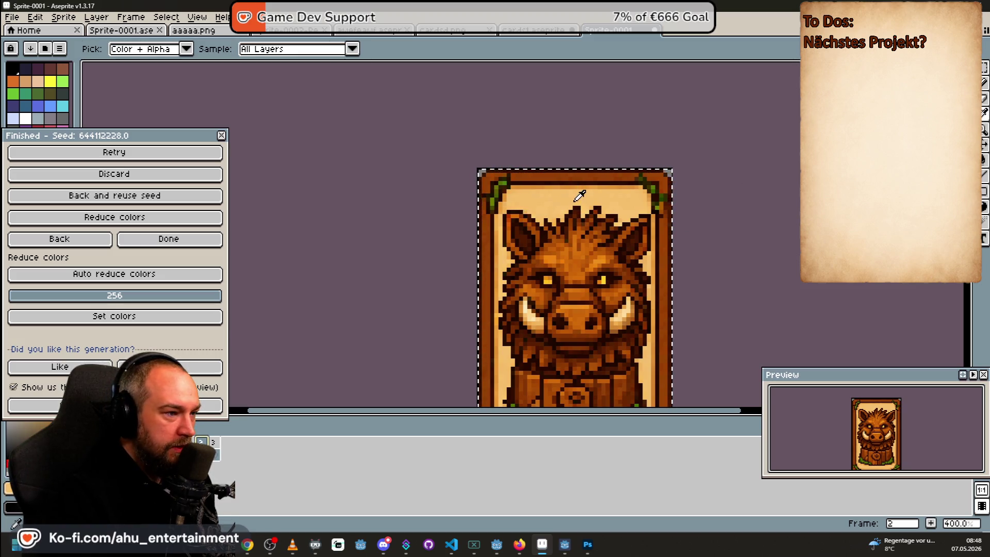
scroll(670, 201, down, 3)
scroll(773, 207, up, 2)
drag(747, 197, 667, 290)
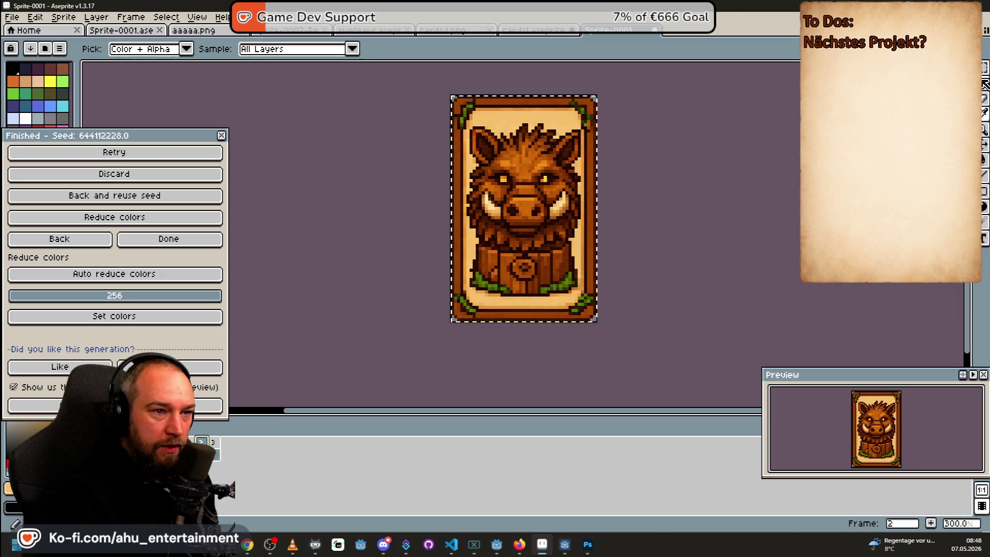
click(985, 84)
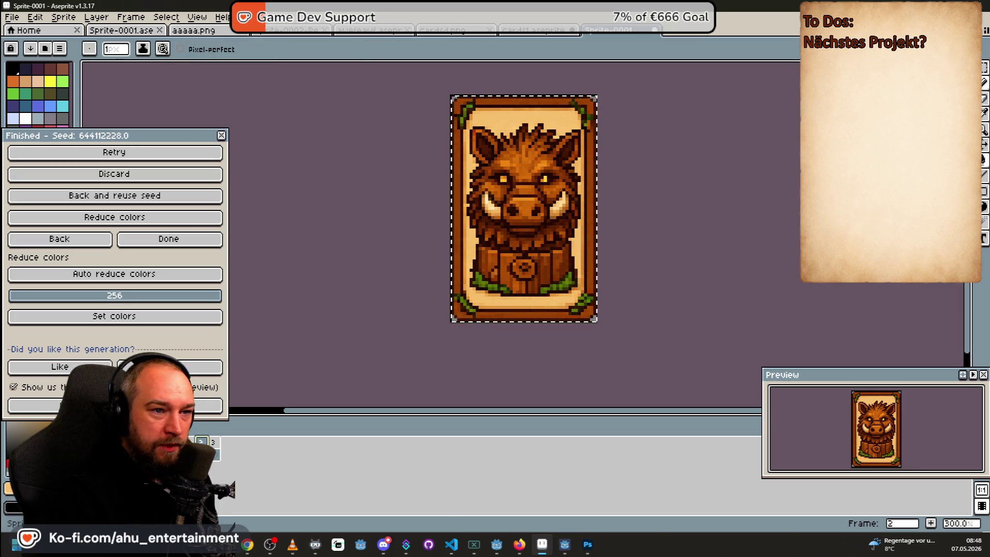
click(984, 160)
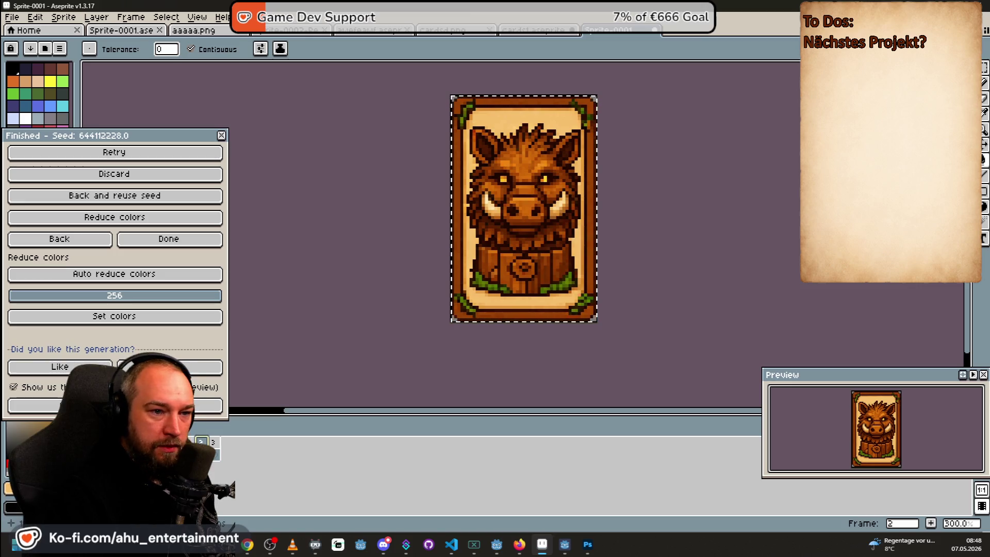
key(b)
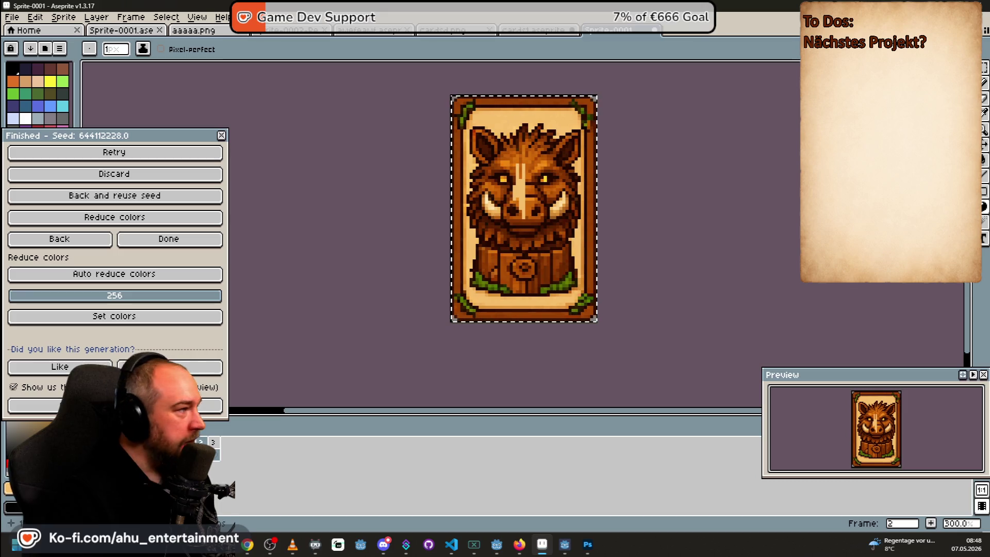
click(984, 99)
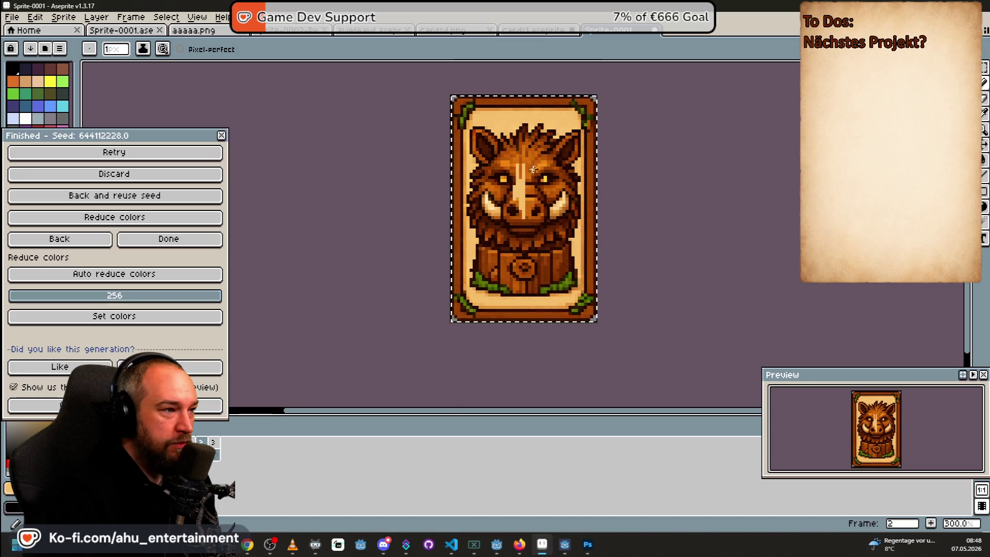
mouse_move(138, 144)
mouse_down()
mouse_move(268, 163)
mouse_move(221, 84)
mouse_move(223, 124)
mouse_move(205, 152)
mouse_move(172, 159)
mouse_up()
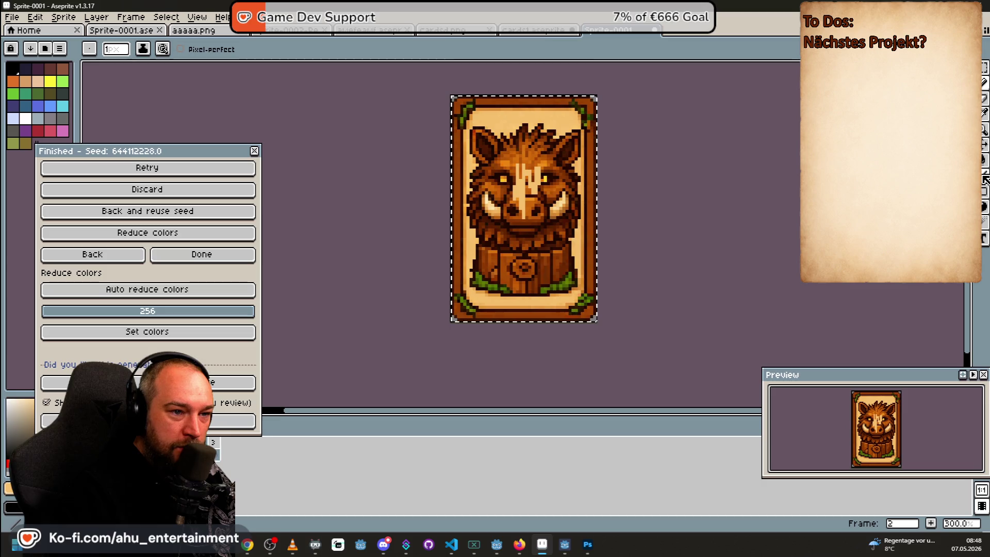
Cover the boar and its wooden base with beige filled rectangles
click(986, 192)
drag(522, 175, 561, 265)
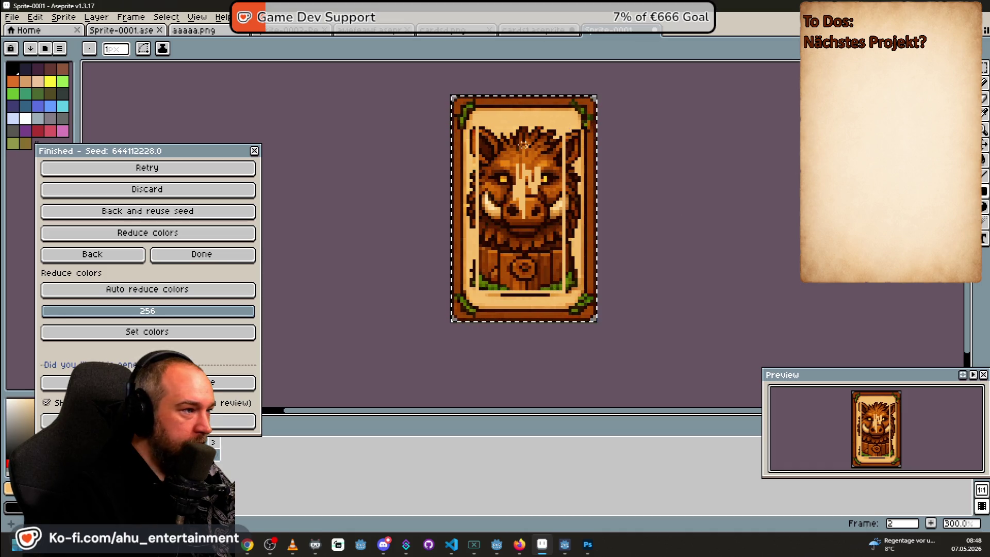
drag(560, 251, 560, 256)
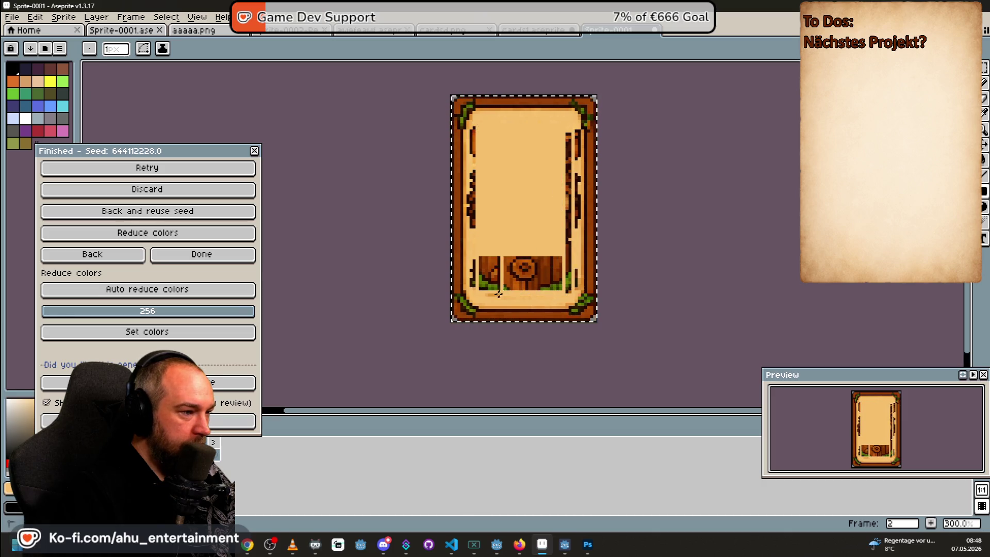
key(ctrl+y)
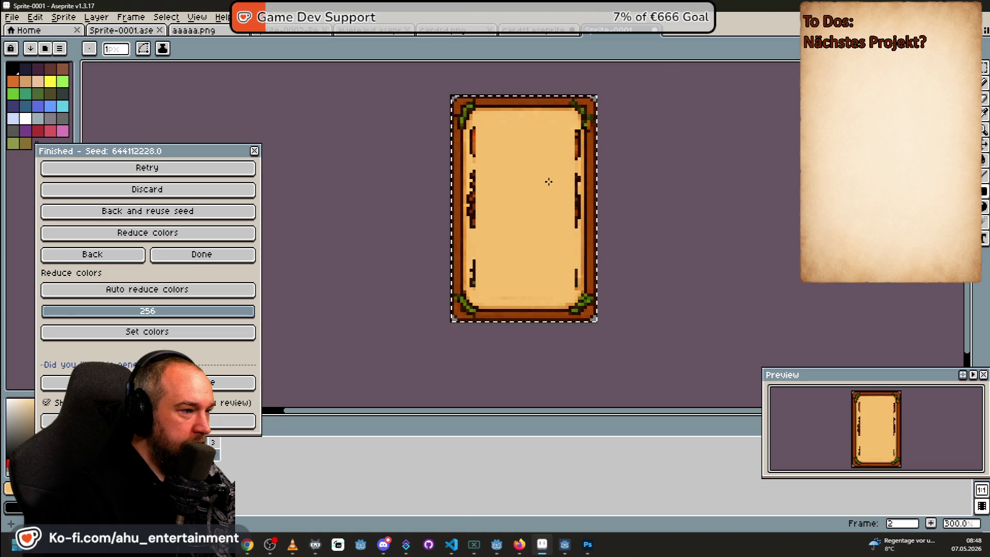
Paint out the orange and dark marks along the card's inner left edge in beige
scroll(523, 257, up, 3)
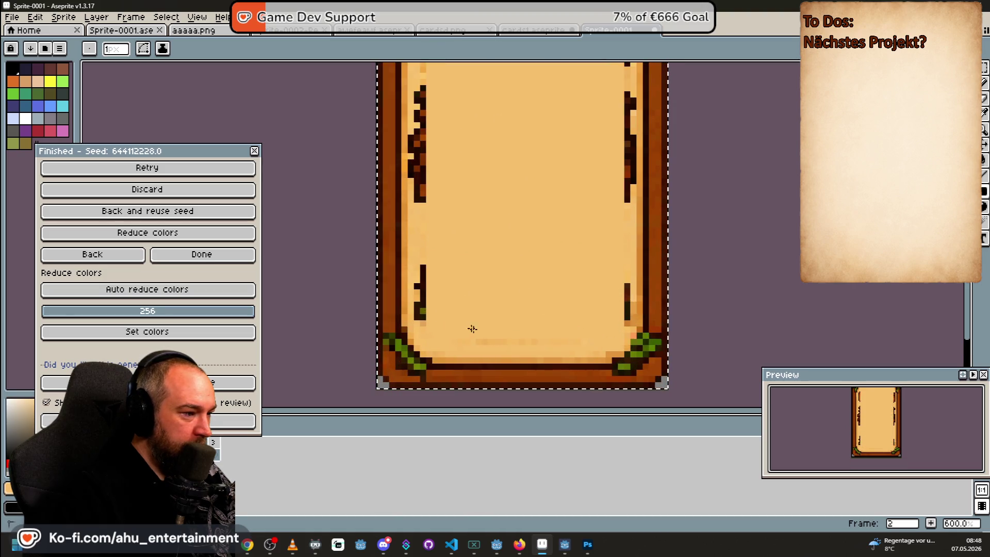
scroll(484, 115, down, 2)
mouse_move(483, 115)
mouse_down()
mouse_move(468, 193)
mouse_move(470, 323)
mouse_up()
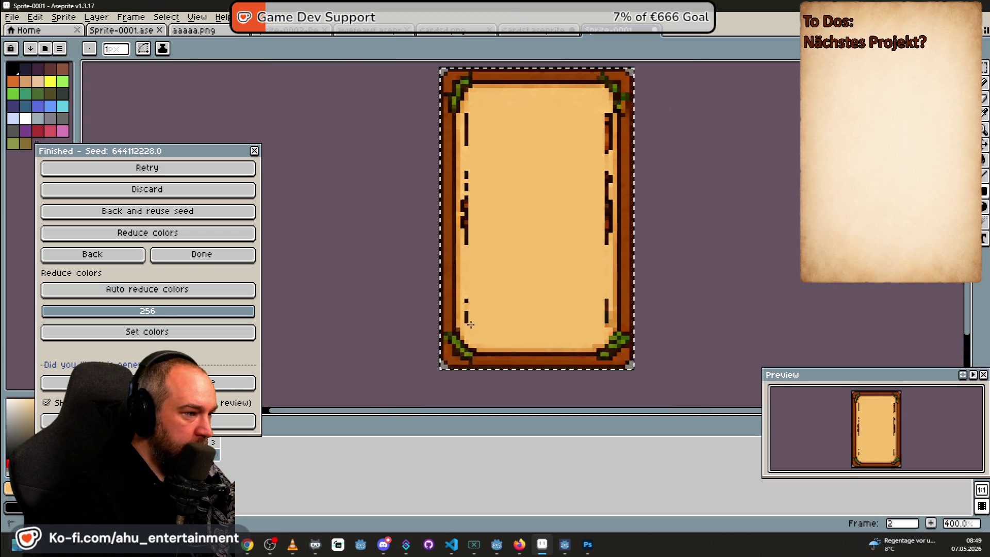
scroll(457, 126, up, 3)
scroll(458, 90, down, 2)
drag(457, 90, 462, 324)
drag(448, 178, 449, 216)
Paint over the brown and dark marks along the inner right edge
scroll(519, 160, down, 2)
scroll(499, 168, up, 2)
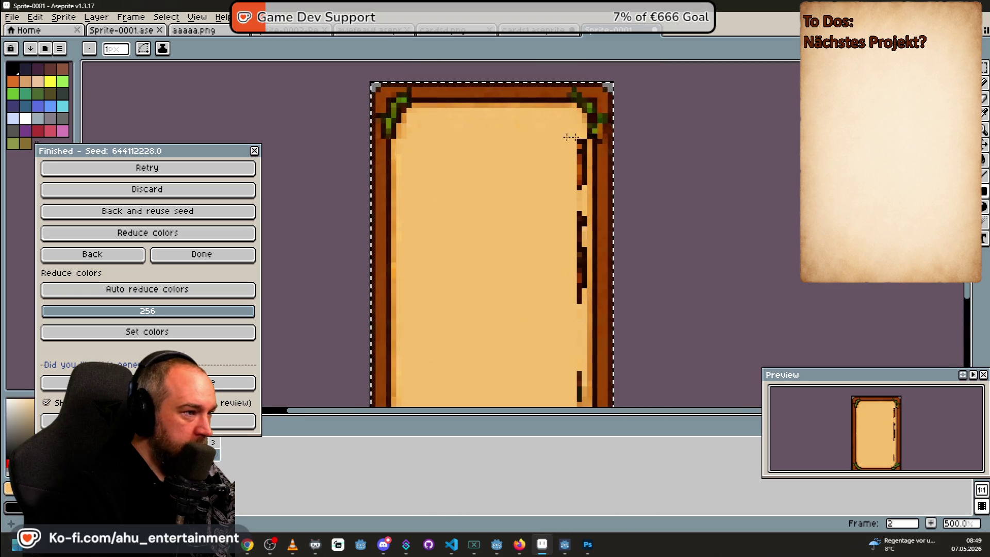
scroll(563, 137, down, 1)
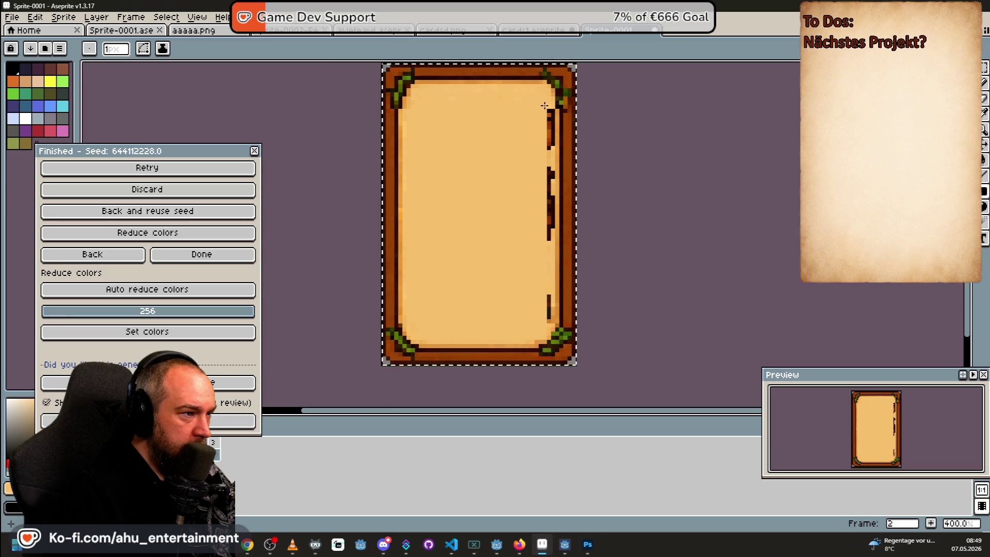
drag(553, 108, 553, 229)
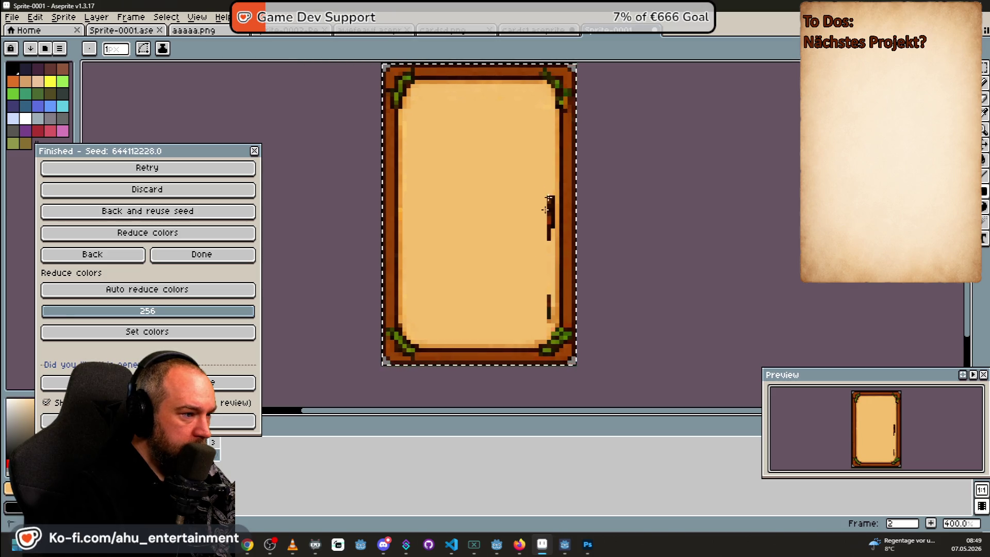
drag(548, 320, 549, 114)
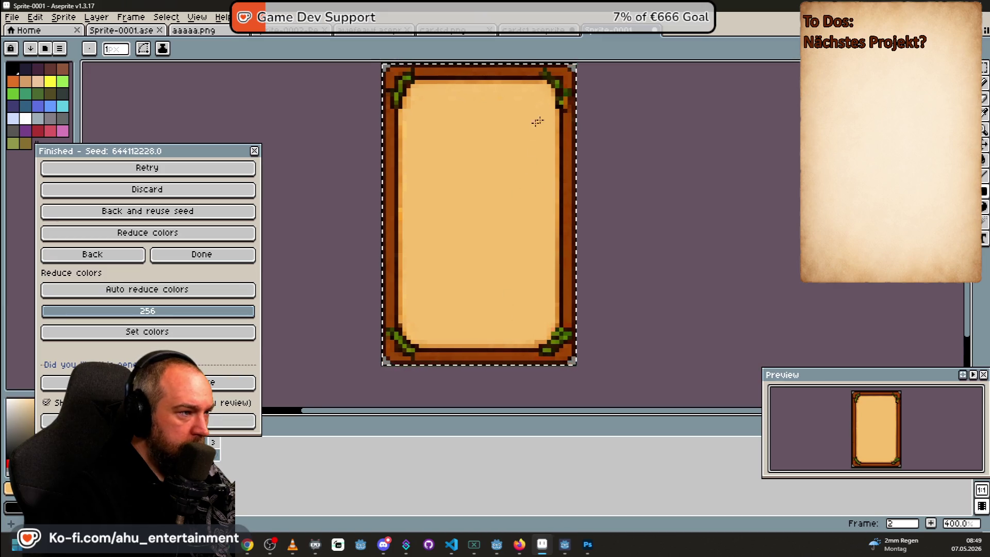
scroll(495, 178, down, 3)
scroll(496, 179, up, 3)
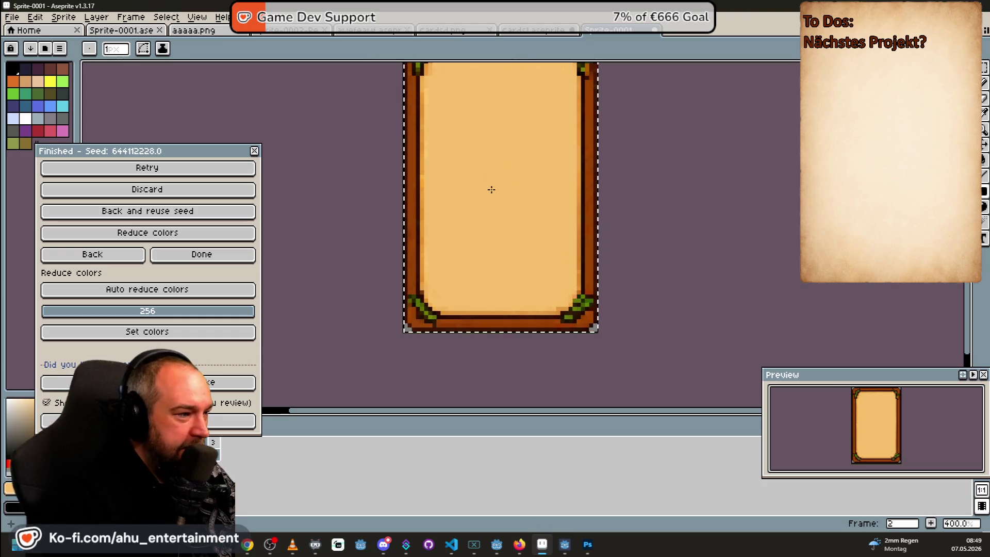
scroll(493, 198, up, 2)
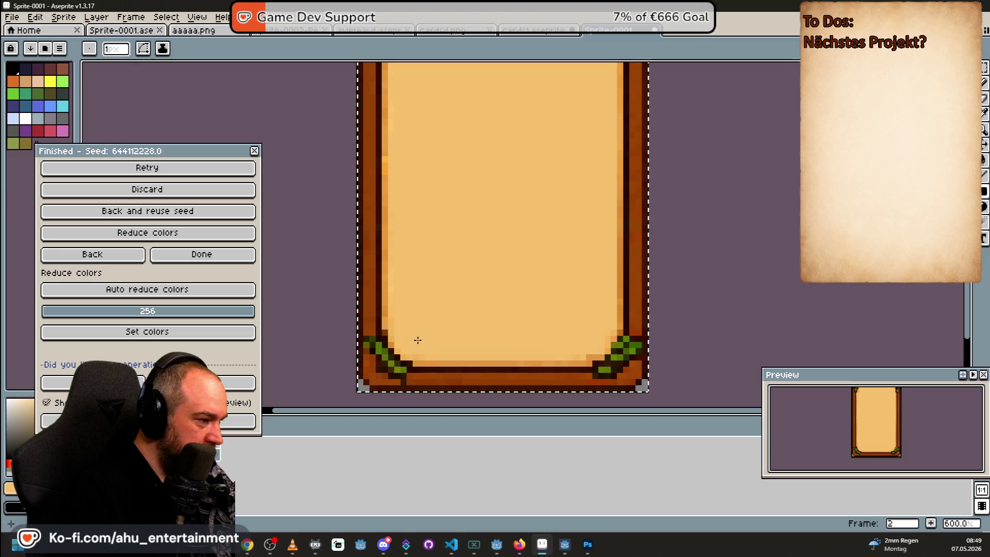
scroll(473, 265, up, 3)
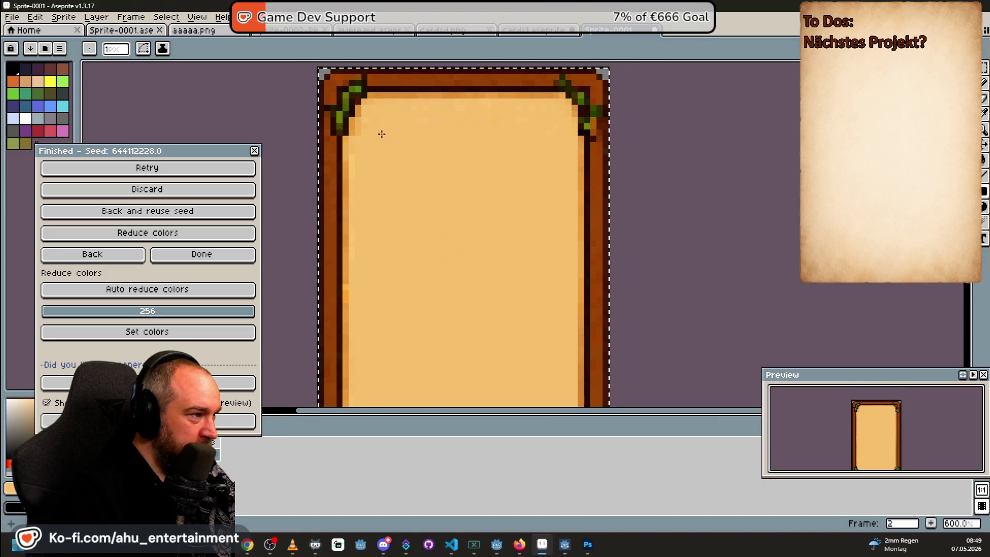
key(b)
scroll(392, 156, up, 1)
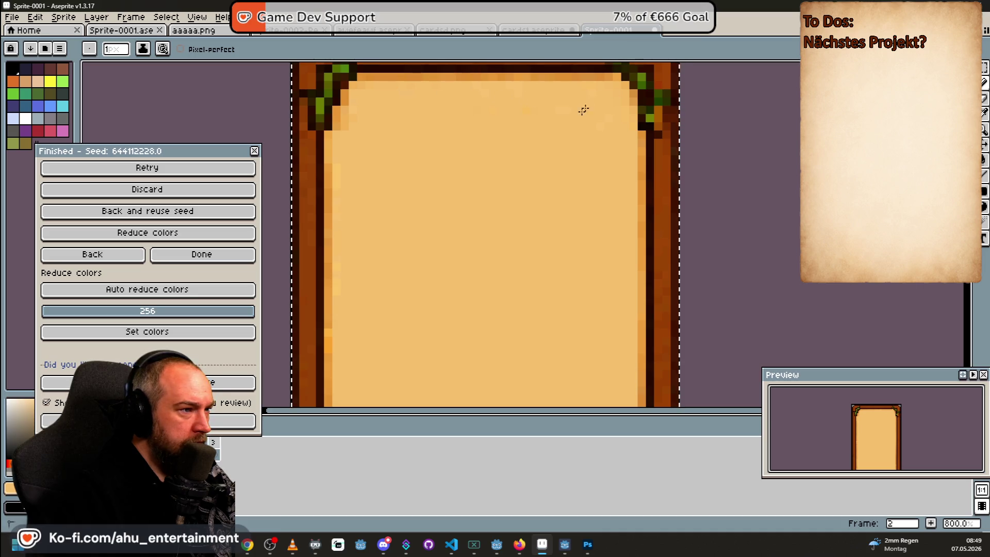
Zoom and pan around the cleaned blank card to inspect it closely
scroll(590, 113, up, 5)
drag(590, 113, 526, 228)
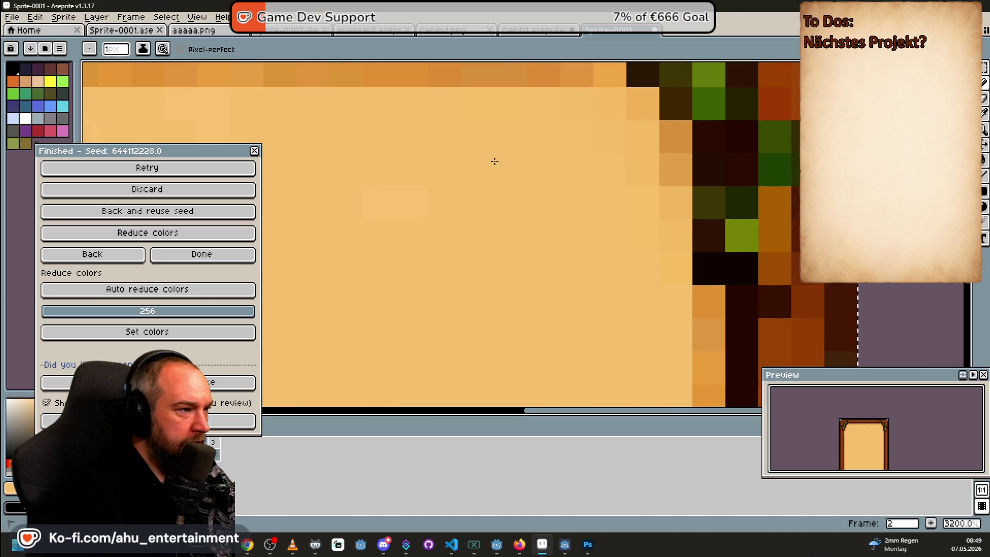
scroll(371, 193, down, 4)
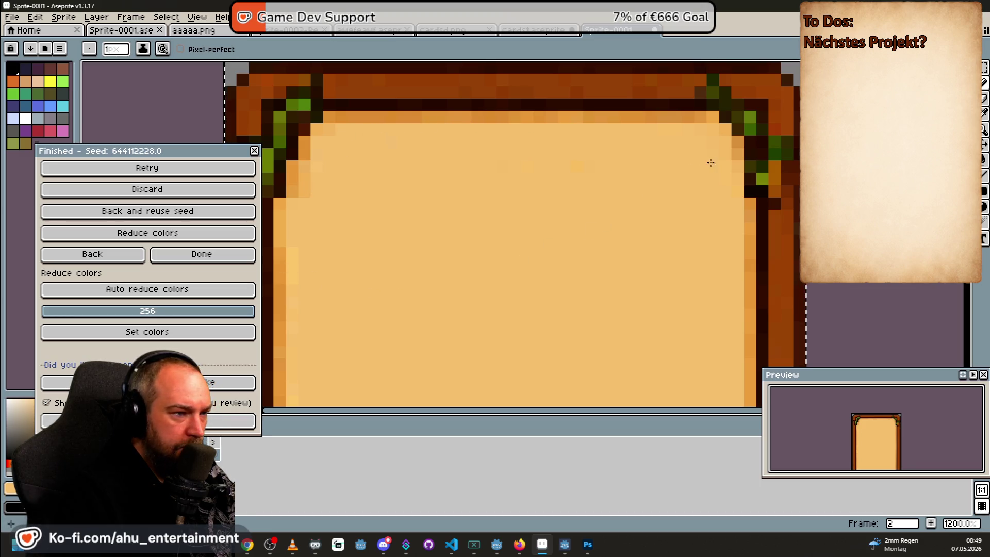
scroll(574, 242, down, 3)
scroll(570, 224, up, 4)
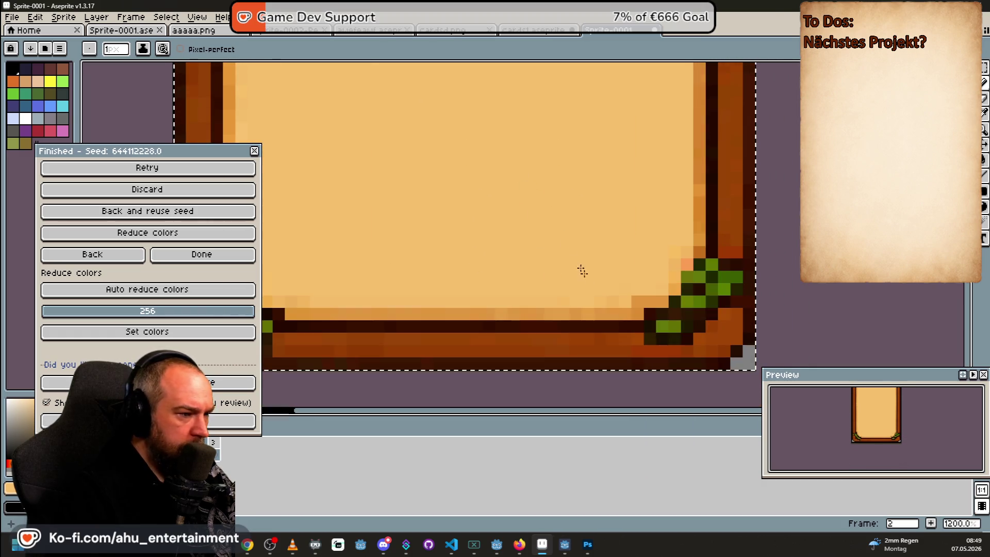
scroll(526, 216, down, 5)
scroll(605, 186, down, 1)
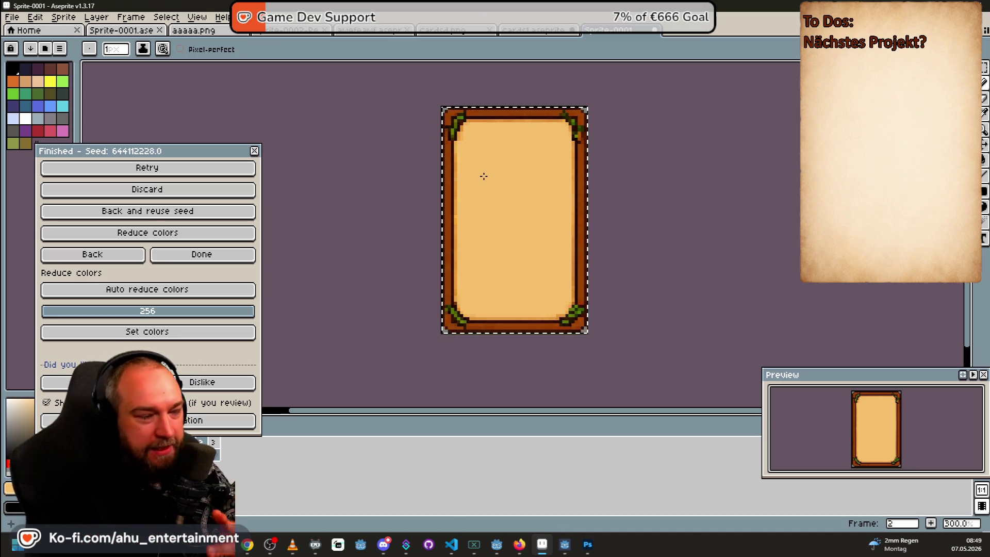
scroll(471, 146, down, 2)
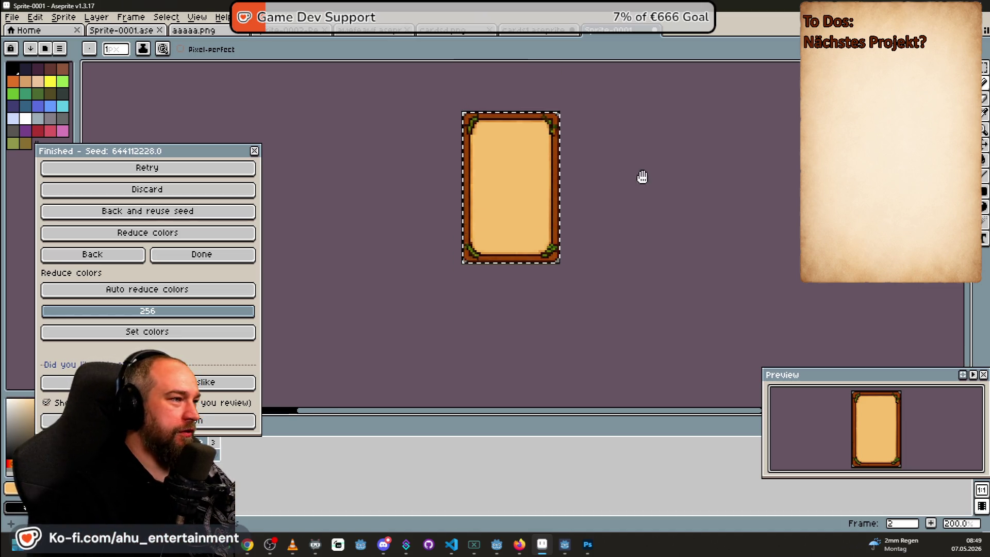
scroll(642, 176, up, 1)
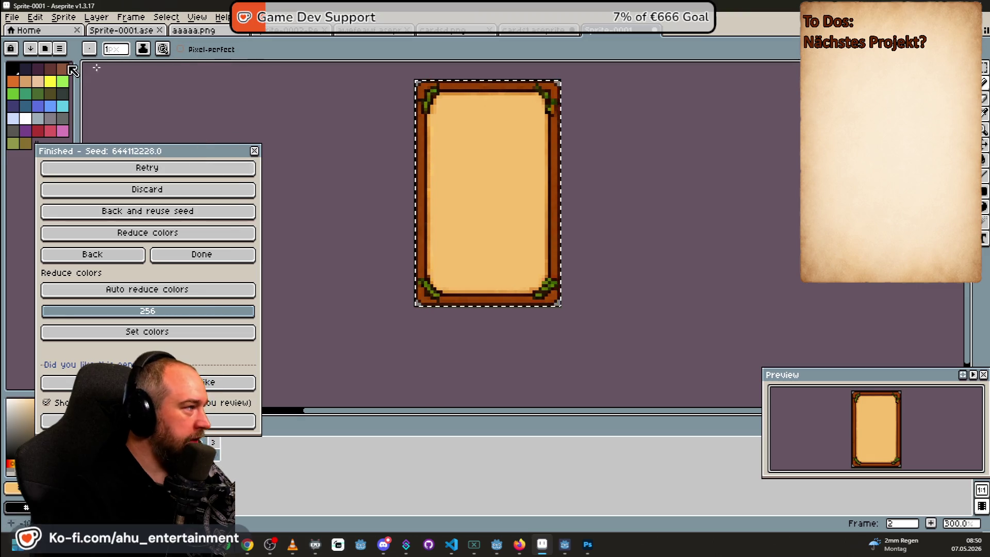
Select the entire card with the Rectangular Marquee and begin a new sprite
click(985, 68)
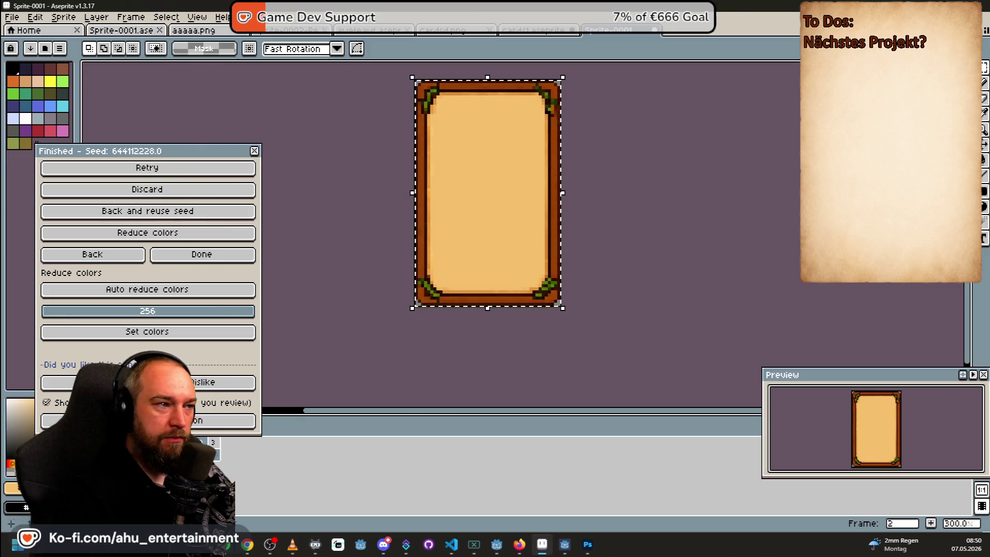
key(ctrl+a)
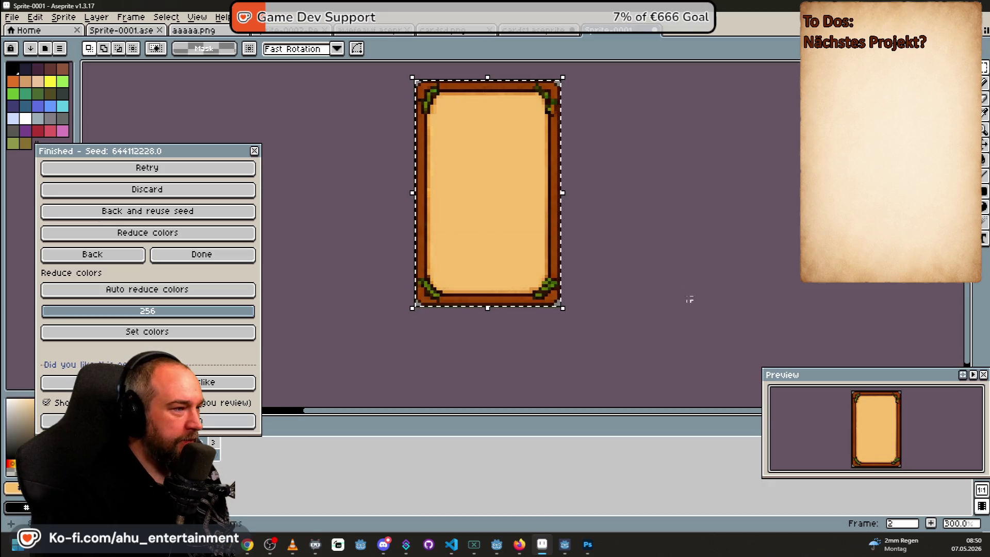
click(11, 17)
click(20, 33)
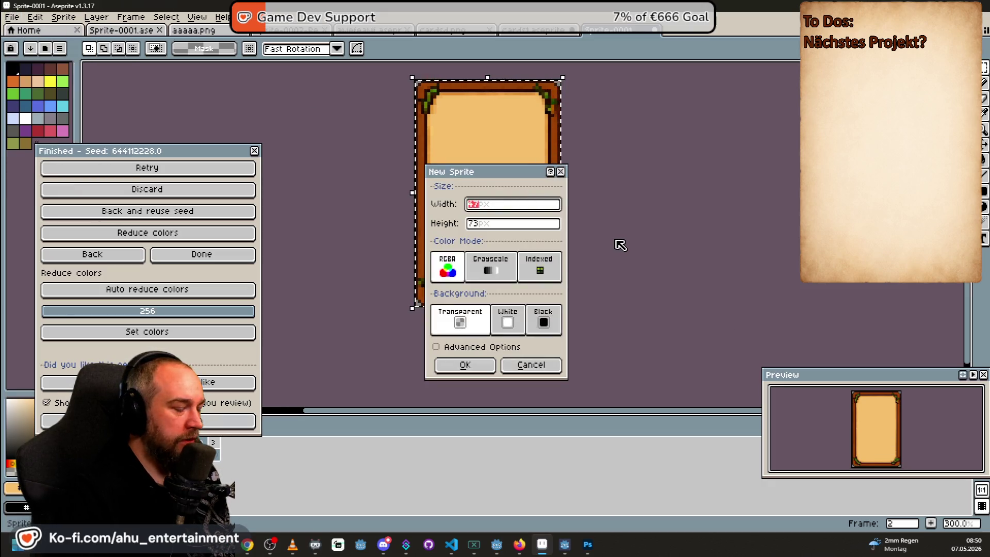
Paste the blank card frame into the new sprite and start saving it under a new name
key(Return)
key(ctrl+v)
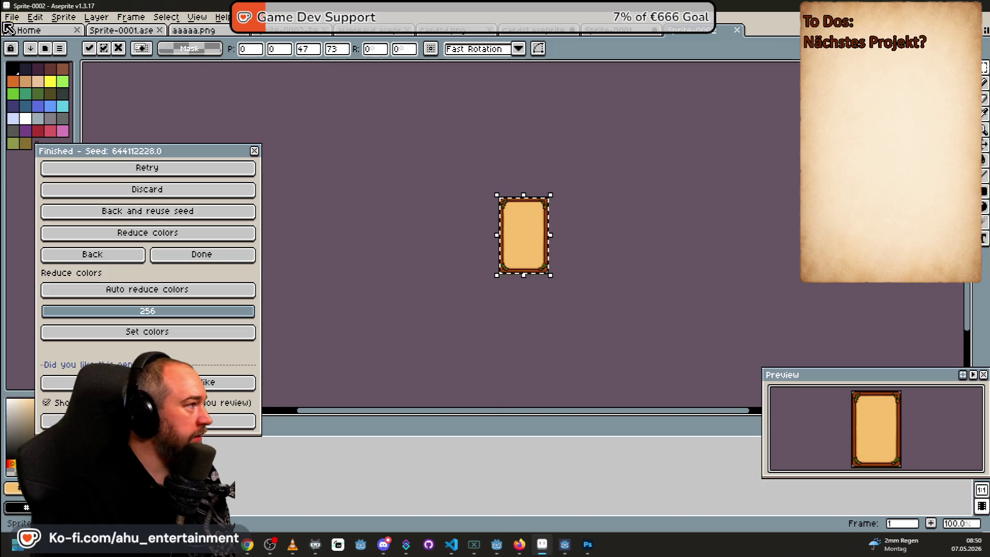
click(11, 17)
click(77, 81)
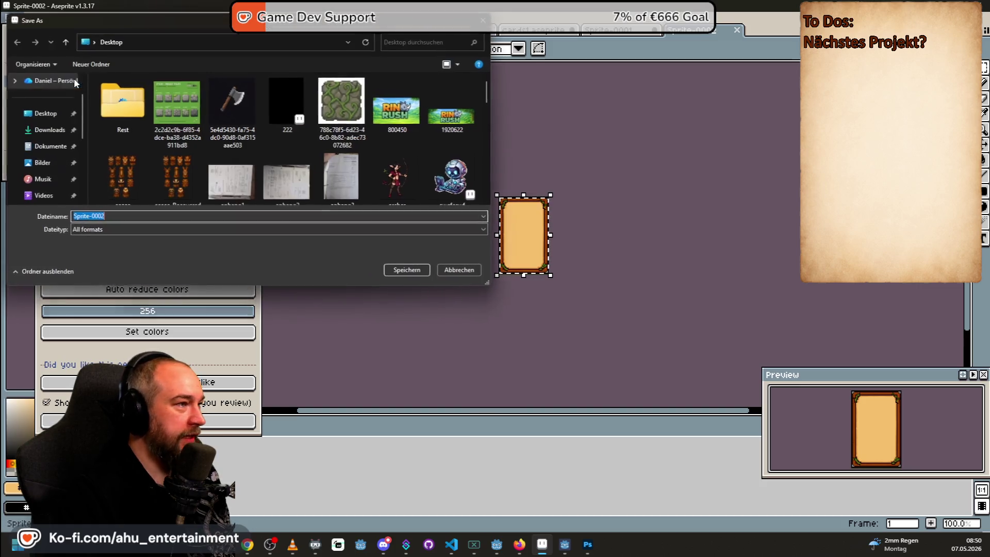
Browse from Dokumente through GitHub/RinoLernt to the treasure_card_game Sprites/cards folder
drag(144, 20, 512, 143)
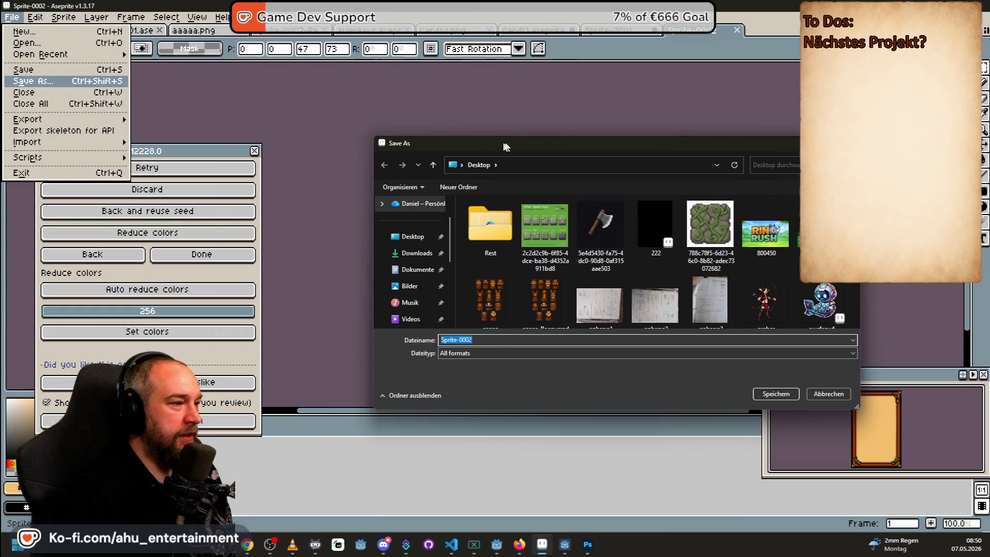
click(421, 260)
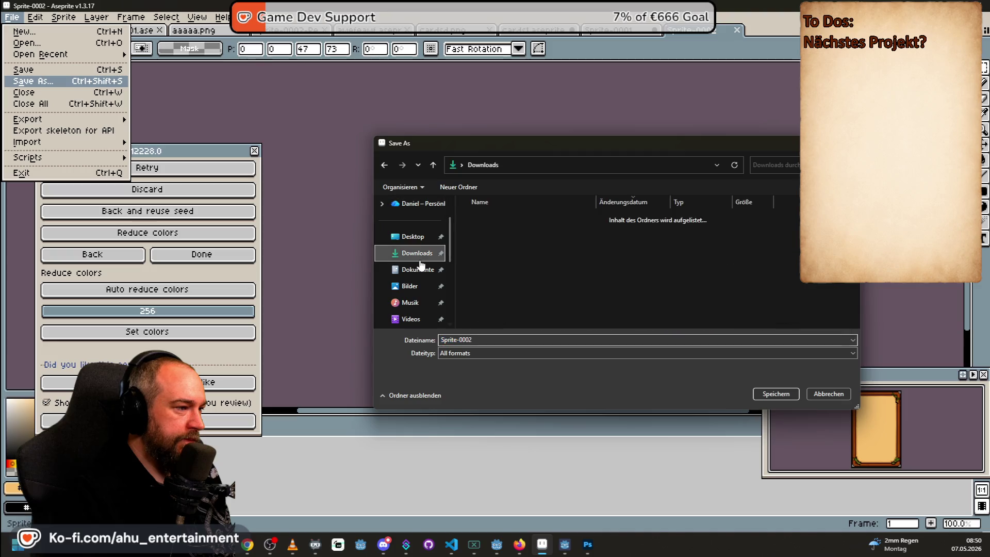
click(421, 266)
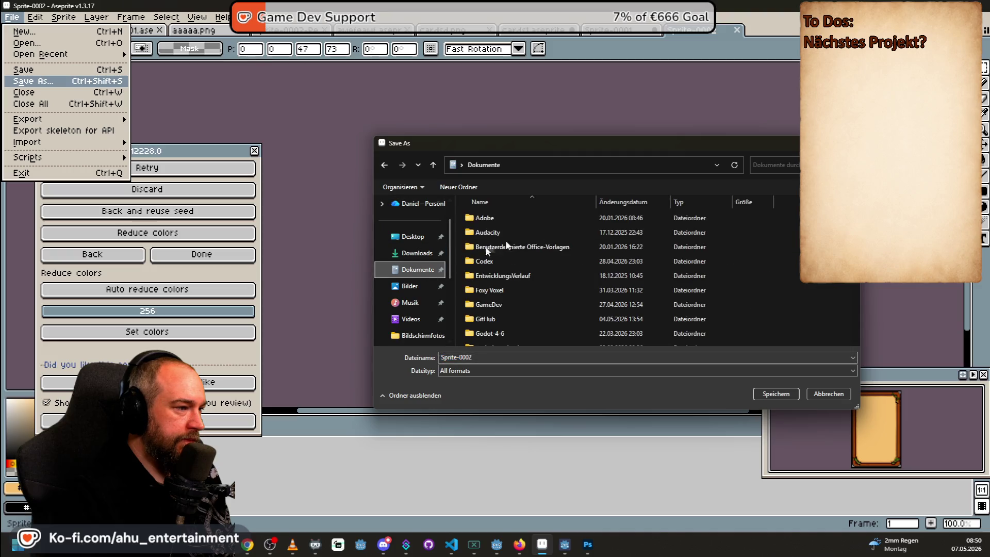
double_click(497, 317)
click(497, 275)
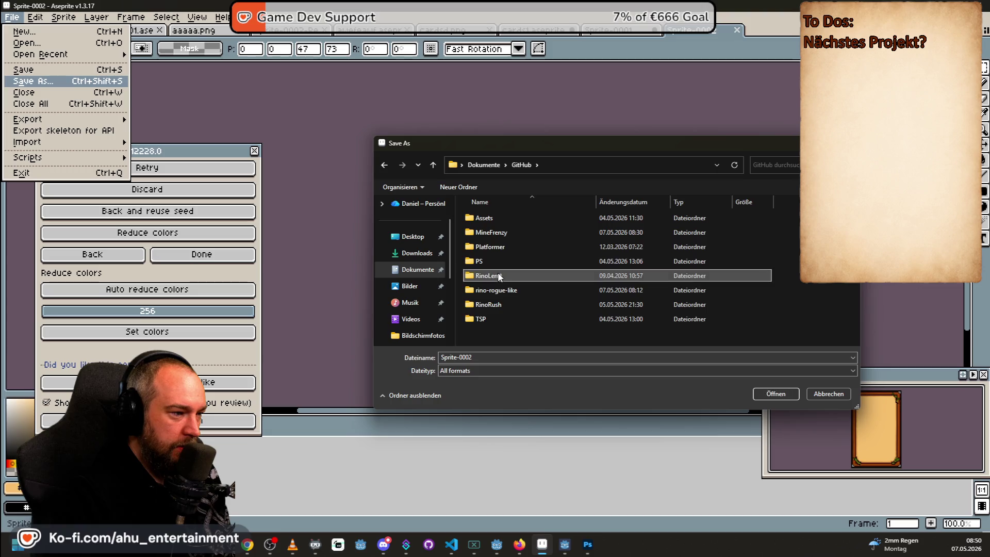
double_click(497, 275)
double_click(518, 230)
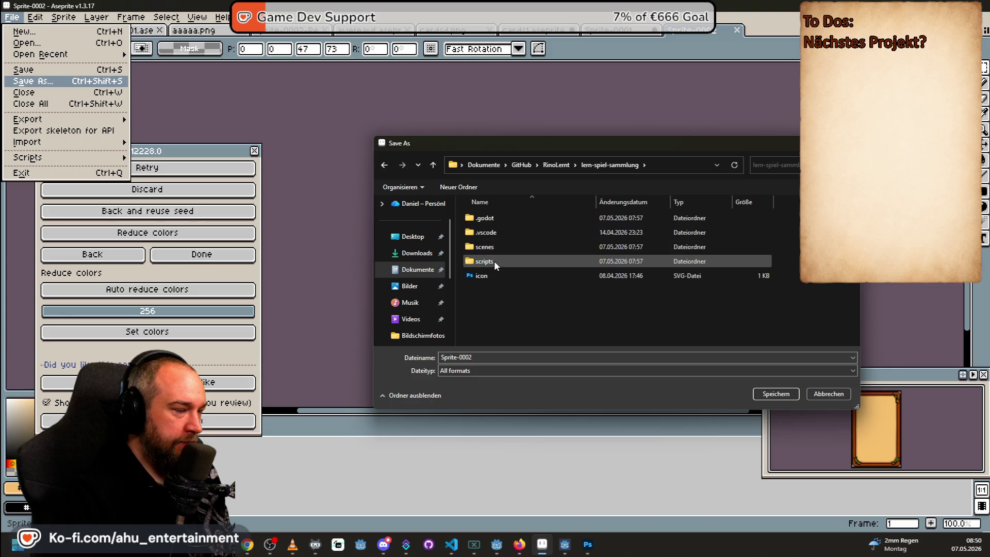
right_click(495, 305)
click(487, 247)
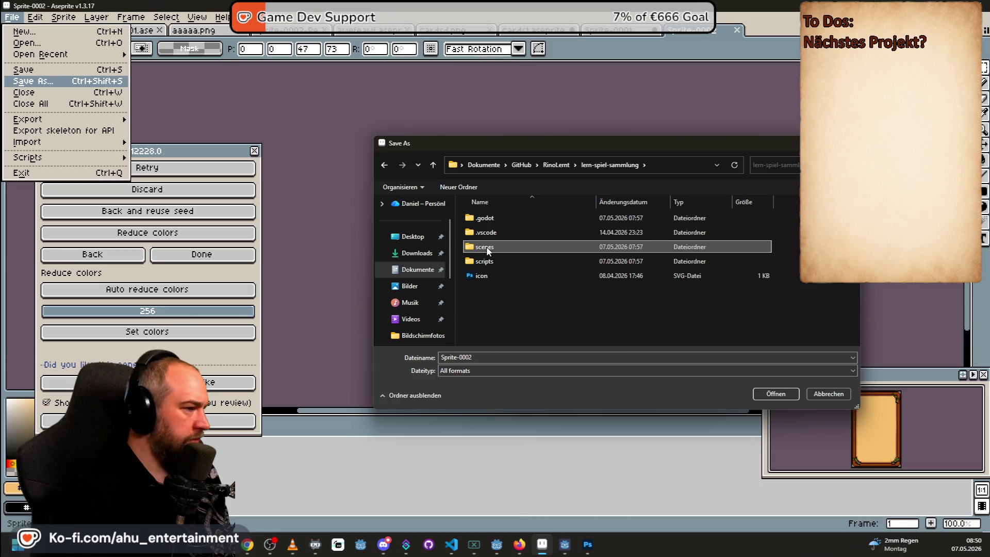
double_click(494, 260)
key(alt+Left)
key(alt+Left)
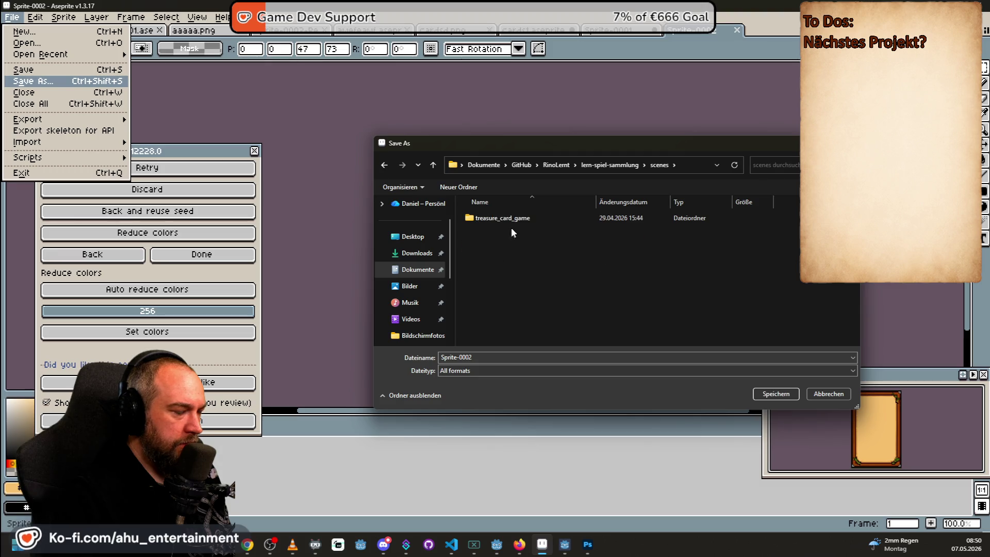
double_click(512, 218)
click(515, 221)
double_click(515, 220)
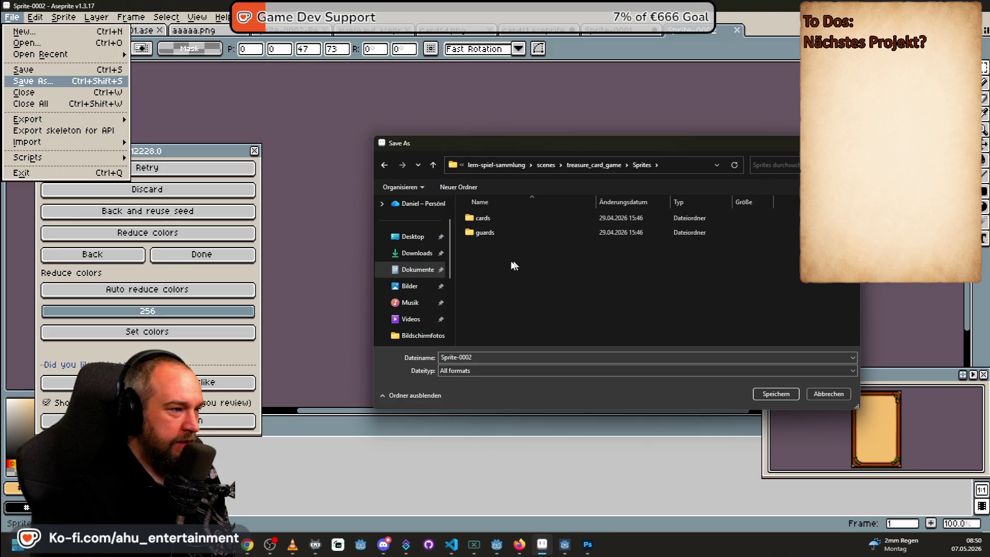
double_click(496, 219)
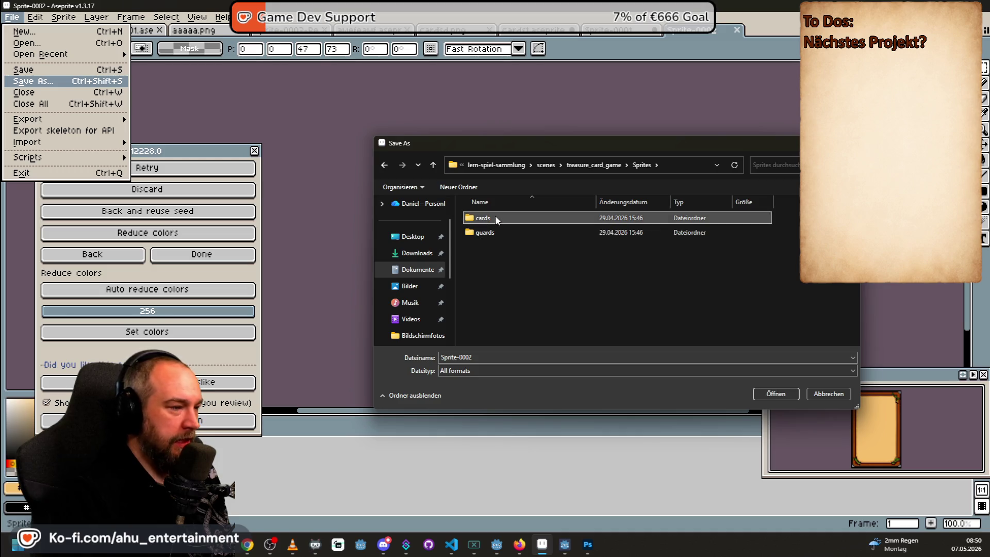
Name the file Card-clean and save it there
click(478, 354)
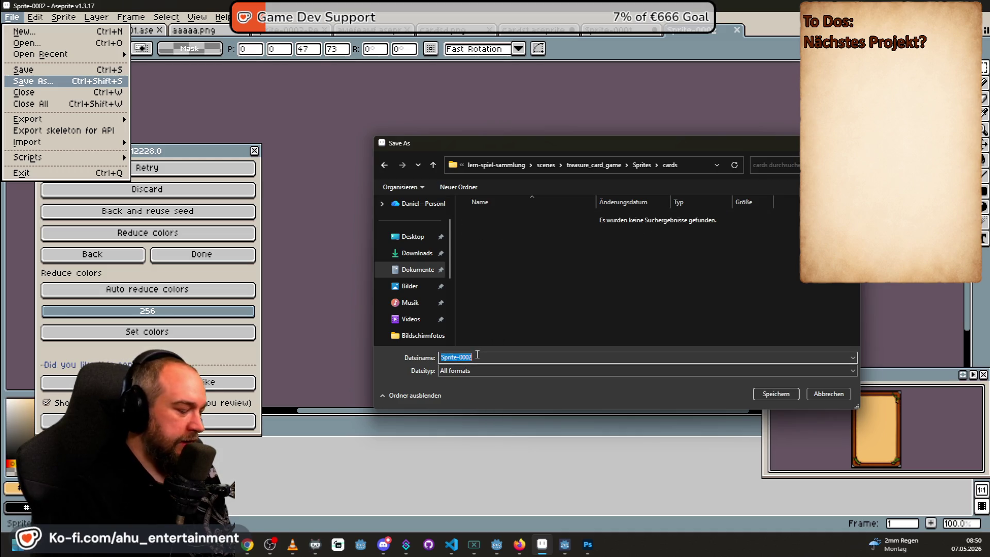
text(Card-clean)
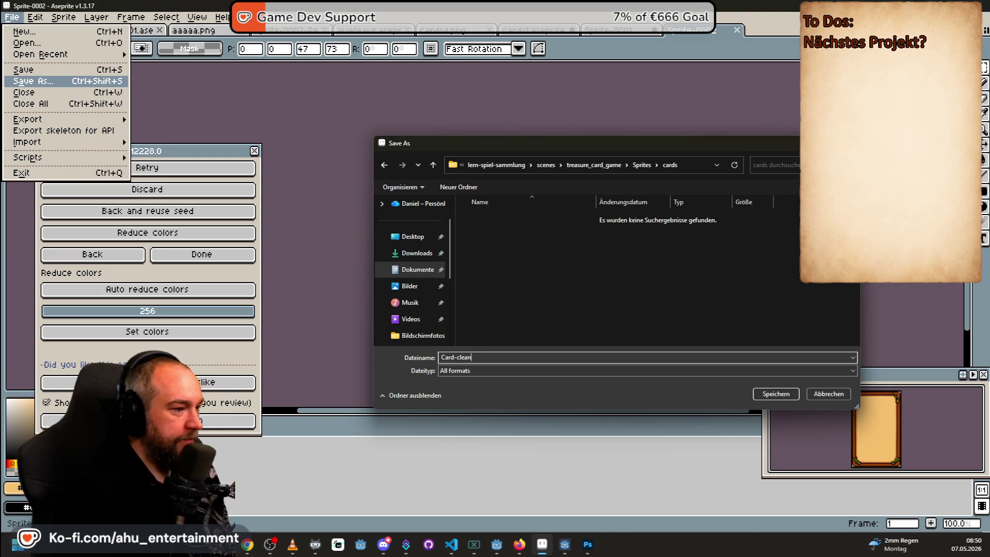
key(Return)
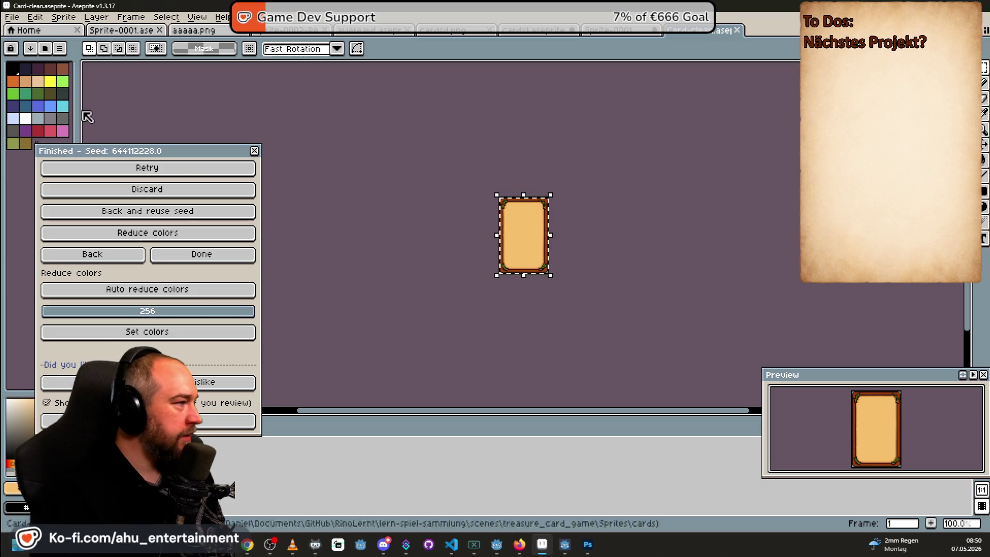
Move the generator results panel aside and bring up the cards1 animal card sheet
drag(132, 154, 249, 136)
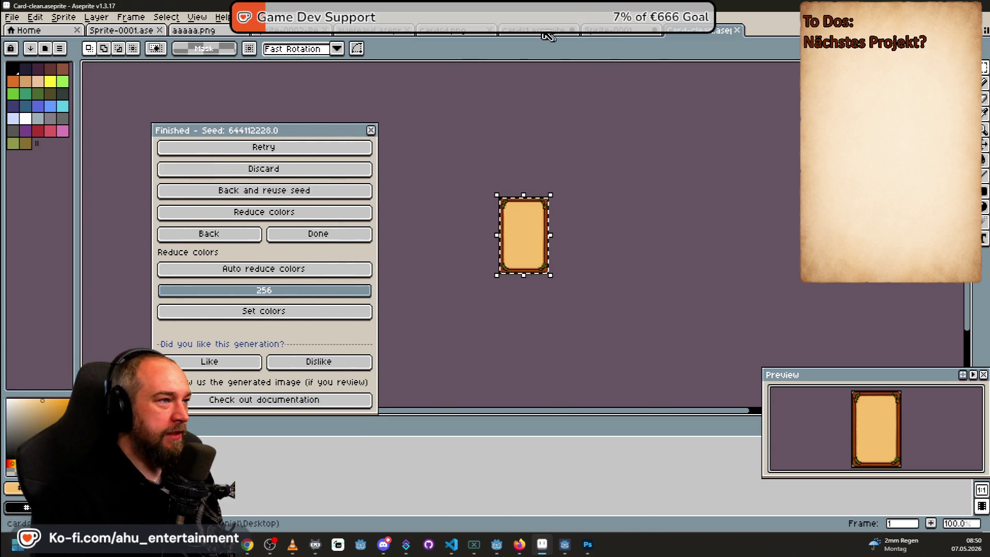
click(548, 30)
scroll(552, 138, left, 3)
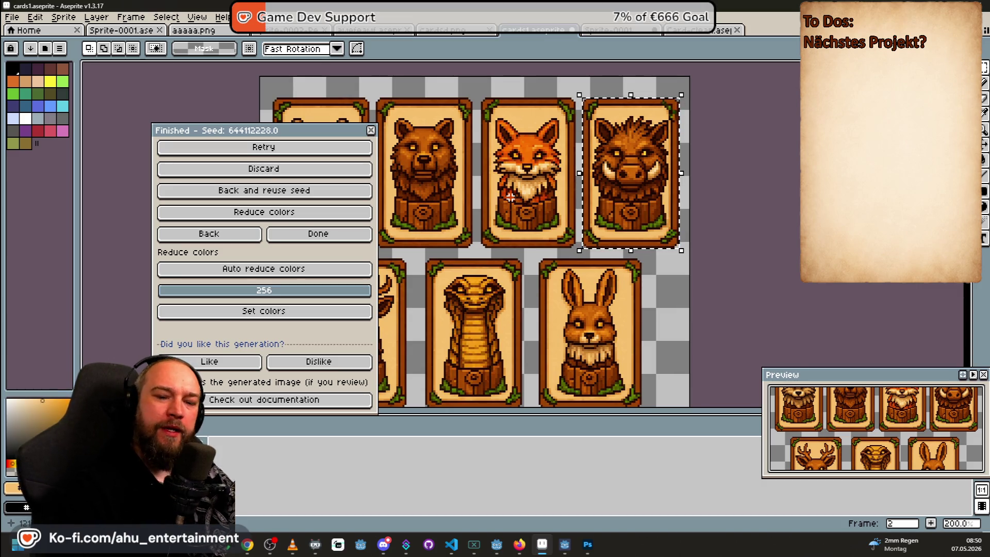
drag(279, 136, 139, 133)
scroll(460, 201, down, 1)
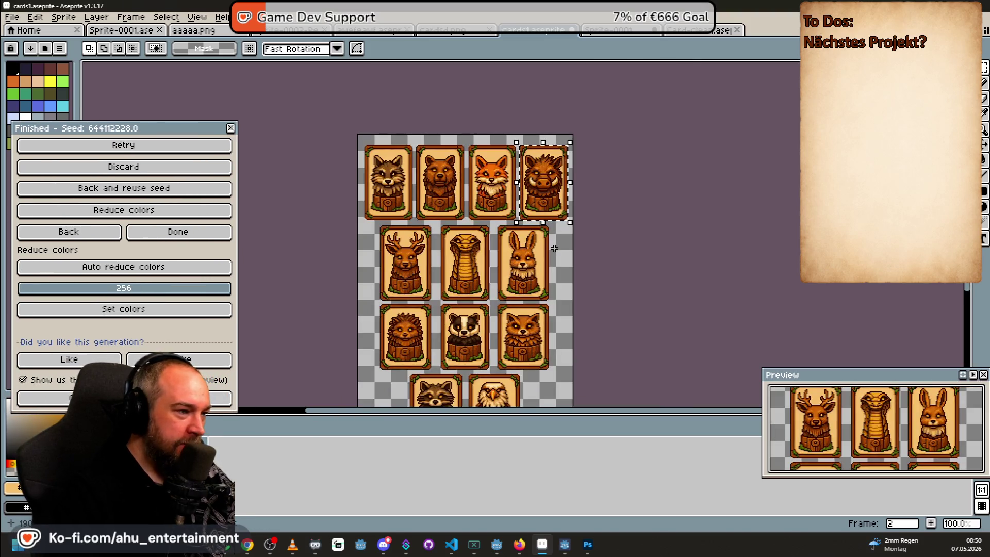
scroll(550, 268, up, 1)
scroll(550, 269, down, 1)
scroll(526, 229, up, 1)
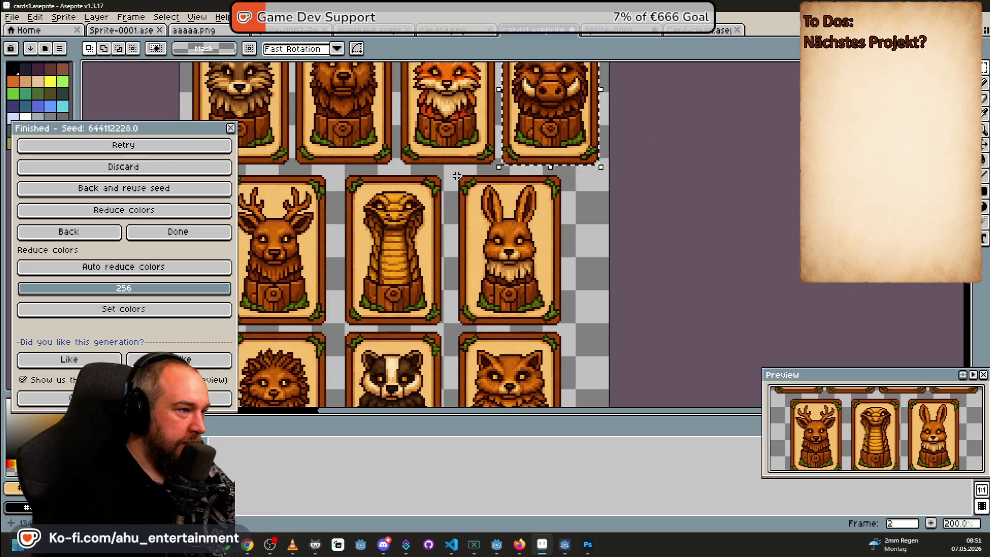
Copy the rabbit card from the sheet and paste it onto Card-clean
mouse_move(459, 176)
mouse_down()
mouse_move(487, 271)
mouse_move(561, 325)
mouse_up()
key(ctrl+c)
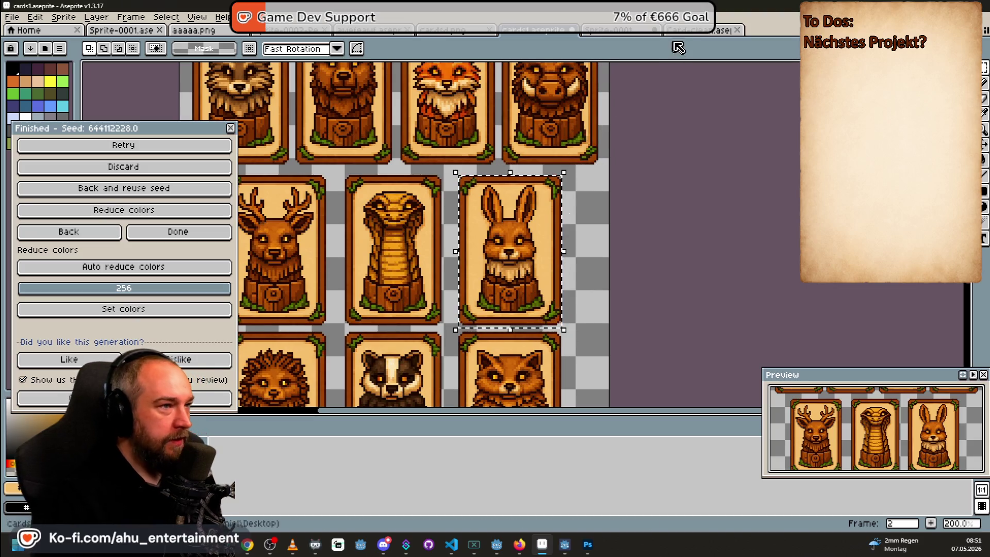
click(681, 30)
key(ctrl+v)
scroll(598, 225, up, 5)
scroll(567, 222, down, 3)
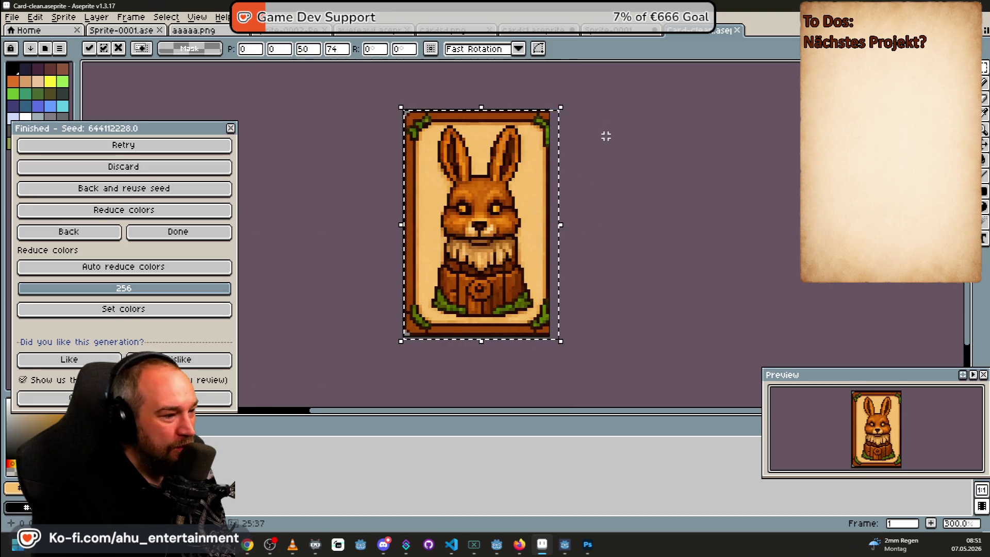
Remove the rabbit from Card-clean and paste it into a new 50×74 sprite
key(Escape)
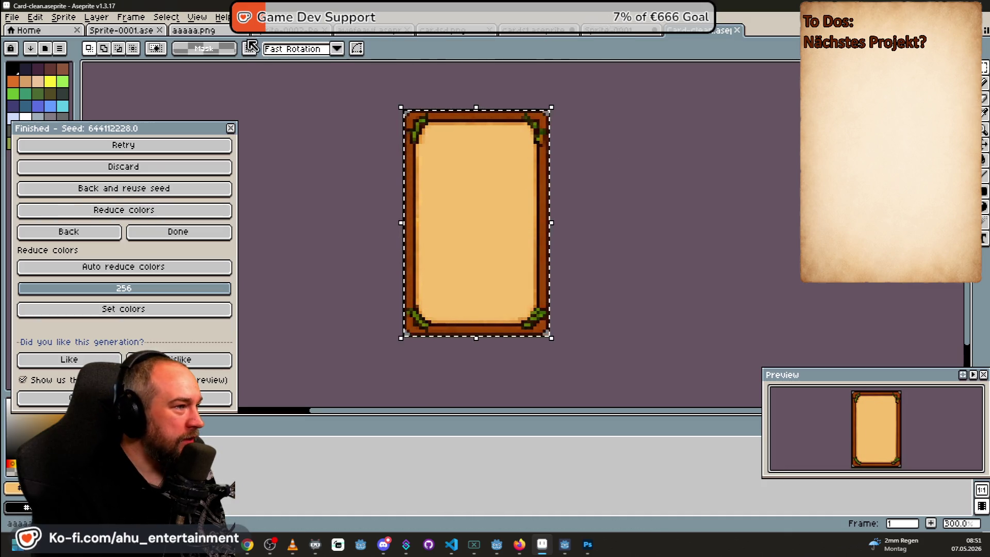
click(19, 21)
click(25, 31)
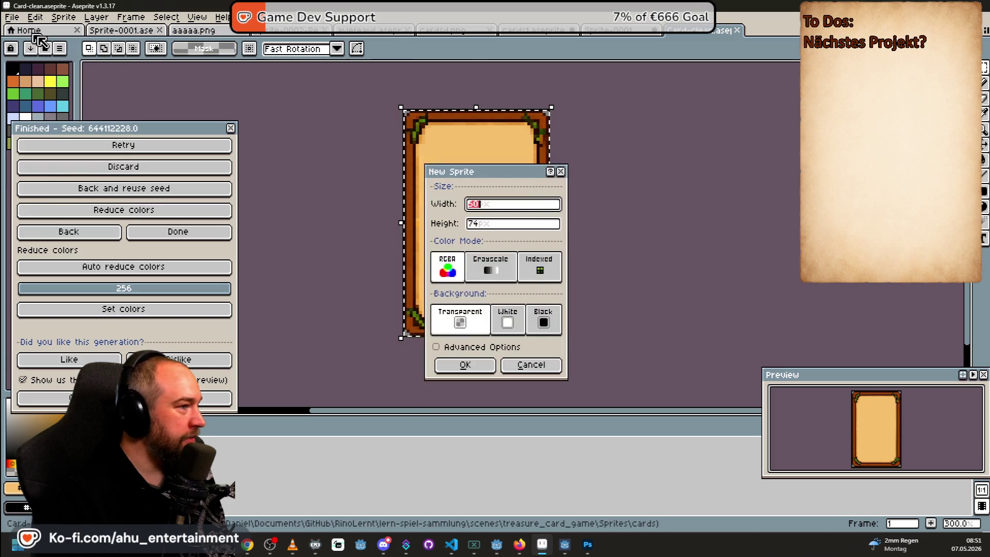
click(462, 363)
key(ctrl+v)
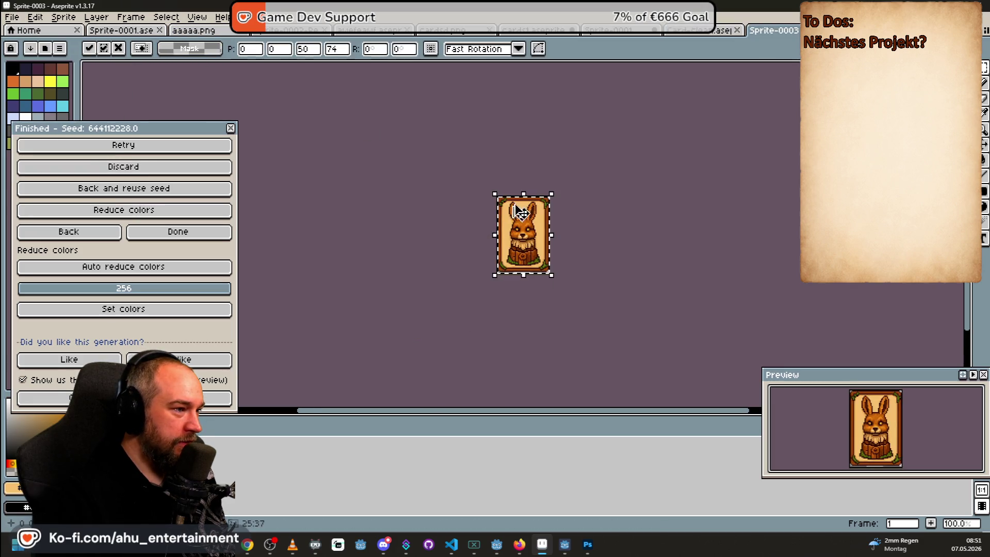
Compare the Card-clean, cards1 sheet and new rabbit sprite tabs, ending on the rabbit sprite
click(724, 32)
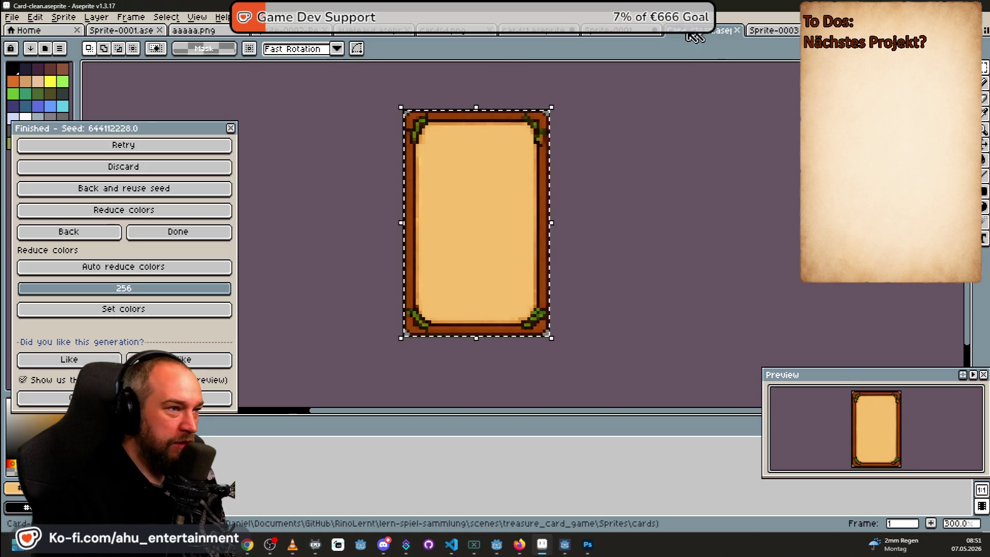
click(536, 30)
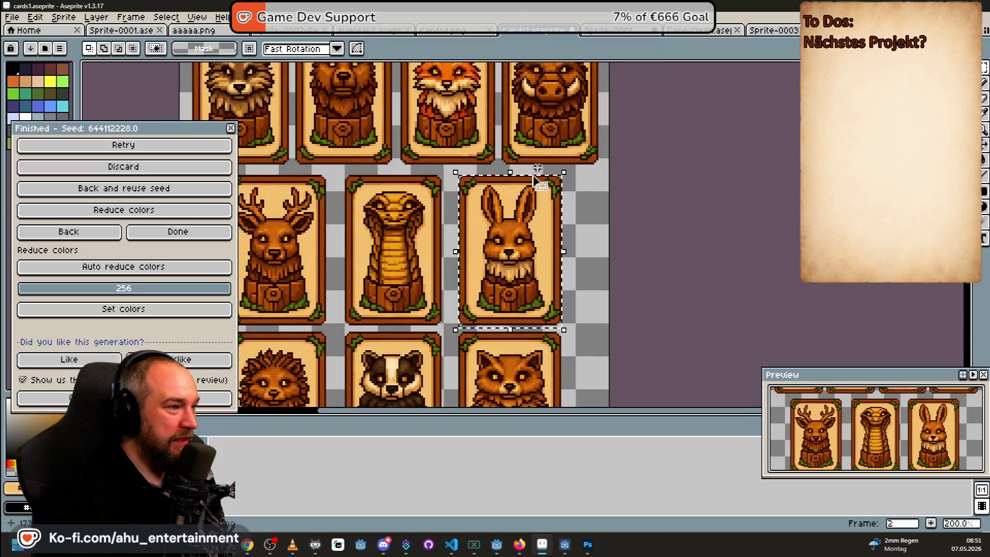
scroll(531, 252, down, 2)
scroll(530, 251, up, 2)
mouse_move(530, 252)
mouse_down()
mouse_move(501, 205)
mouse_move(484, 146)
mouse_up()
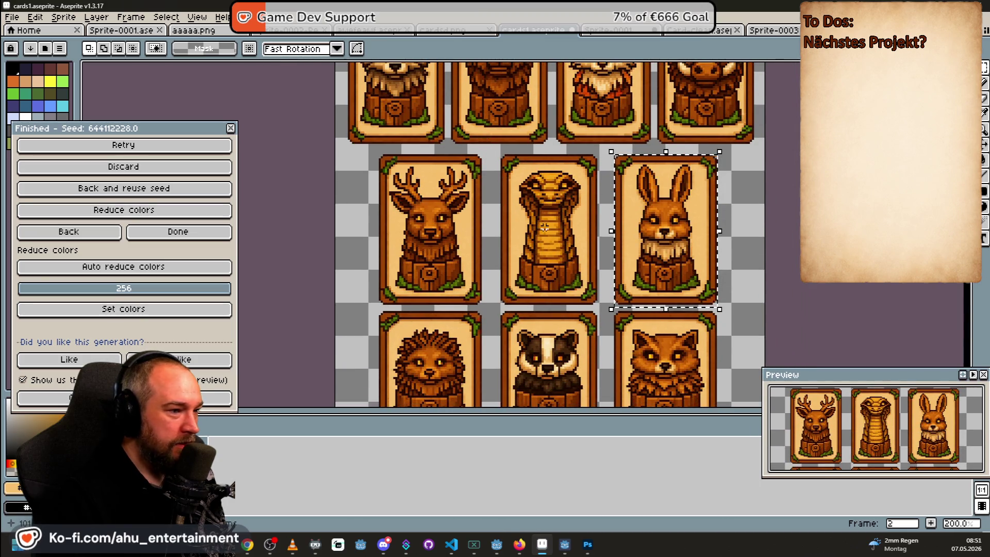
scroll(545, 227, down, 1)
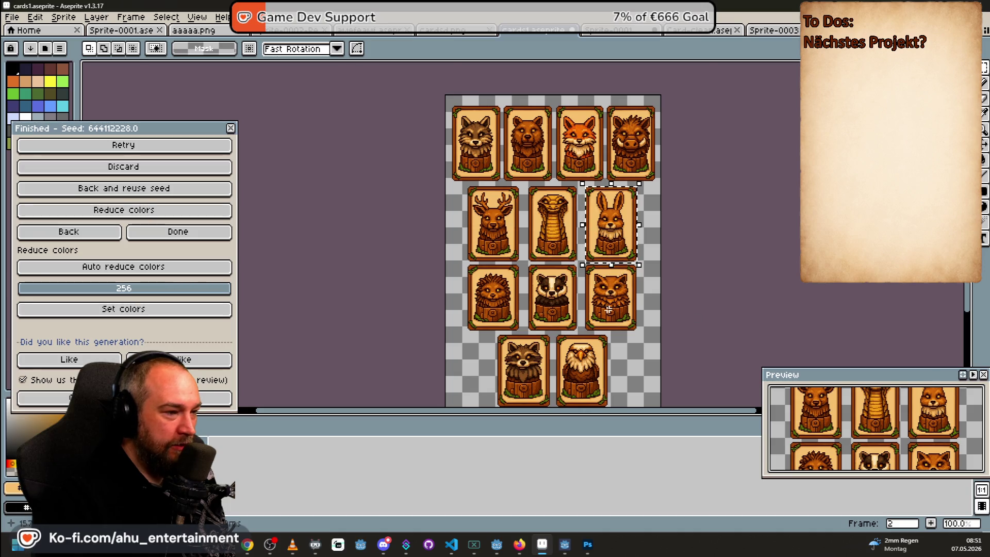
scroll(608, 310, up, 1)
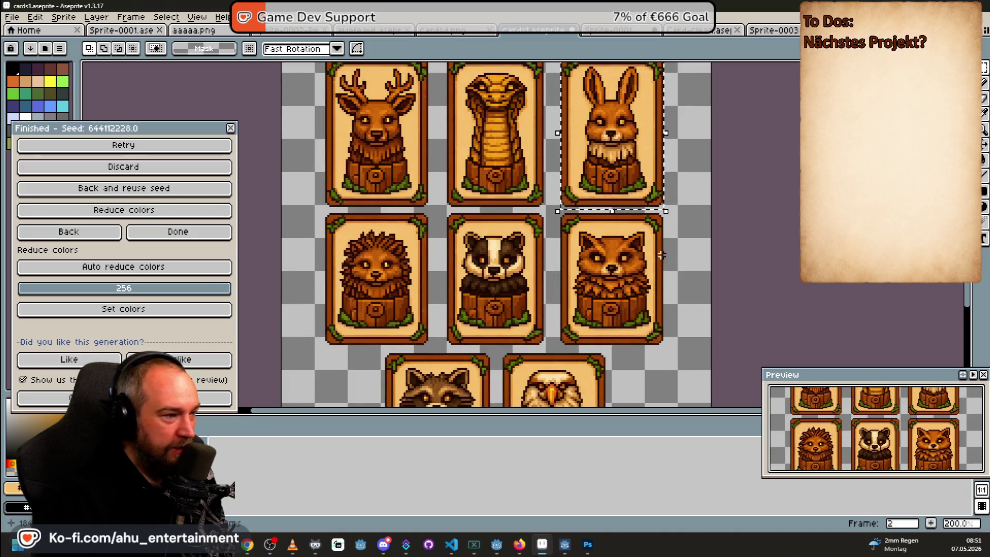
mouse_move(658, 286)
mouse_down()
mouse_move(659, 131)
mouse_move(461, 309)
mouse_up()
scroll(503, 227, down, 2)
scroll(502, 226, up, 1)
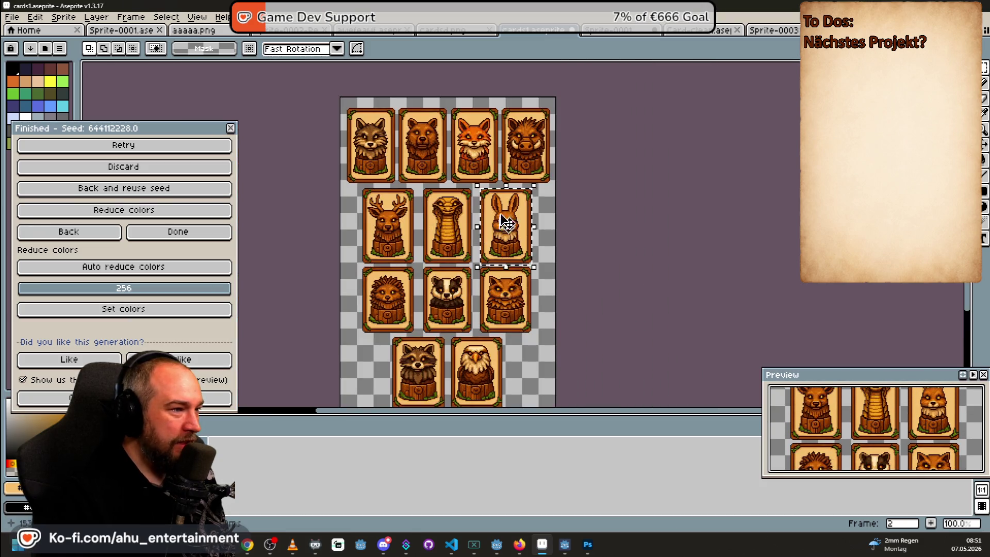
click(769, 31)
click(717, 31)
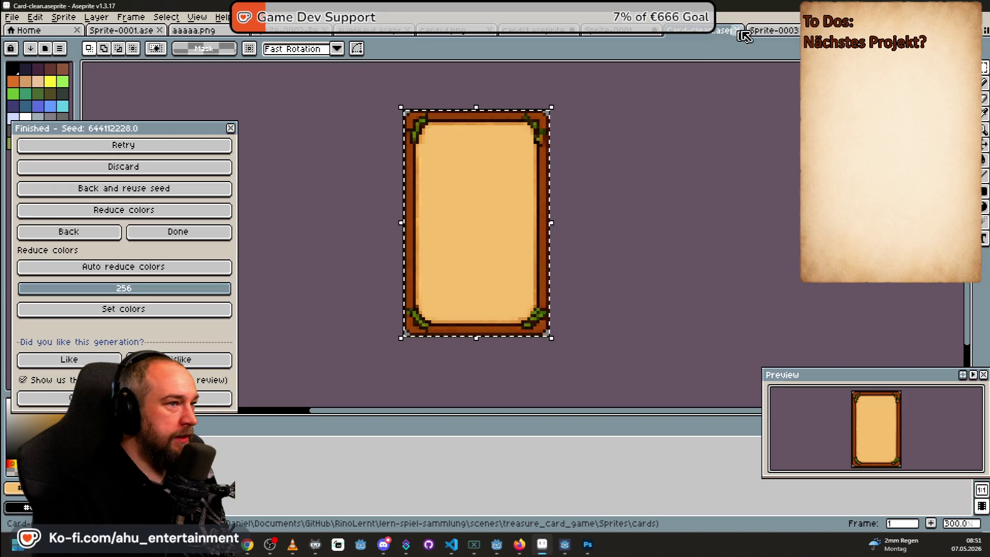
click(782, 31)
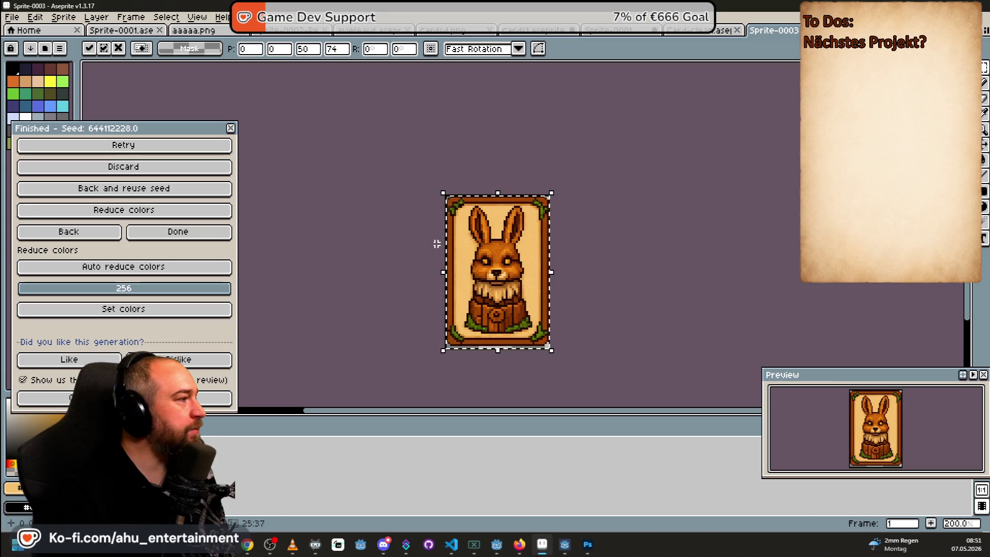
Mark and erase the bunny inside the frame, then undo to restore it
drag(150, 128, 202, 91)
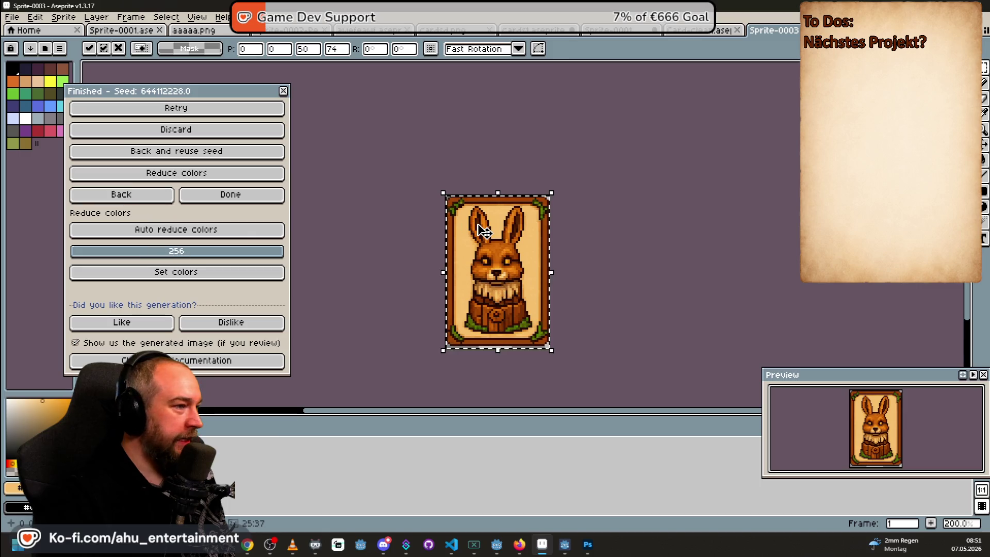
scroll(492, 242, up, 3)
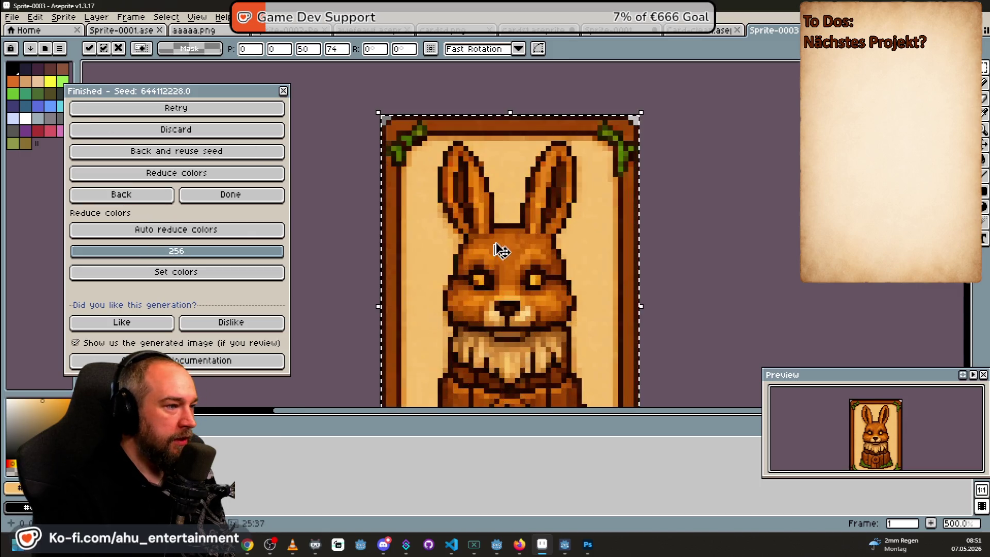
scroll(608, 210, down, 1)
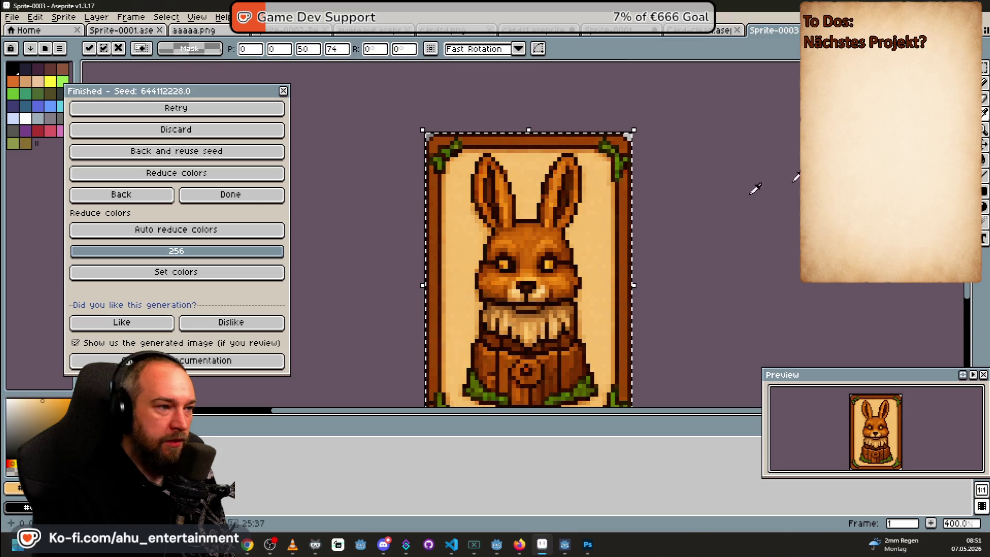
scroll(590, 245, down, 2)
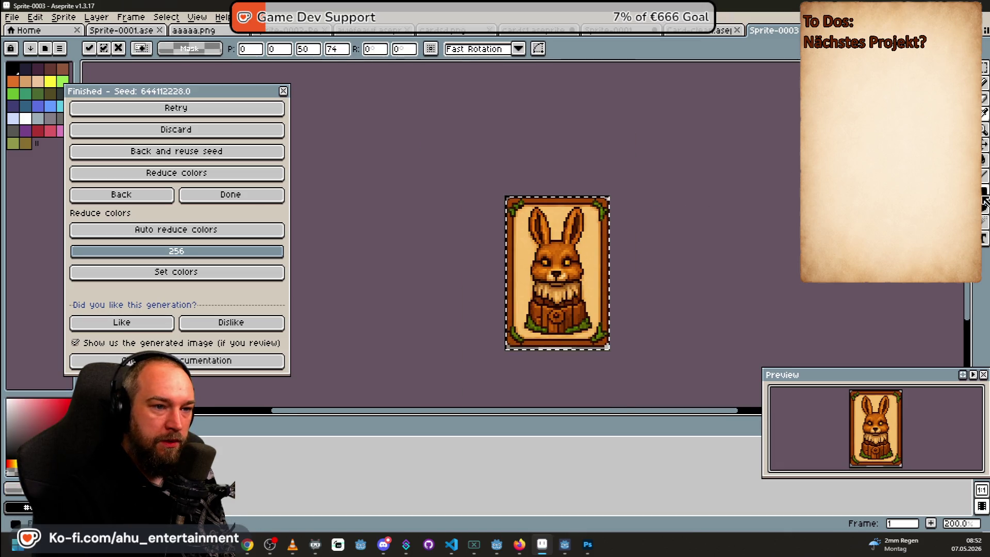
scroll(542, 199, up, 1)
mouse_move(530, 195)
mouse_down()
mouse_move(626, 380)
mouse_move(619, 388)
mouse_up()
key(Delete)
key(v)
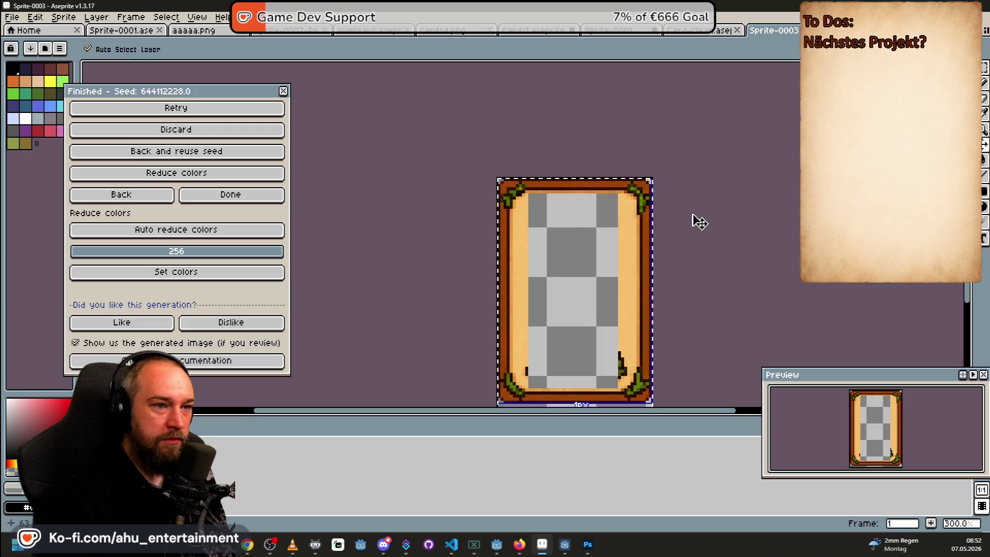
key(ctrl+z)
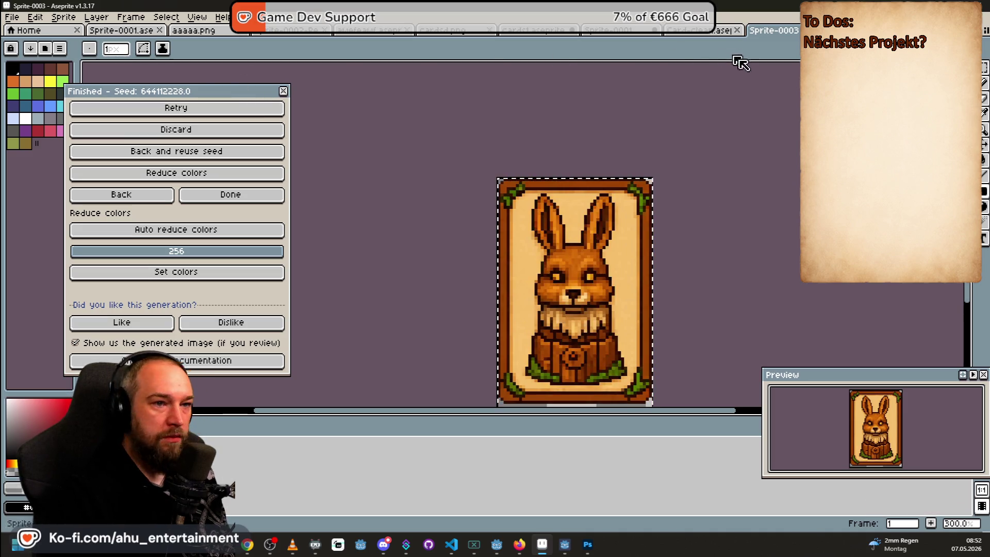
Sample the card's beige background with the eyedropper and return to the Pencil
click(984, 115)
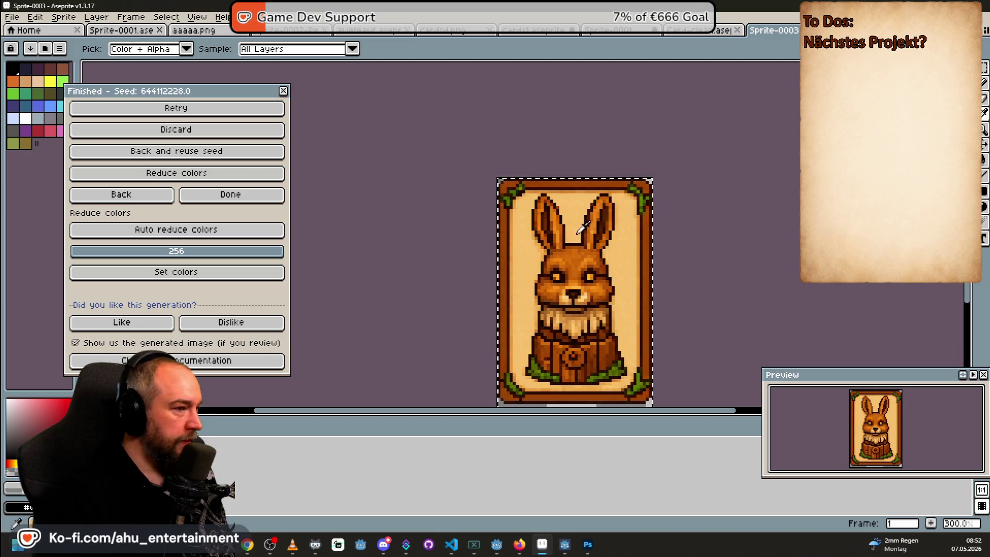
click(628, 250)
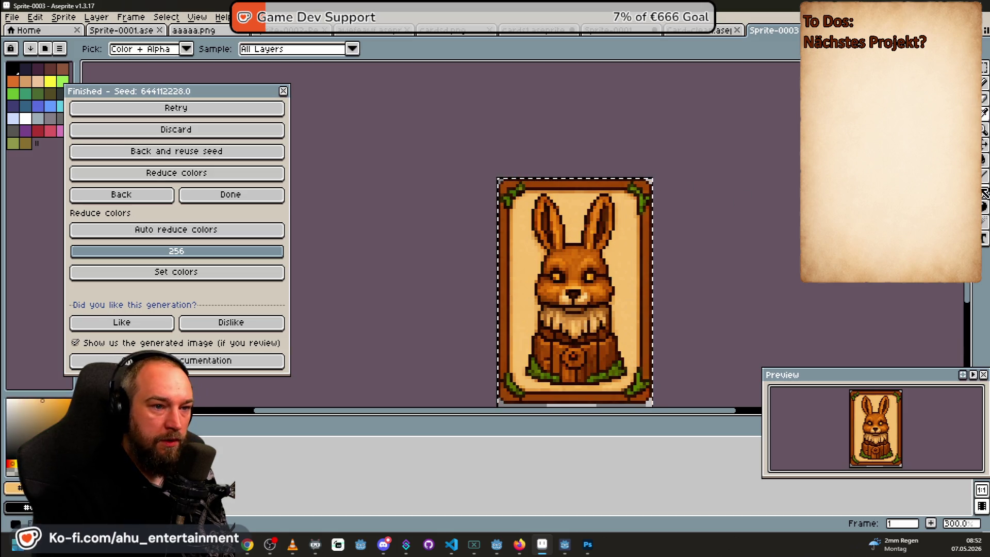
key(b)
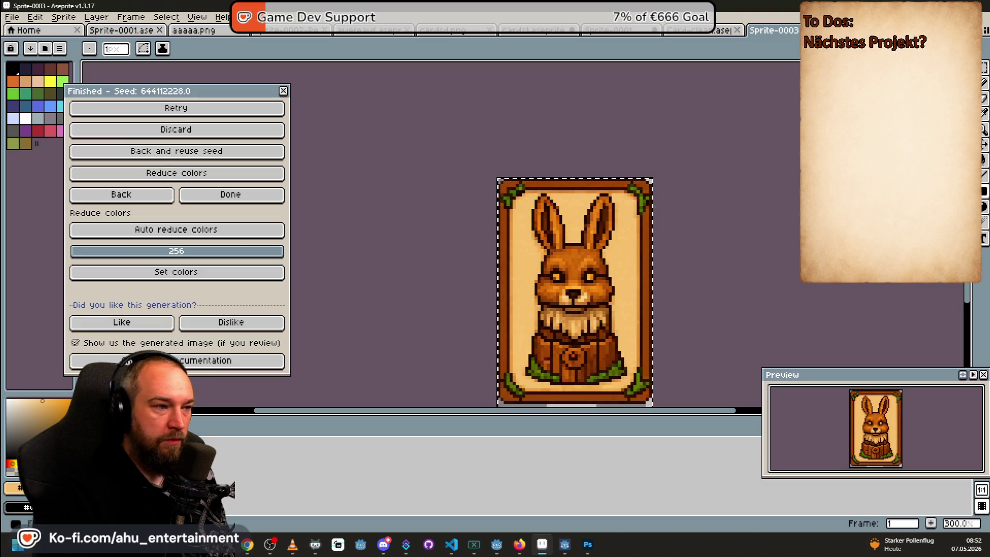
Cover the bunny with a filled beige rectangle and touch up the dark marks on the top edge
drag(529, 197, 613, 376)
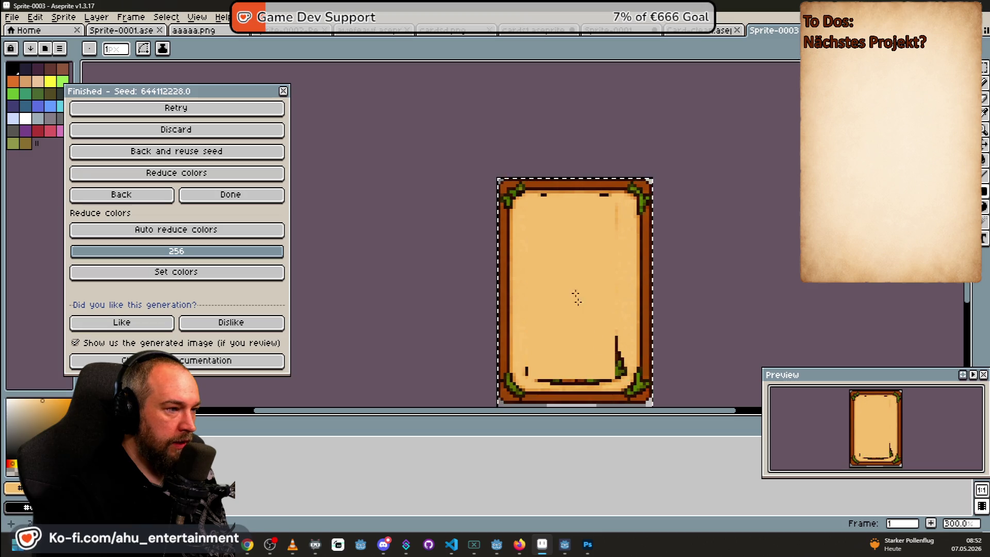
scroll(557, 200, up, 4)
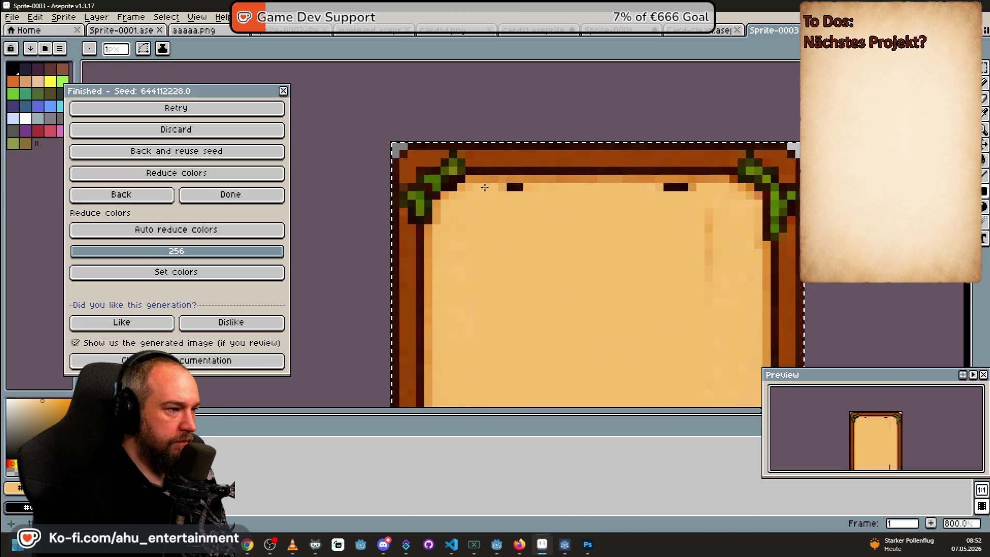
drag(508, 187, 522, 187)
drag(665, 186, 686, 187)
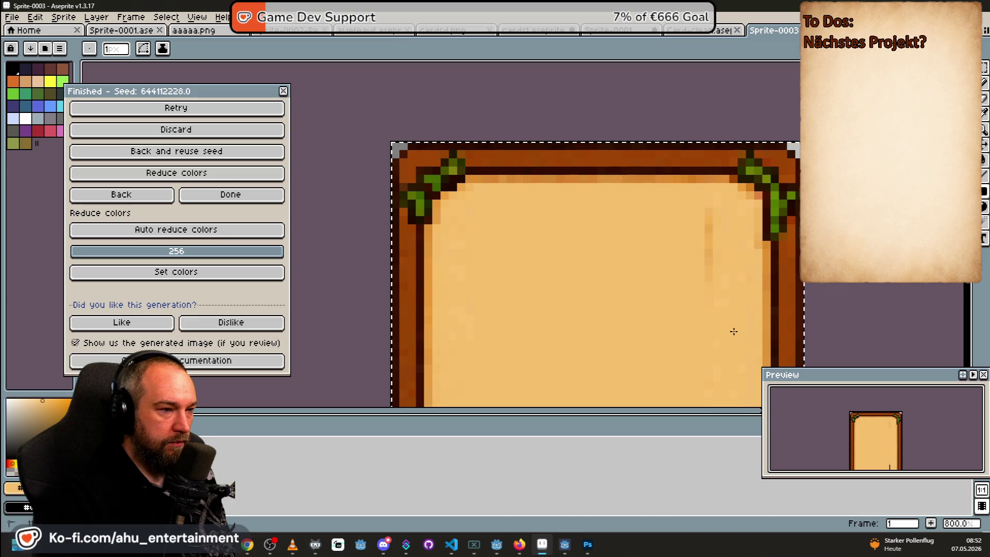
drag(734, 249, 690, 226)
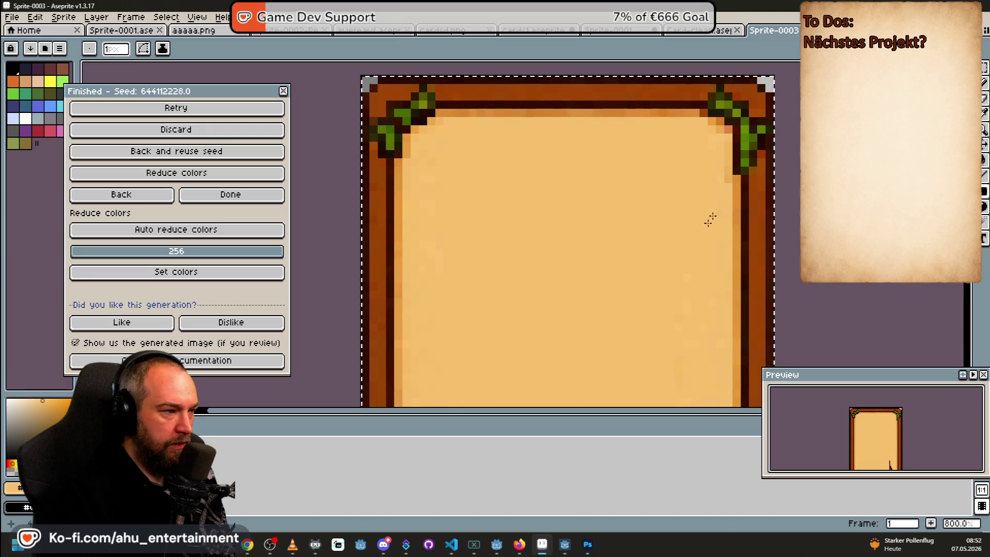
scroll(713, 209, up, 2)
scroll(691, 187, down, 3)
scroll(692, 283, down, 3)
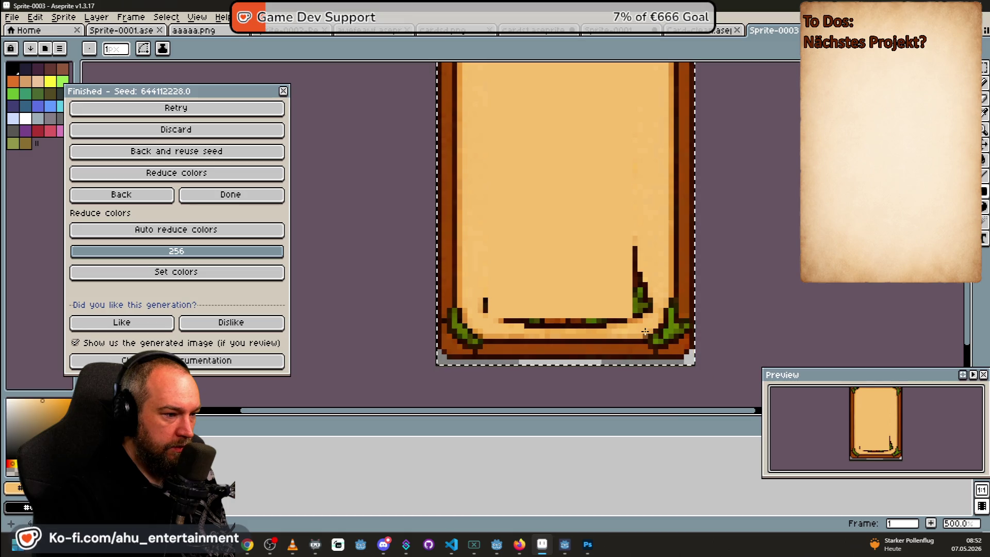
key(ctrl+z)
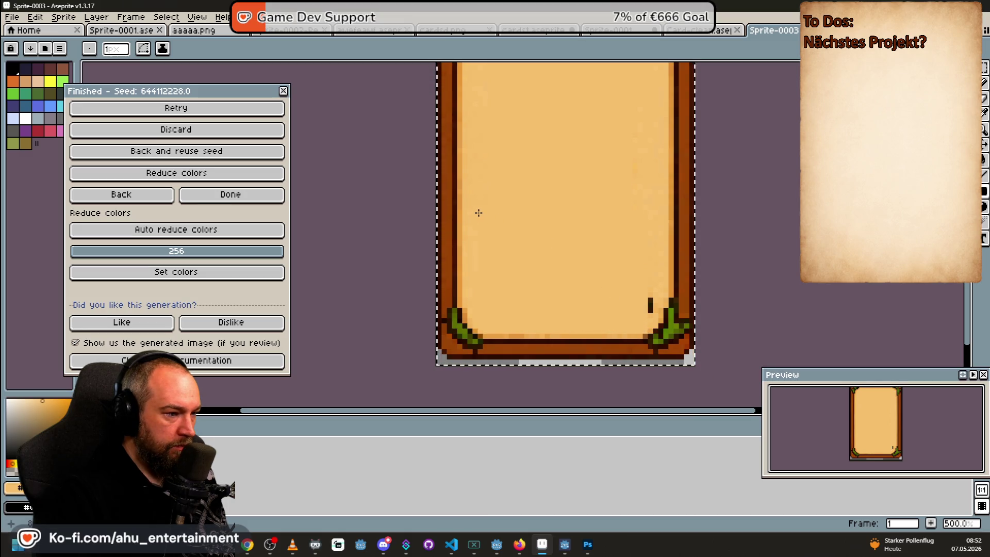
key(ctrl+z)
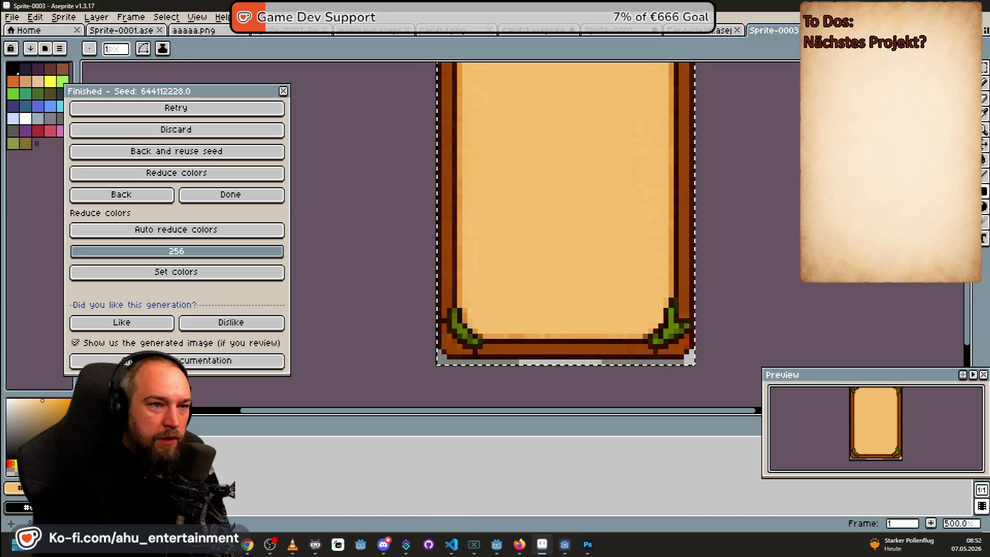
scroll(615, 345, up, 2)
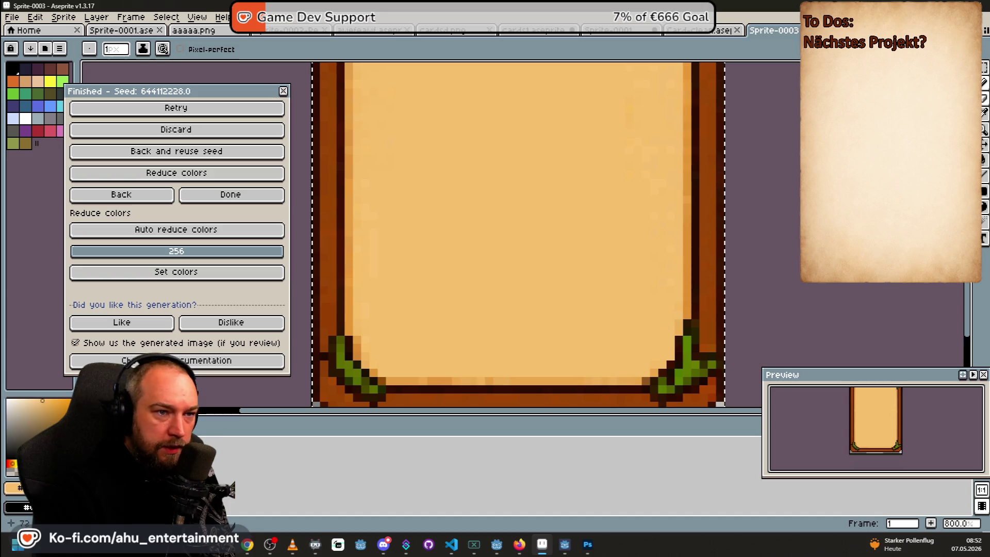
Check the painted-out card's corners and middle, ending with the Rectangular Marquee tool selected
click(985, 176)
scroll(478, 342, down, 2)
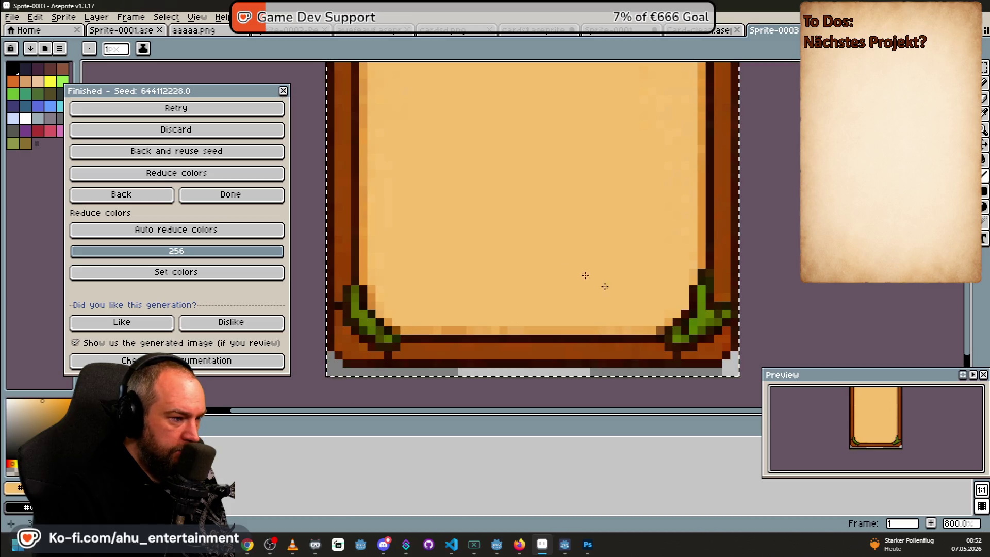
scroll(562, 302, up, 3)
scroll(502, 159, down, 2)
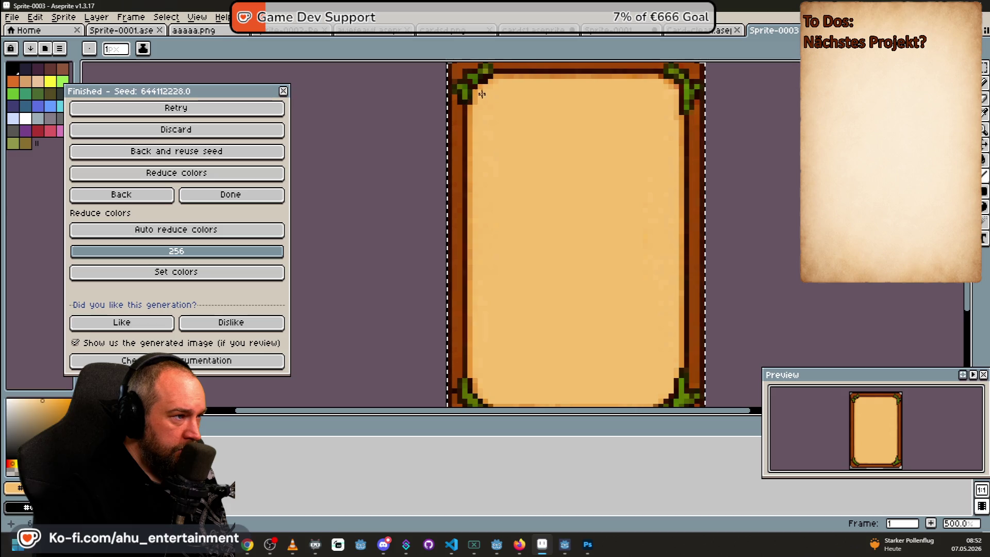
scroll(456, 188, up, 1)
scroll(457, 188, up, 2)
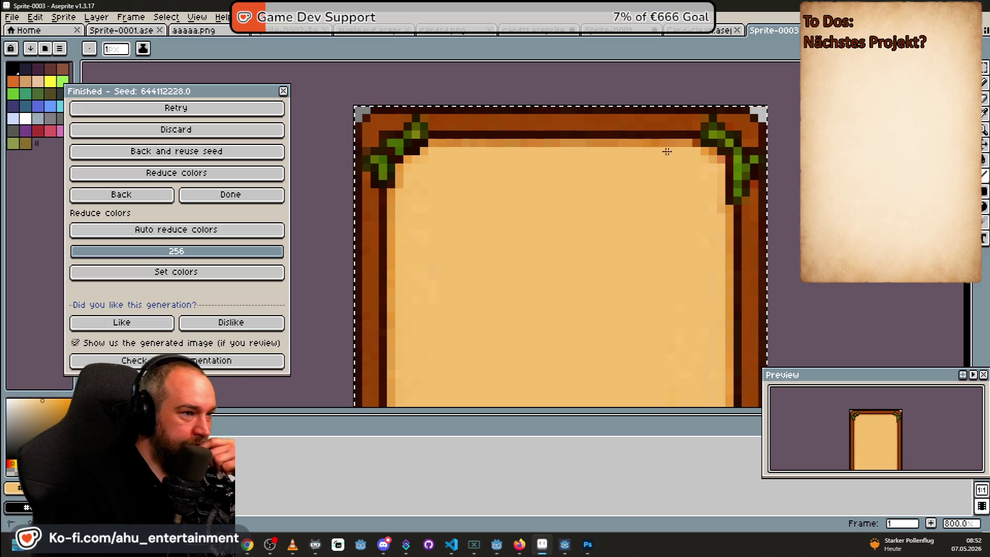
drag(629, 249, 594, 227)
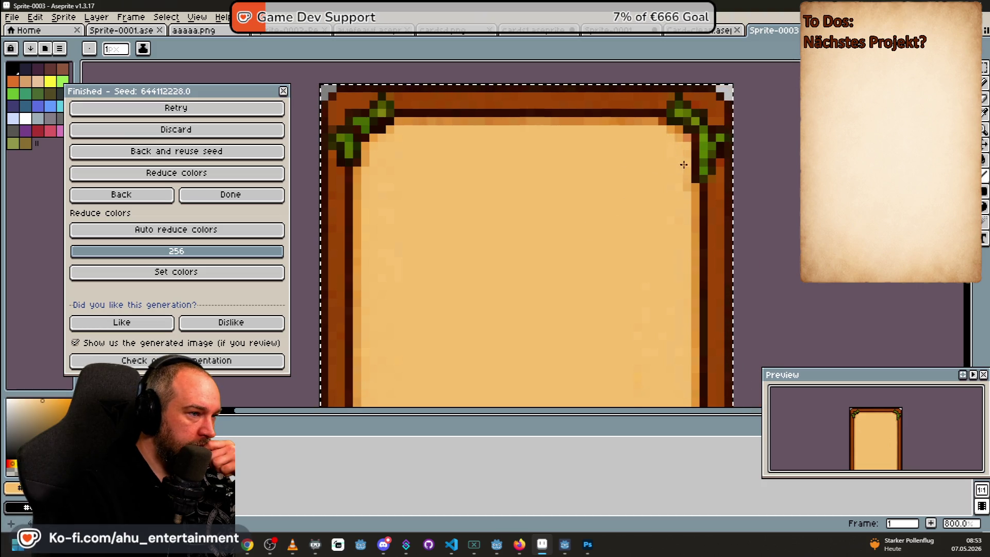
scroll(634, 258, down, 1)
drag(566, 333, 569, 247)
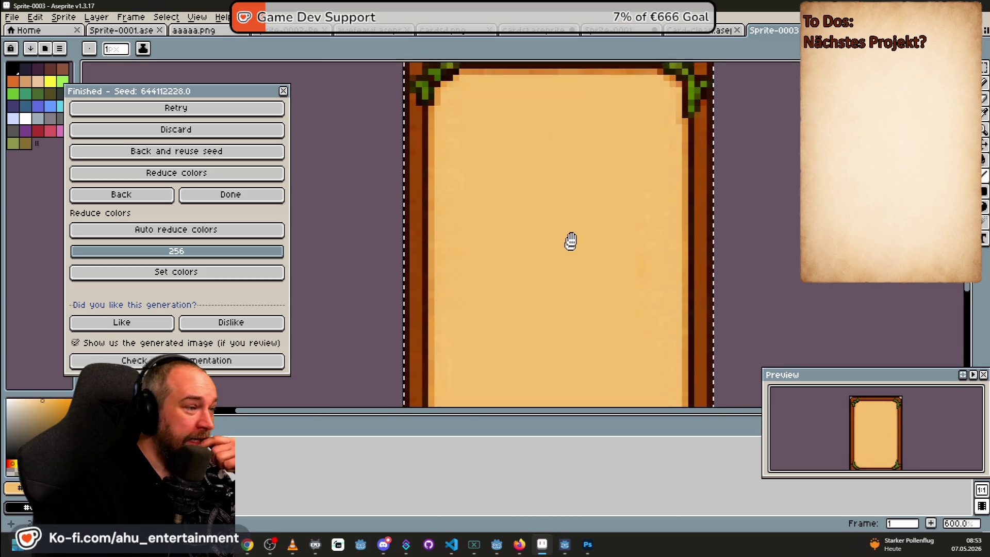
scroll(572, 237, down, 1)
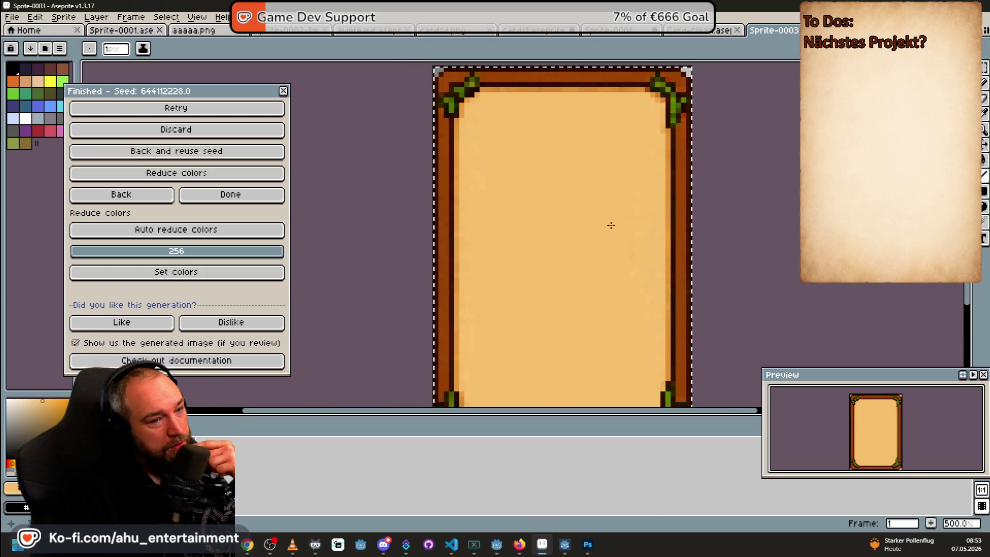
mouse_move(615, 201)
mouse_down()
mouse_move(539, 233)
mouse_move(543, 177)
mouse_up()
scroll(543, 179, down, 1)
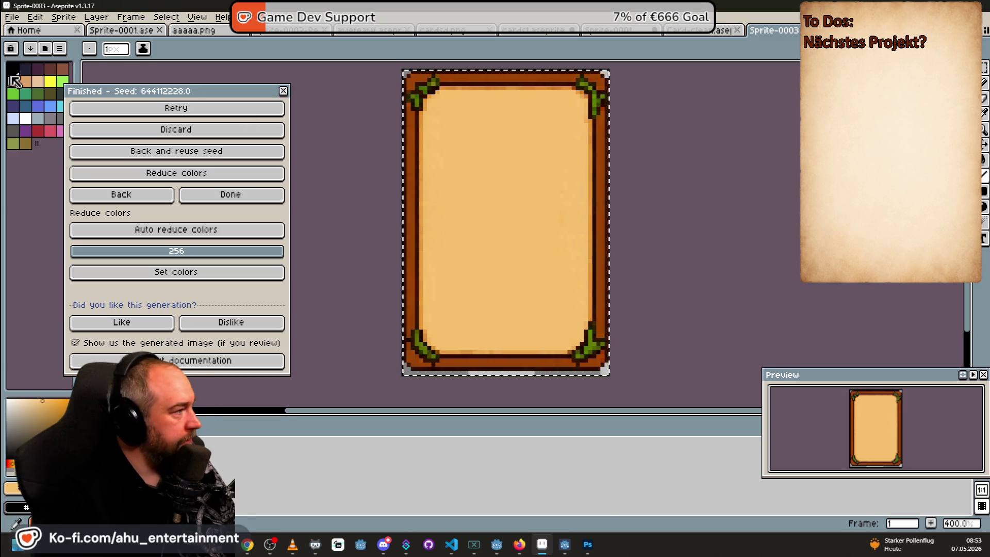
click(985, 67)
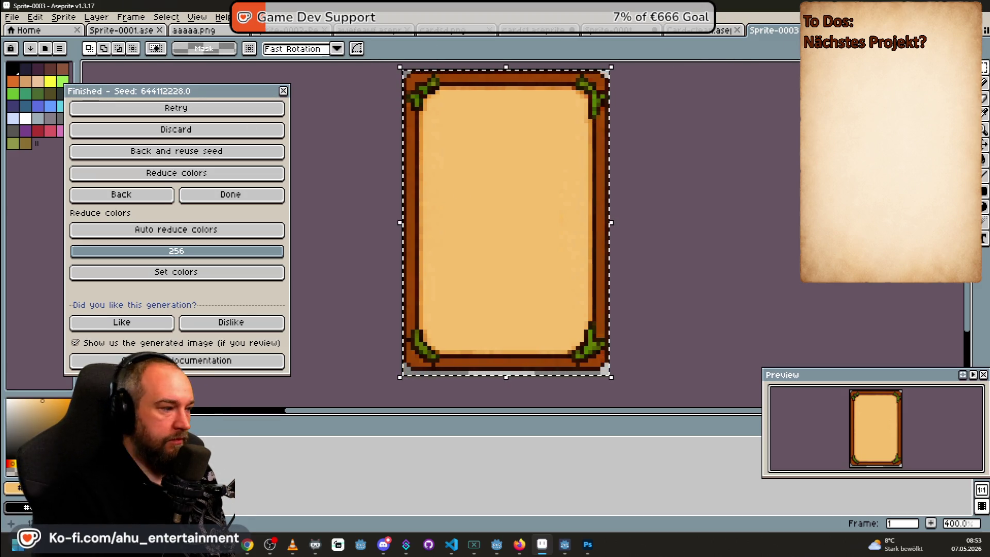
Clear the selection around the card and review the current layer's properties
click(630, 179)
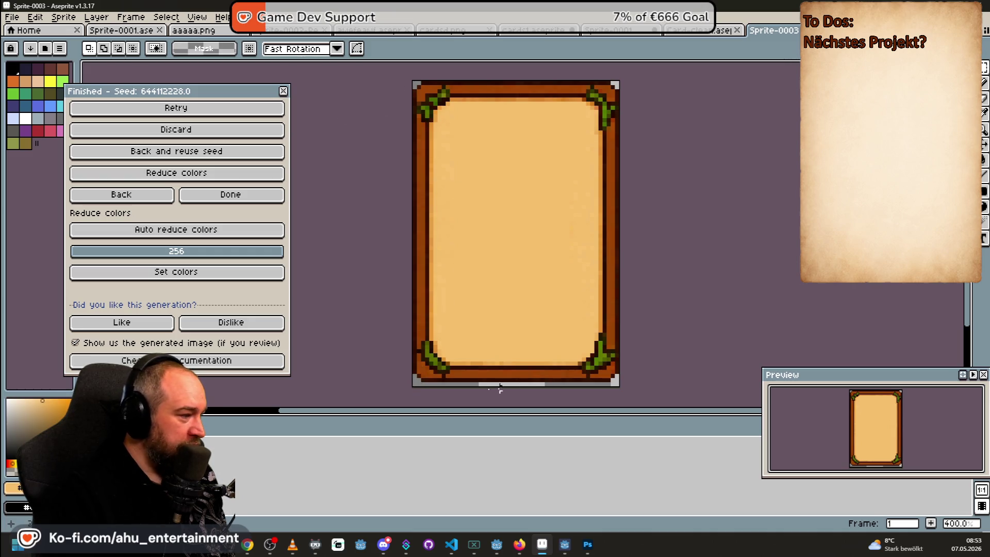
click(35, 17)
mouse_move(66, 19)
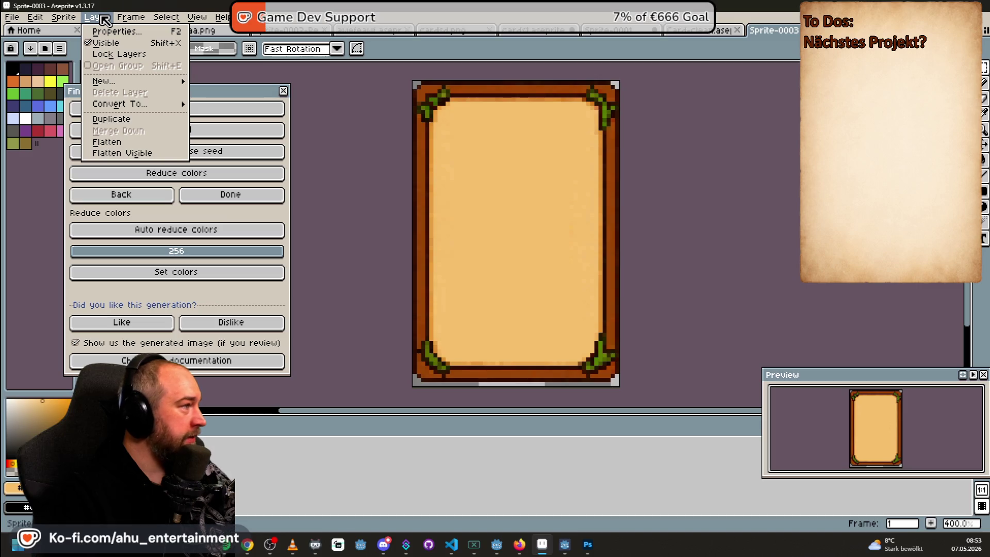
click(116, 32)
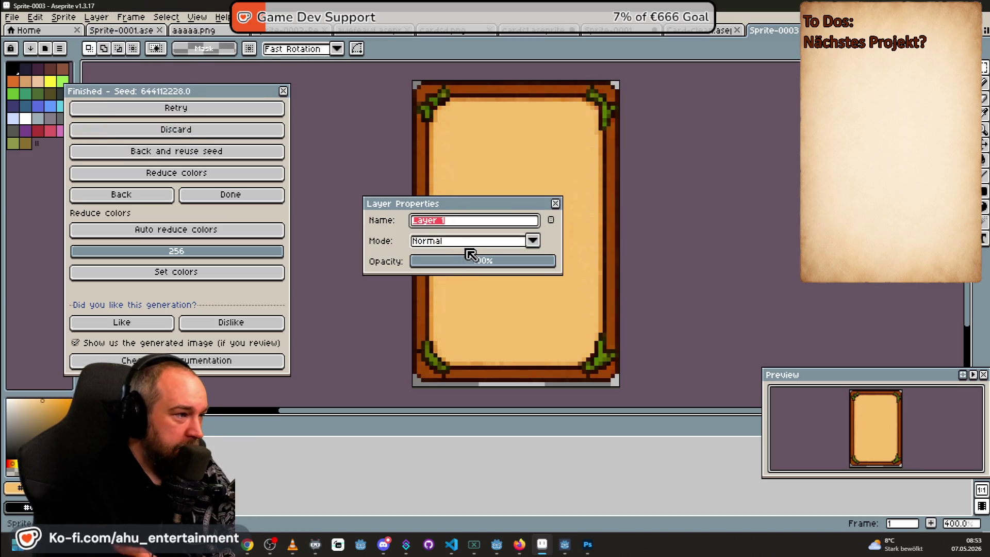
click(555, 203)
Convert the card layer with Layer > Convert To > Tilemap
click(95, 20)
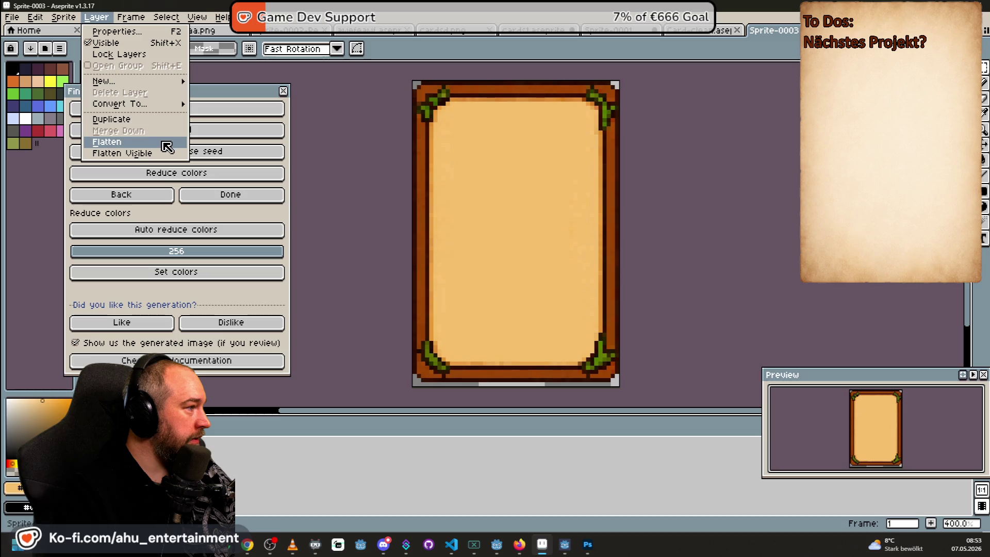
mouse_move(169, 83)
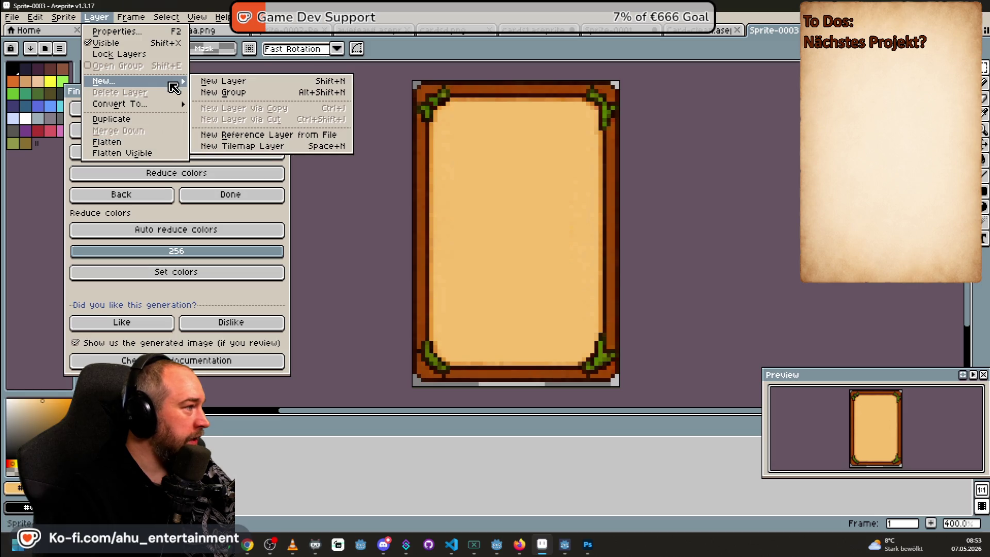
mouse_move(168, 110)
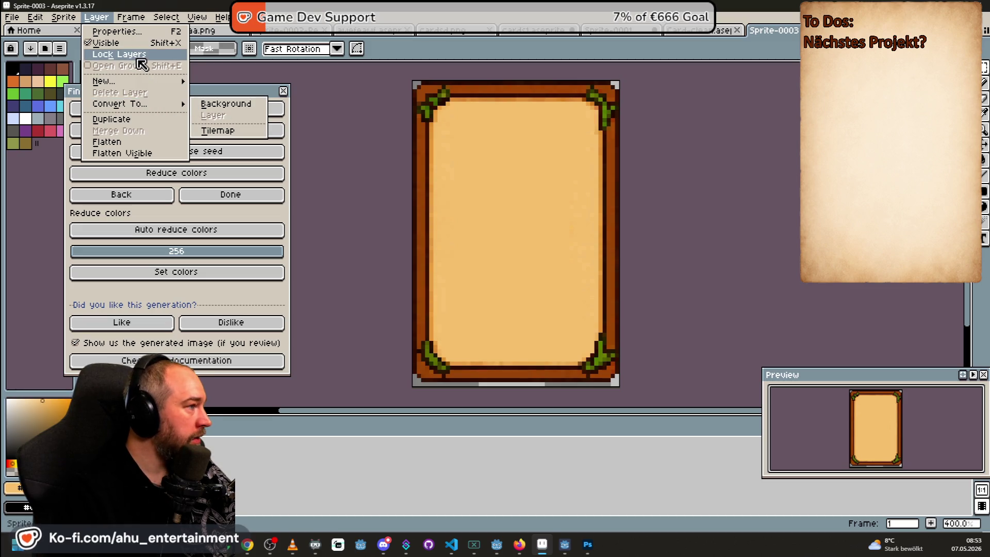
click(219, 130)
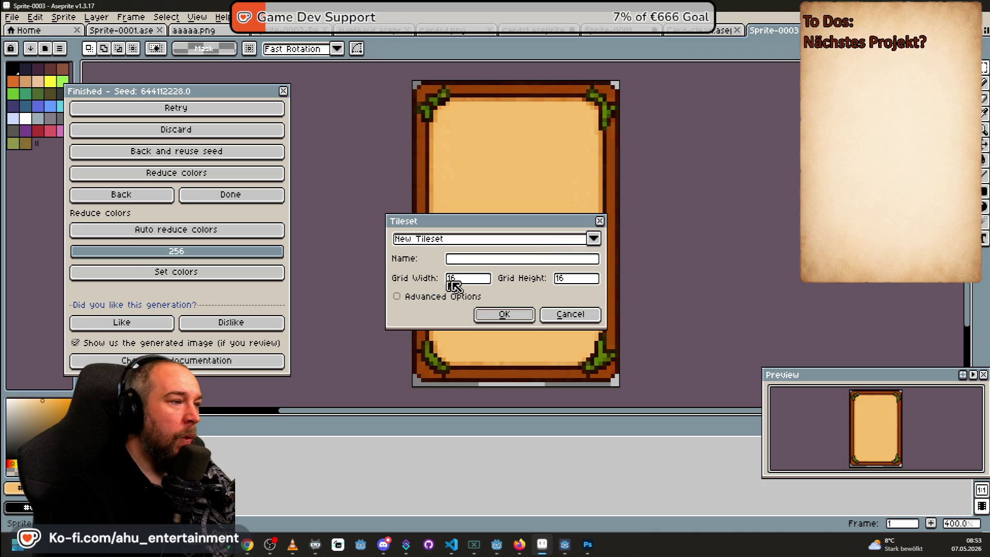
Accept the 16×16 tileset and choose the empty tile
click(505, 314)
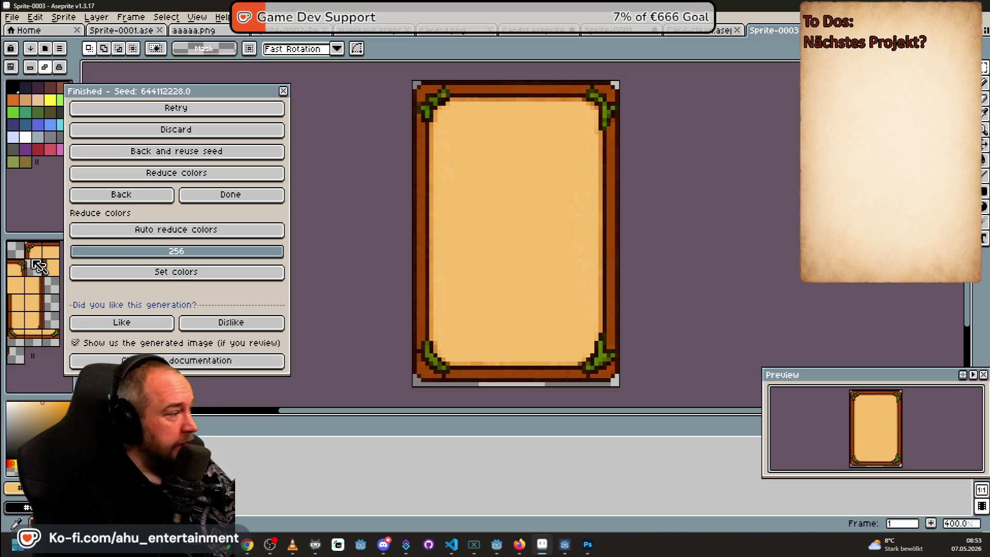
click(16, 250)
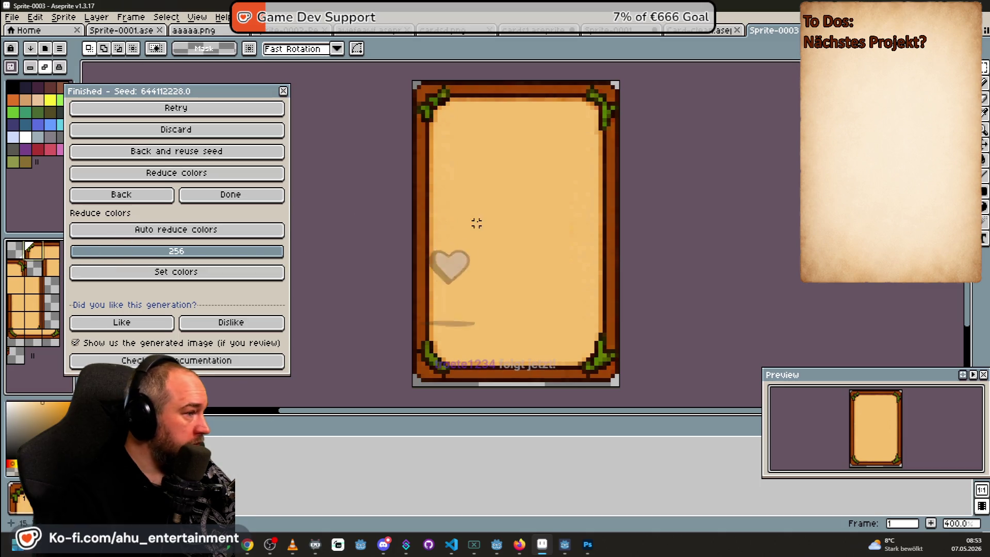
scroll(536, 244, down, 1)
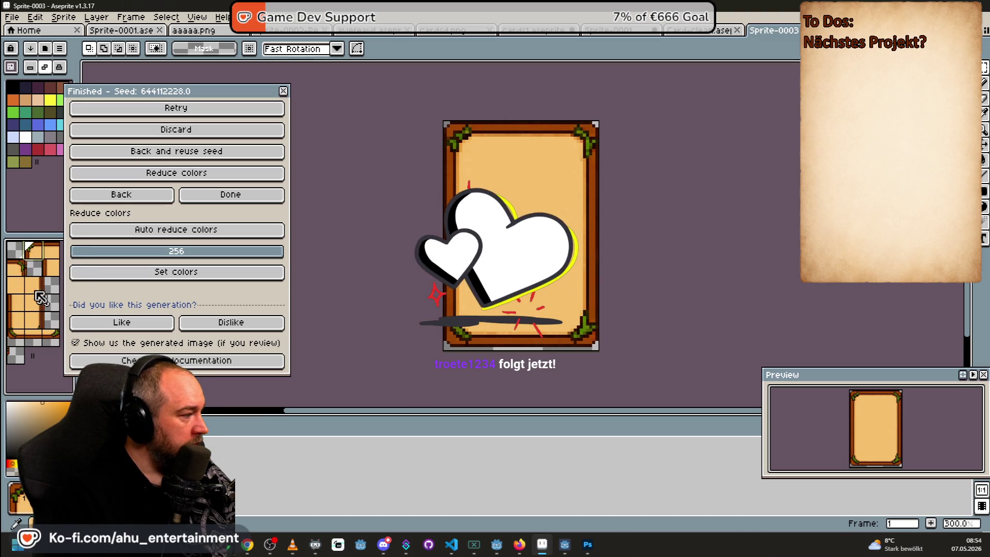
Select the card corner area and turn it into a custom brush with Ctrl+B
drag(439, 269, 636, 317)
mouse_move(528, 196)
mouse_down()
mouse_move(453, 194)
mouse_move(519, 236)
mouse_move(526, 262)
mouse_move(453, 199)
mouse_move(459, 188)
mouse_up()
click(726, 135)
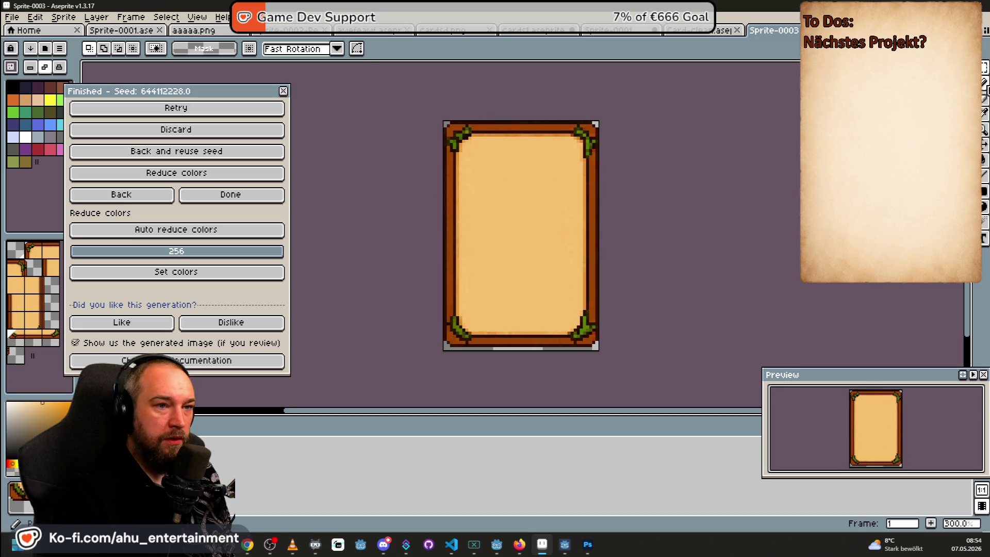
key(ctrl+b)
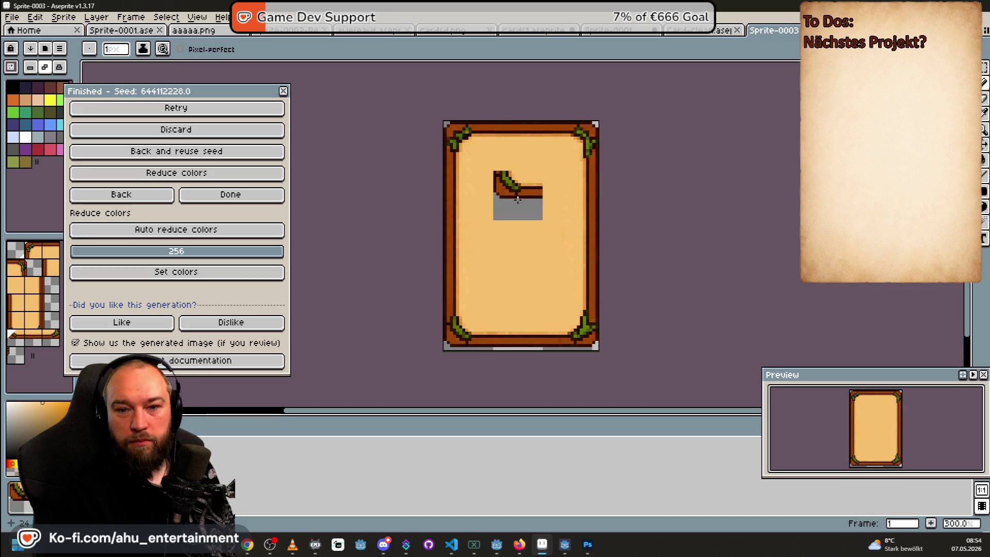
Undo both marquee selections and the tilemap conversion
scroll(517, 199, down, 1)
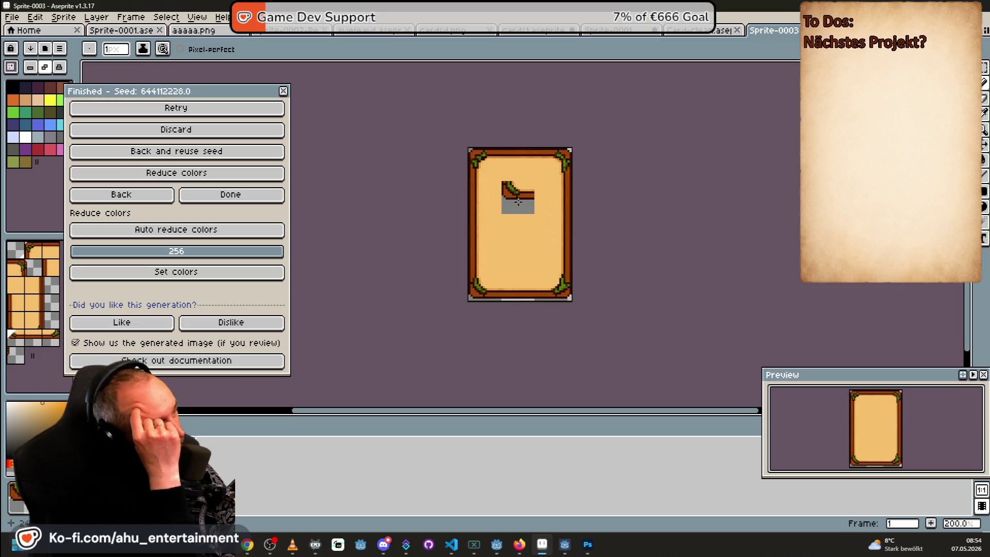
key(ctrl+z)
key(ctrl+z)
key(ctrl+z)
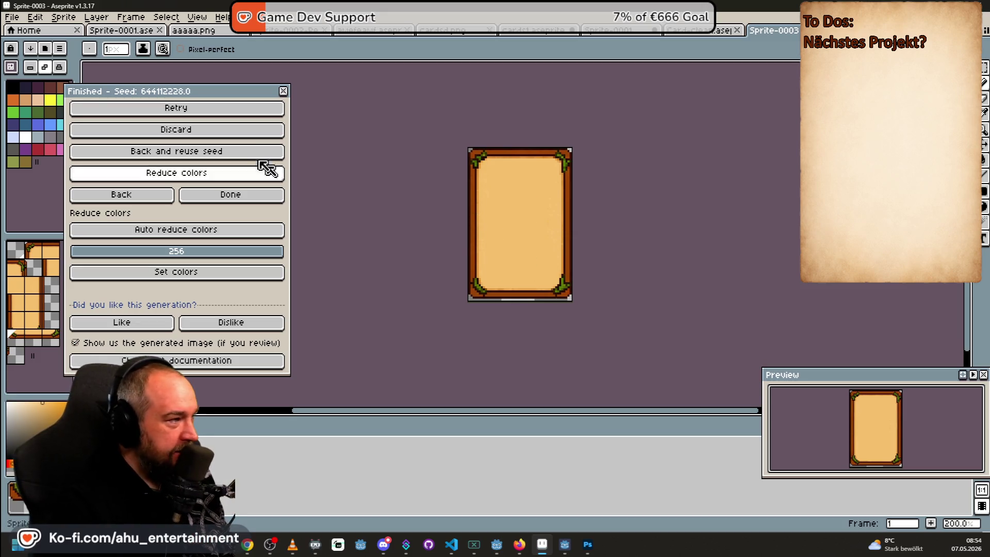
key(ctrl+z)
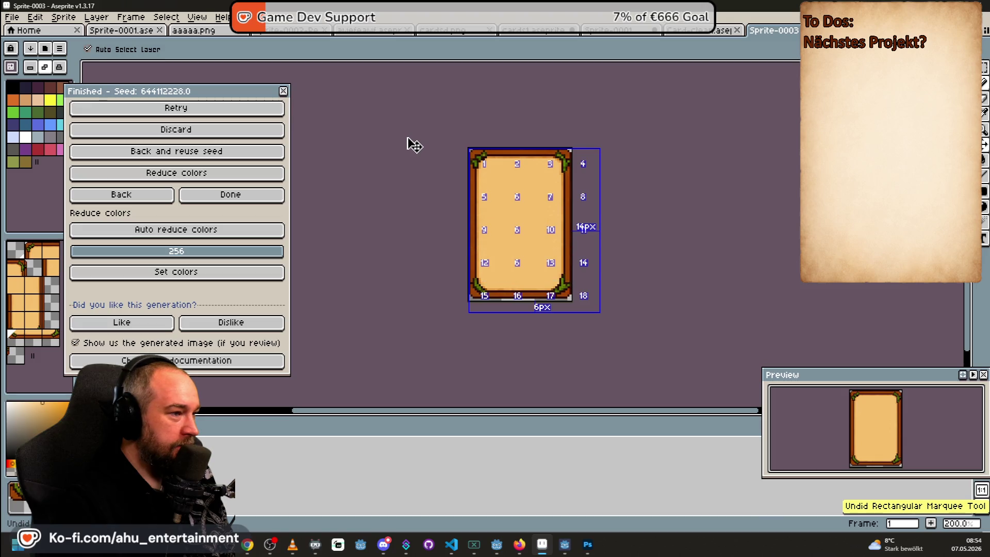
key(ctrl+z)
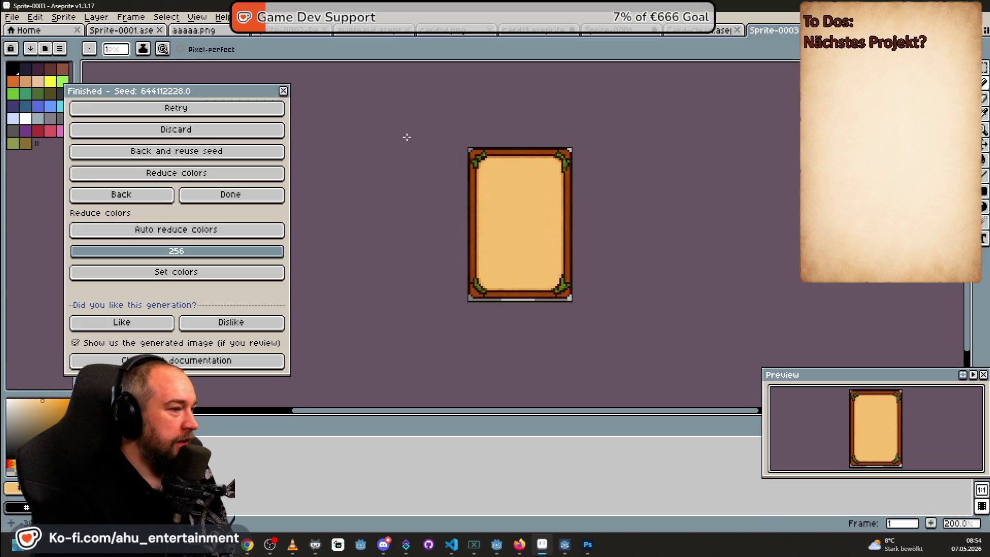
Browse the Sprite, Layer and Frame menus, closing the cel properties without changes
click(72, 19)
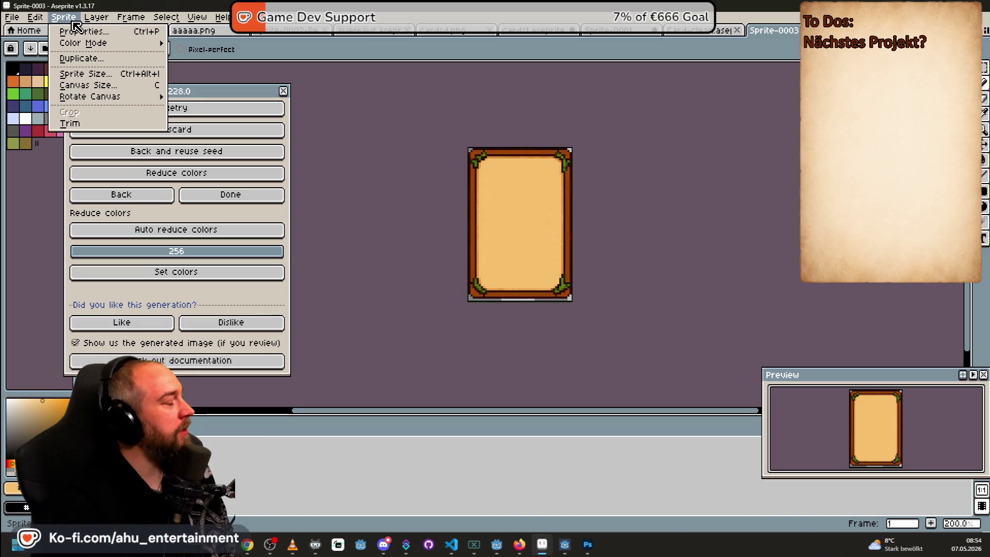
mouse_move(97, 17)
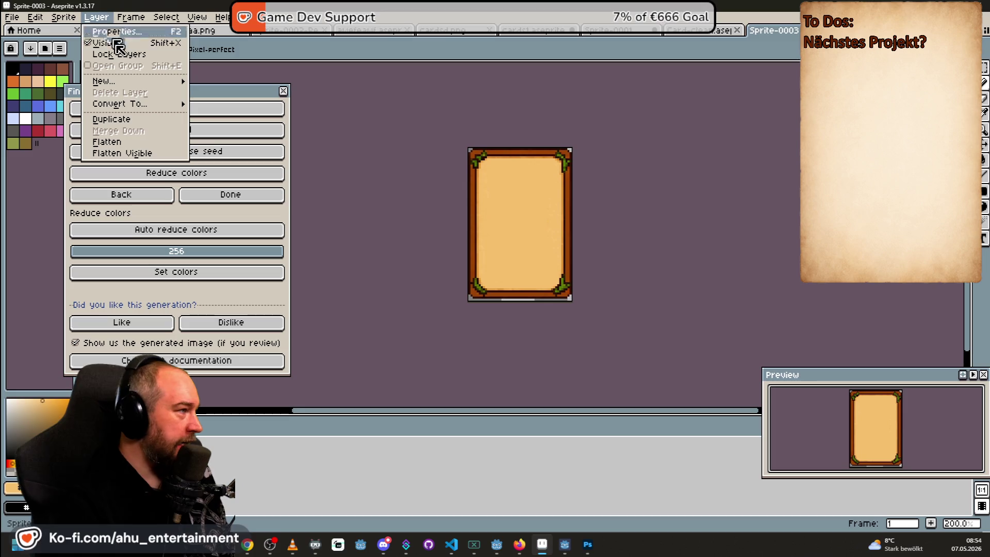
mouse_move(133, 103)
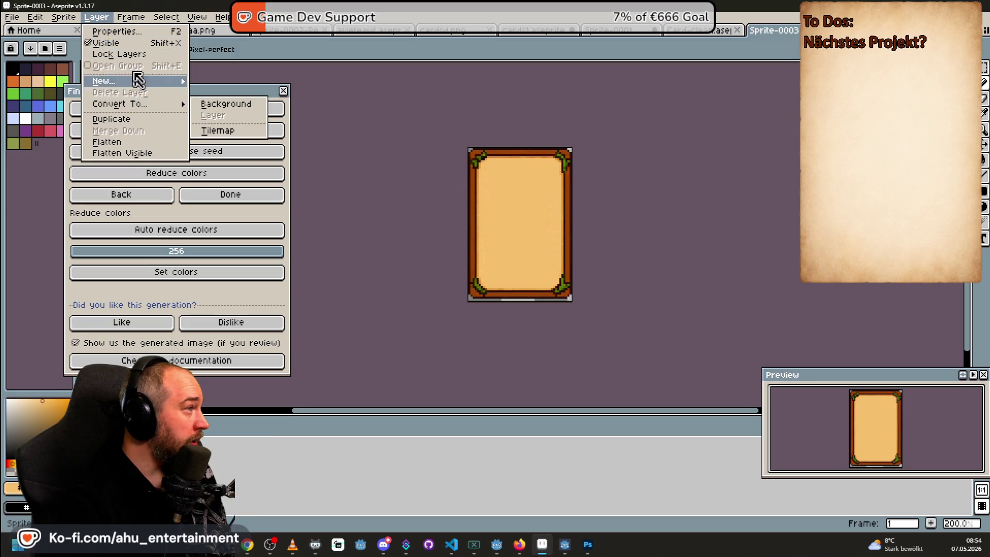
mouse_move(144, 21)
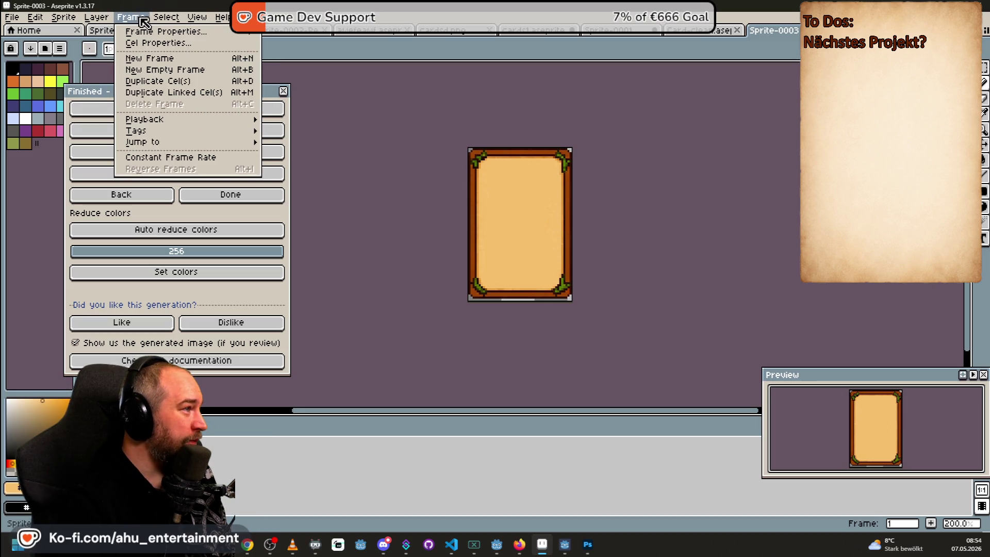
click(155, 43)
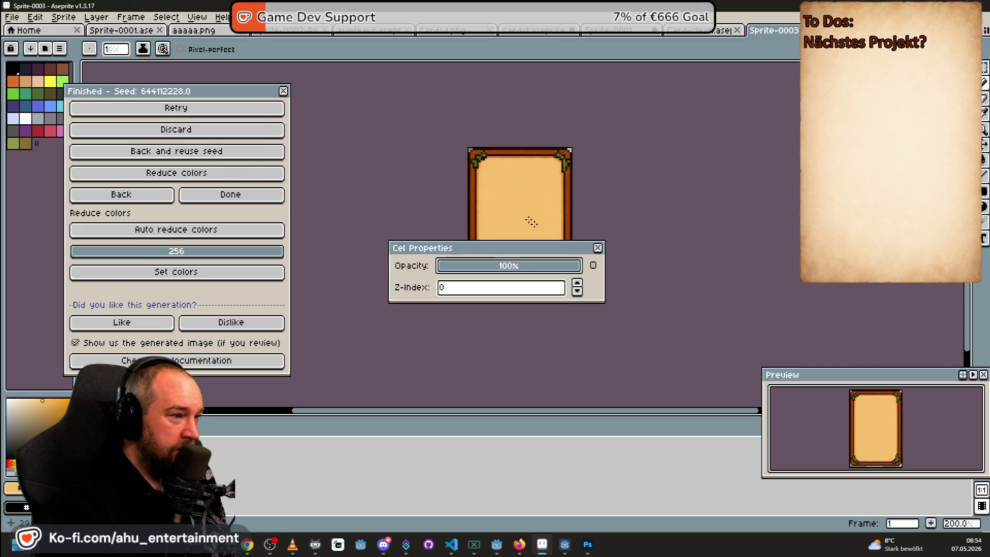
click(598, 248)
click(132, 18)
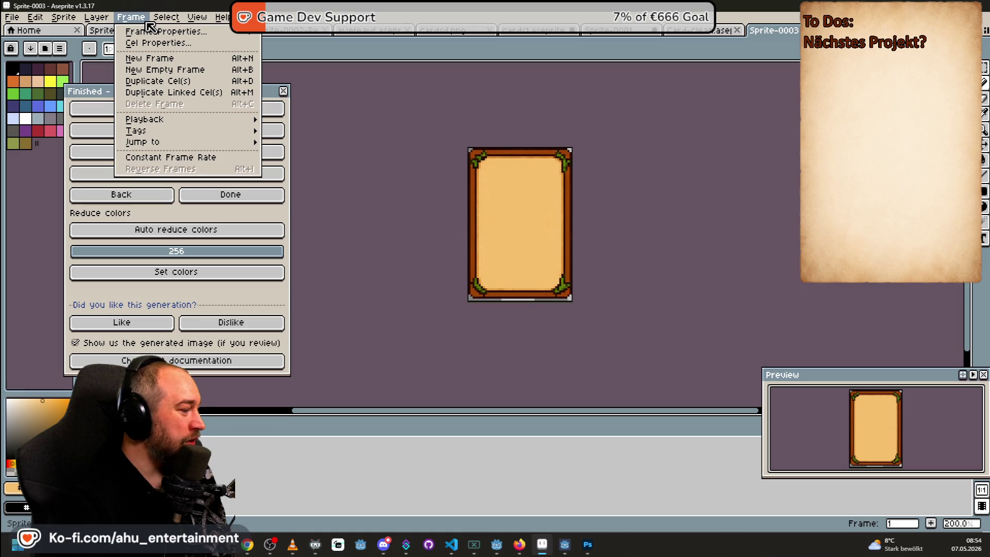
key(Escape)
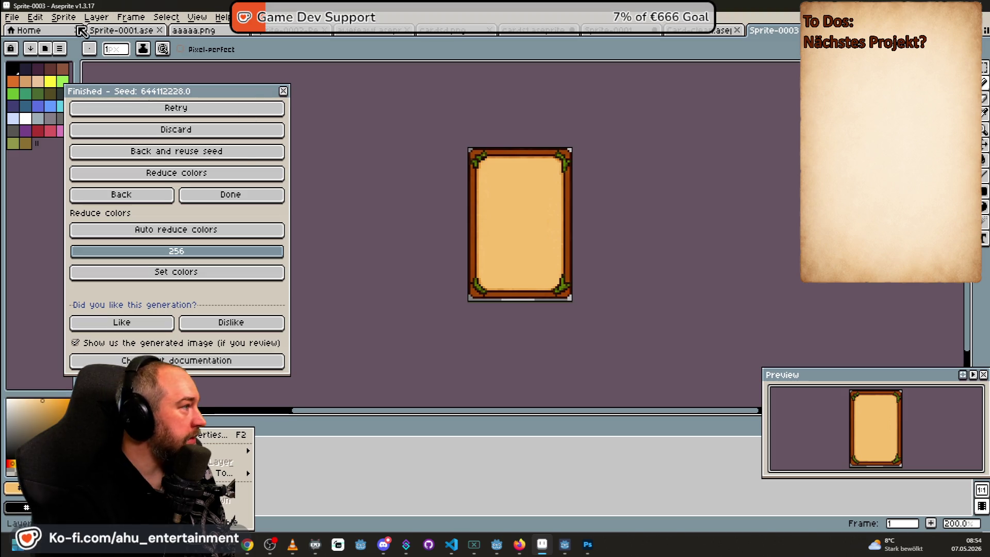
click(63, 17)
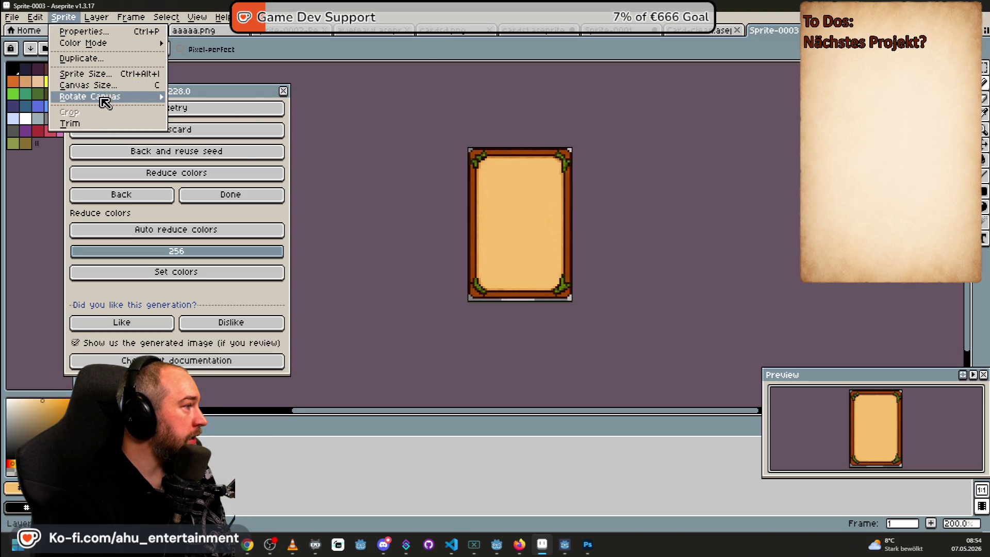
click(123, 74)
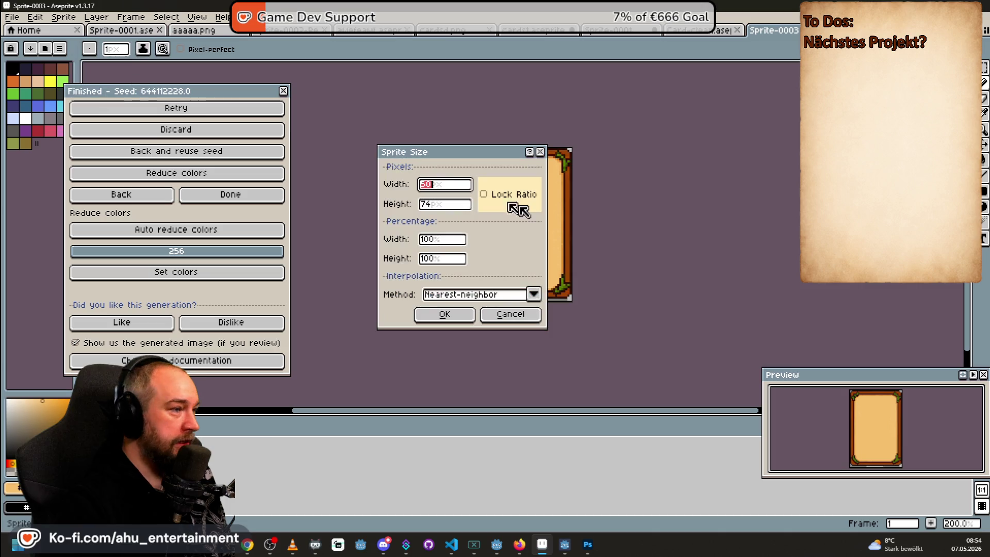
click(433, 205)
key(BackSpace)
text(3)
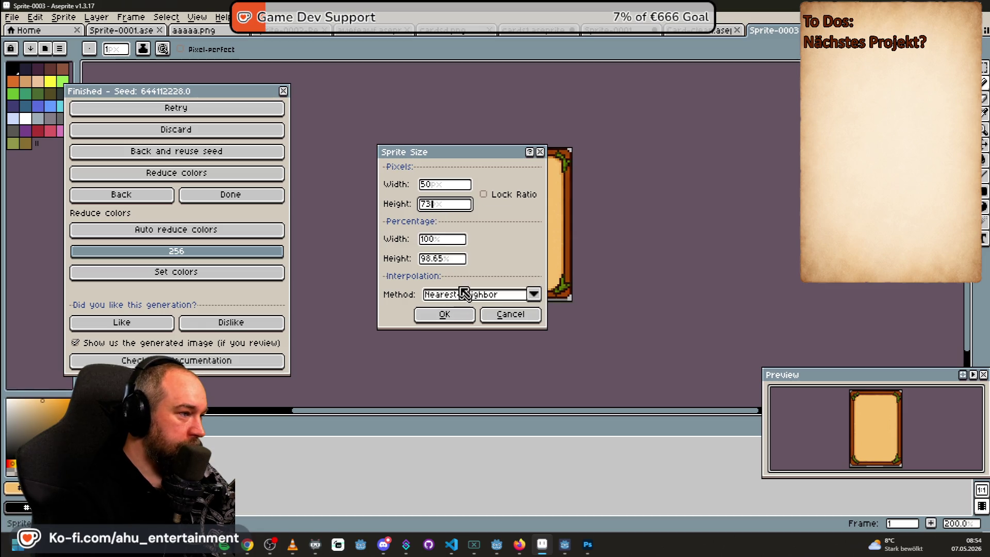
click(458, 308)
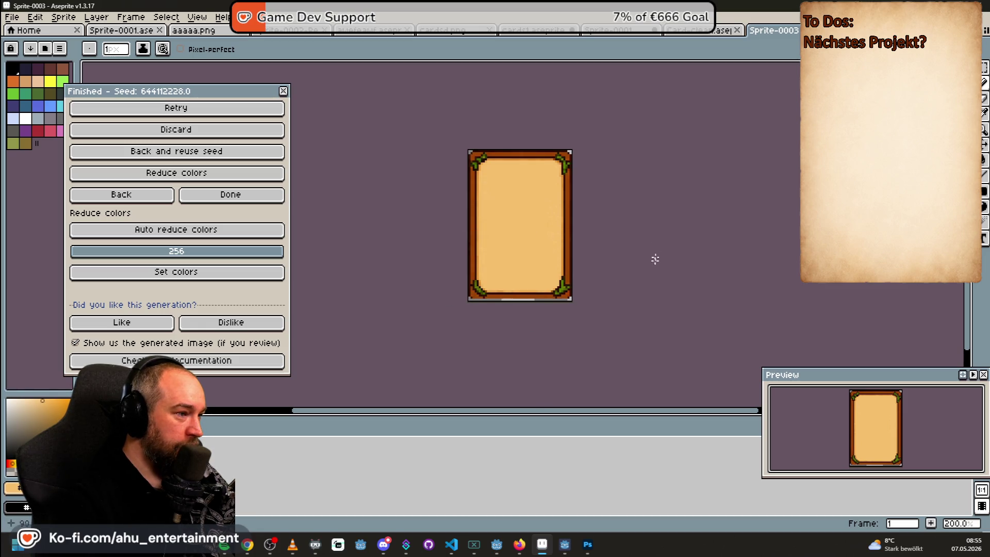
scroll(585, 248, up, 2)
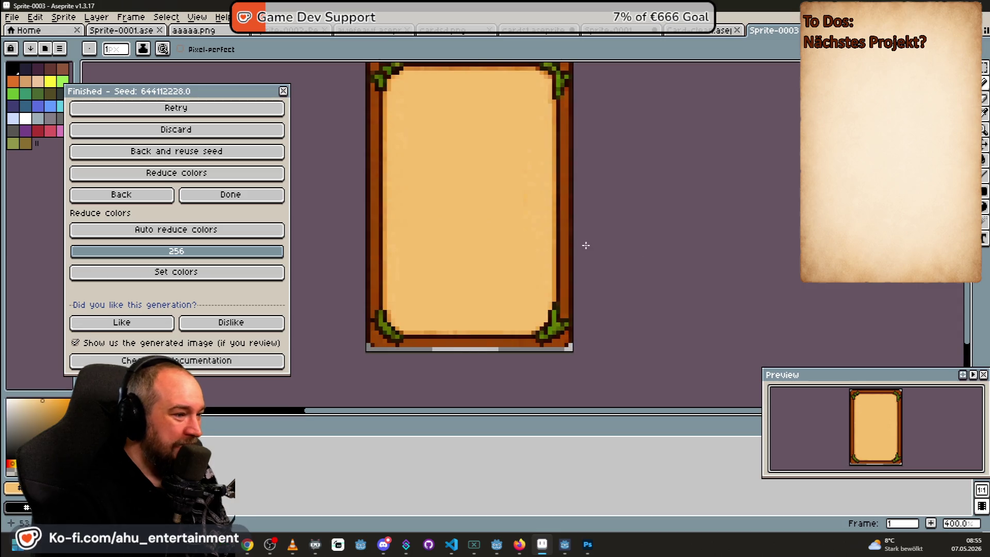
key(ctrl+z)
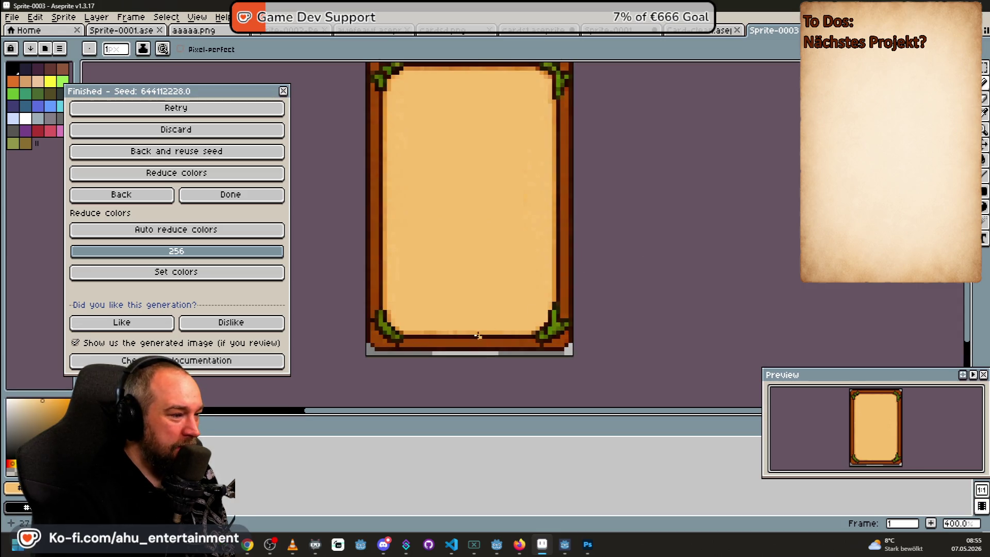
scroll(478, 335, up, 4)
scroll(473, 338, down, 6)
drag(560, 240, 559, 276)
scroll(537, 304, up, 1)
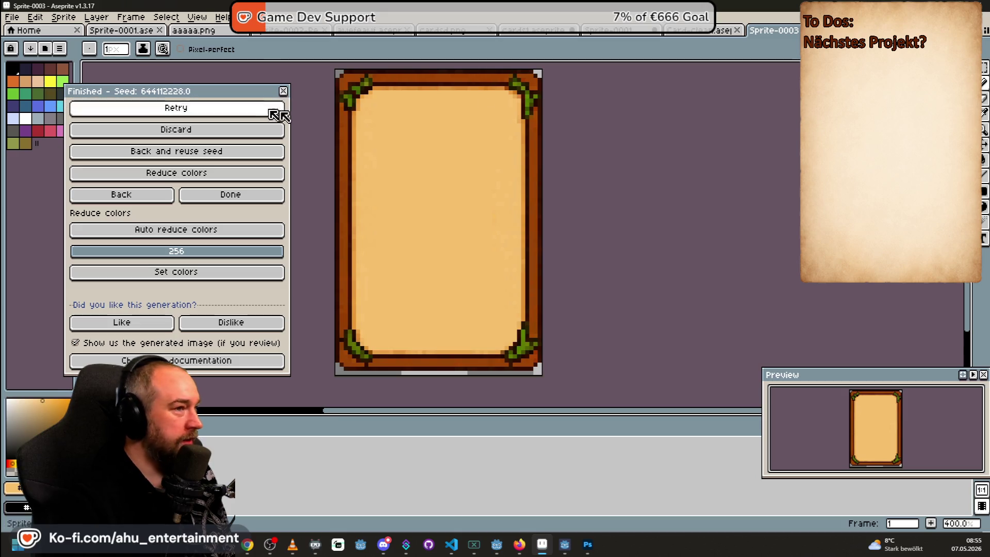
Draw a rectangular selection around the whole card from corner to corner
click(985, 68)
scroll(472, 110, down, 1)
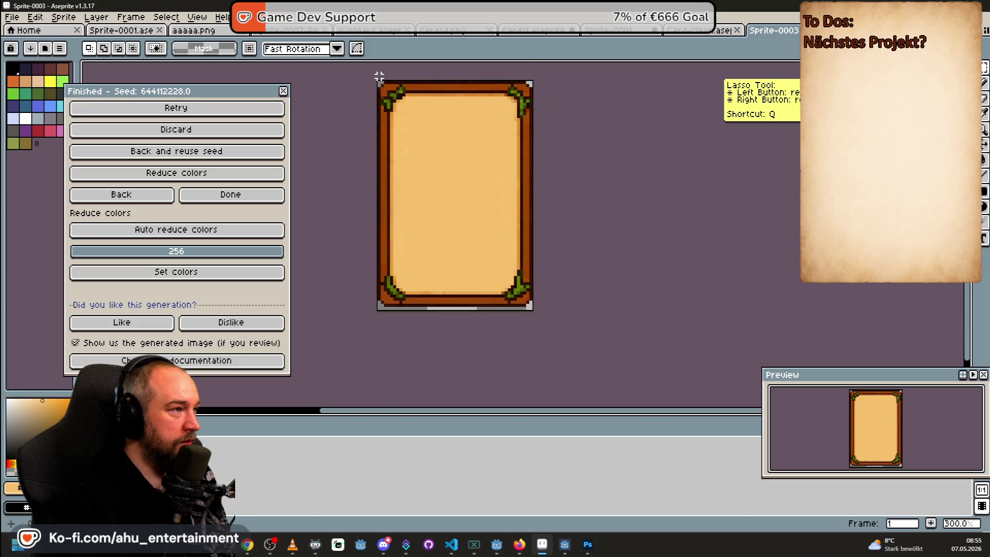
mouse_move(378, 83)
mouse_down()
mouse_move(527, 242)
mouse_move(530, 305)
mouse_up()
scroll(531, 305, up, 4)
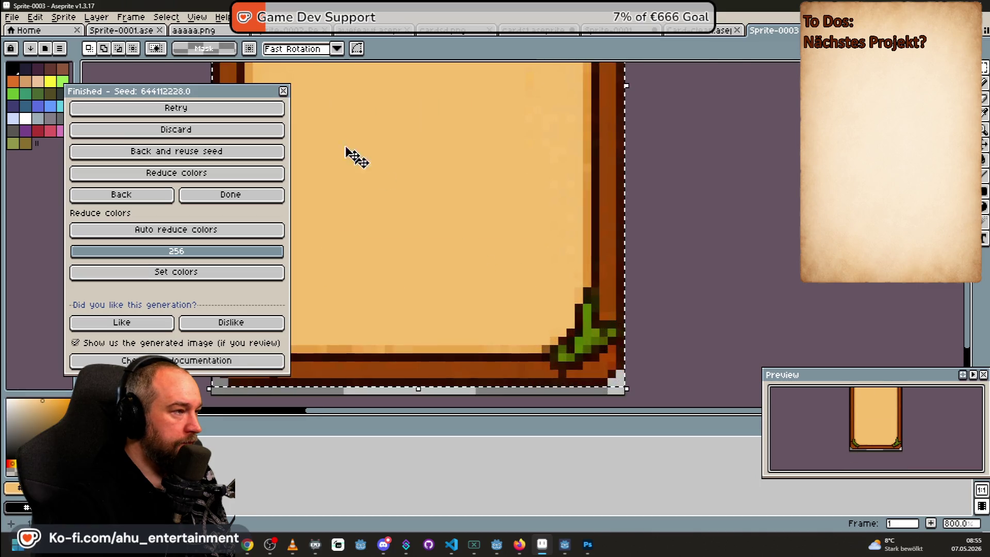
scroll(479, 177, down, 4)
scroll(515, 221, up, 2)
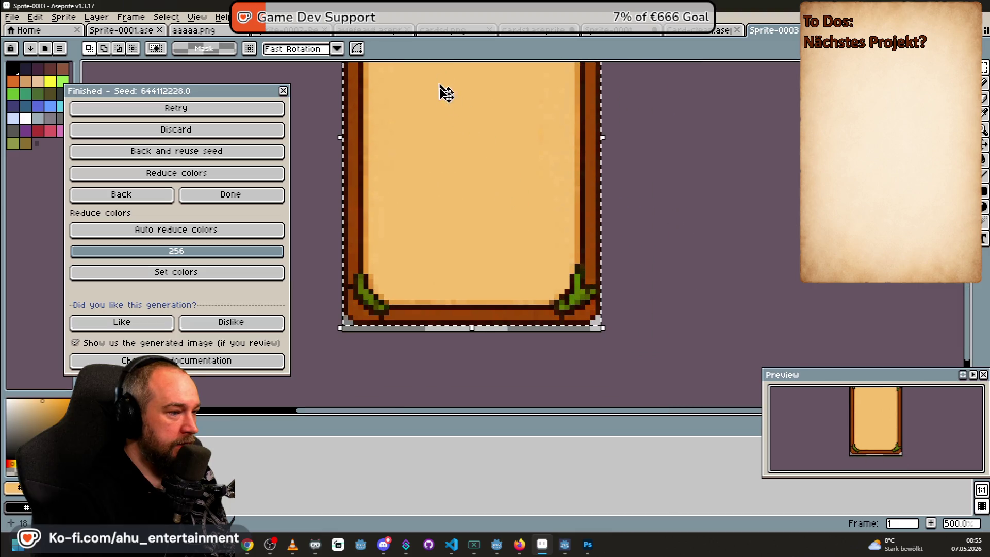
Resize the sprite to a height of 73 pixels, making it 50 by 73
click(64, 17)
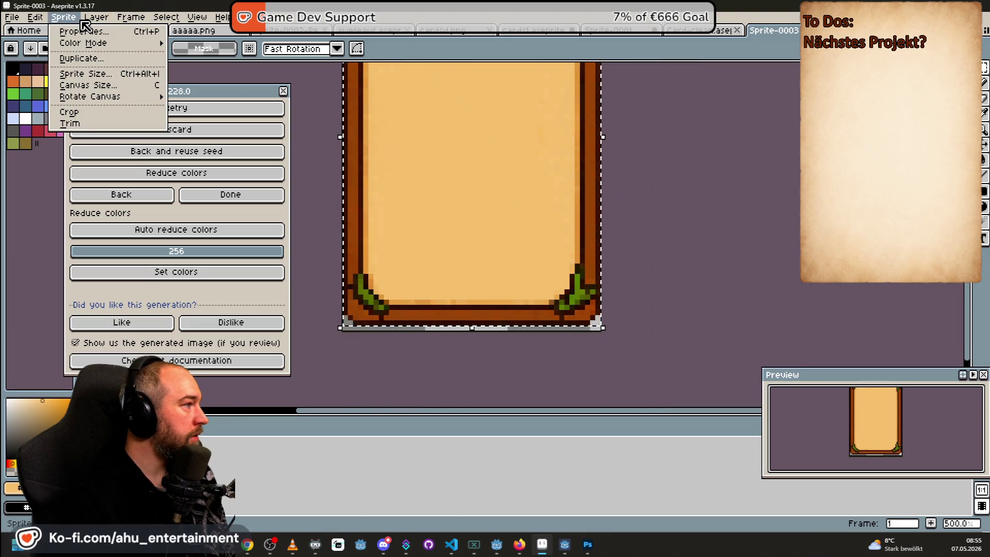
click(86, 74)
click(428, 203)
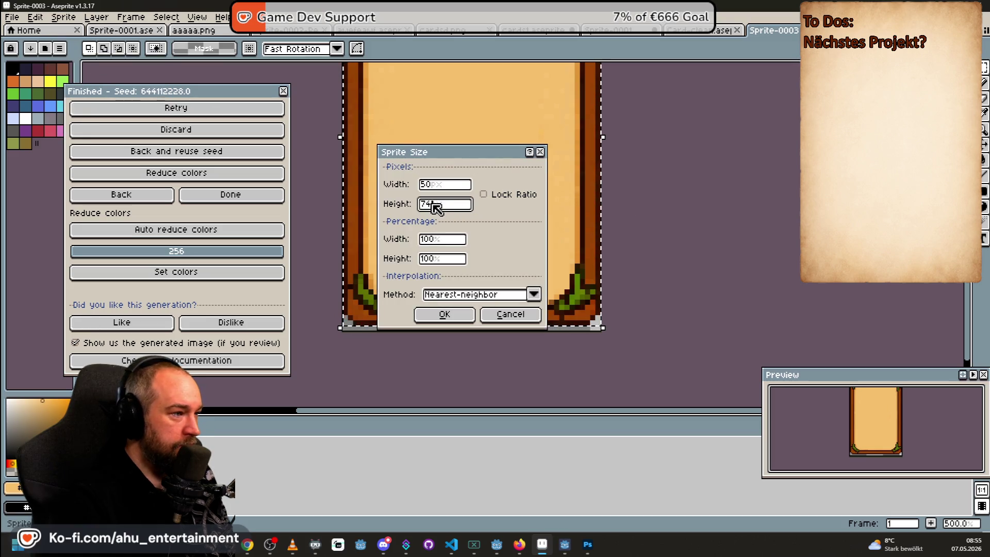
text(0)
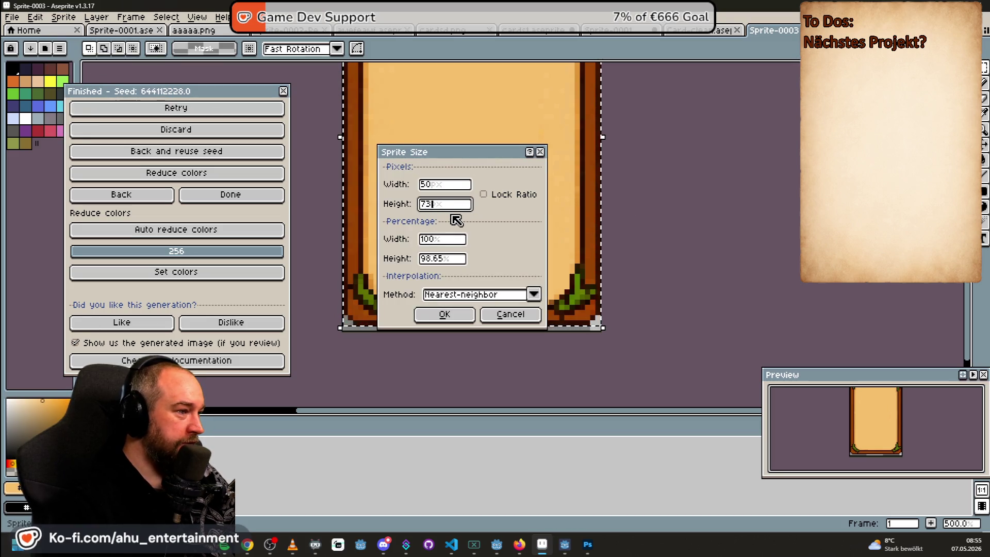
click(443, 315)
scroll(597, 247, down, 3)
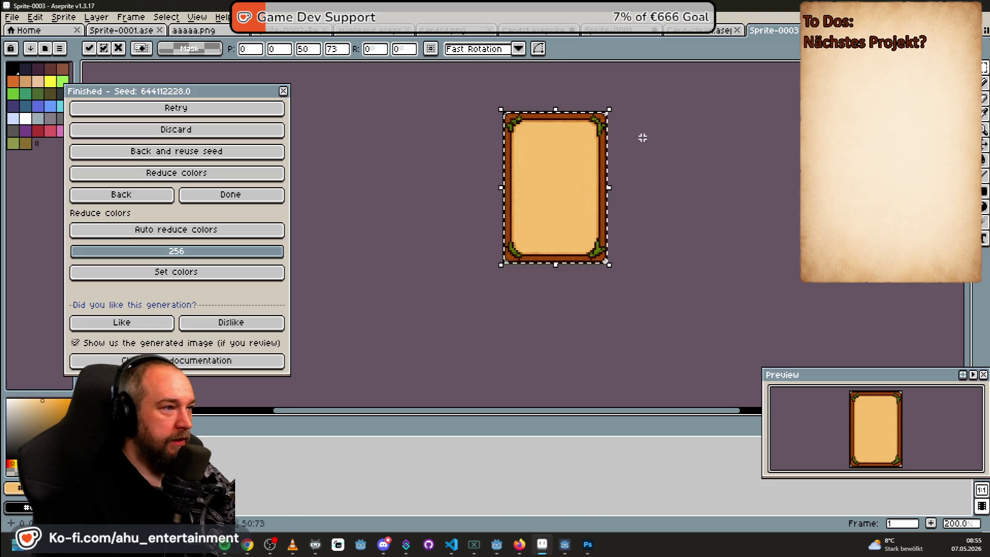
scroll(711, 191, up, 3)
scroll(712, 171, down, 3)
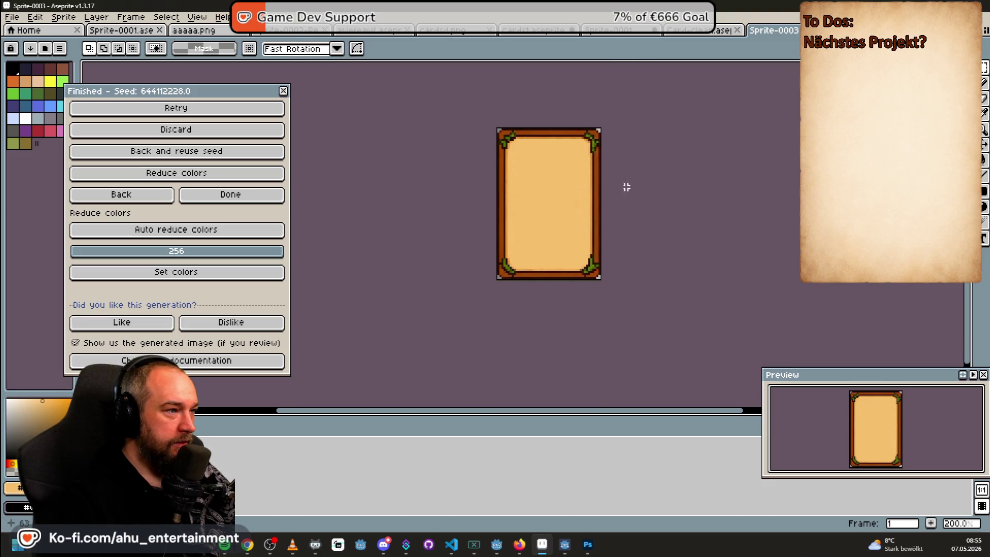
scroll(546, 212, up, 2)
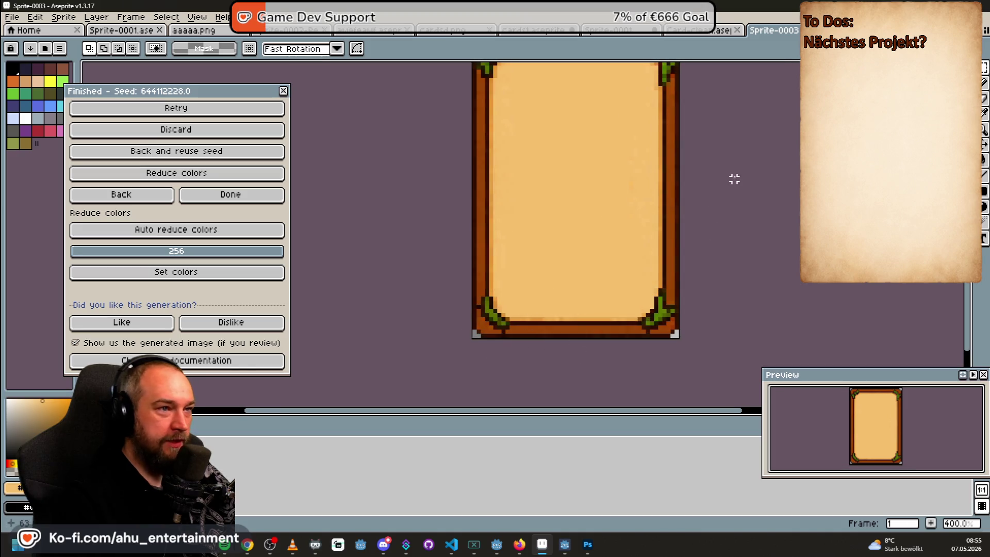
scroll(755, 142, down, 1)
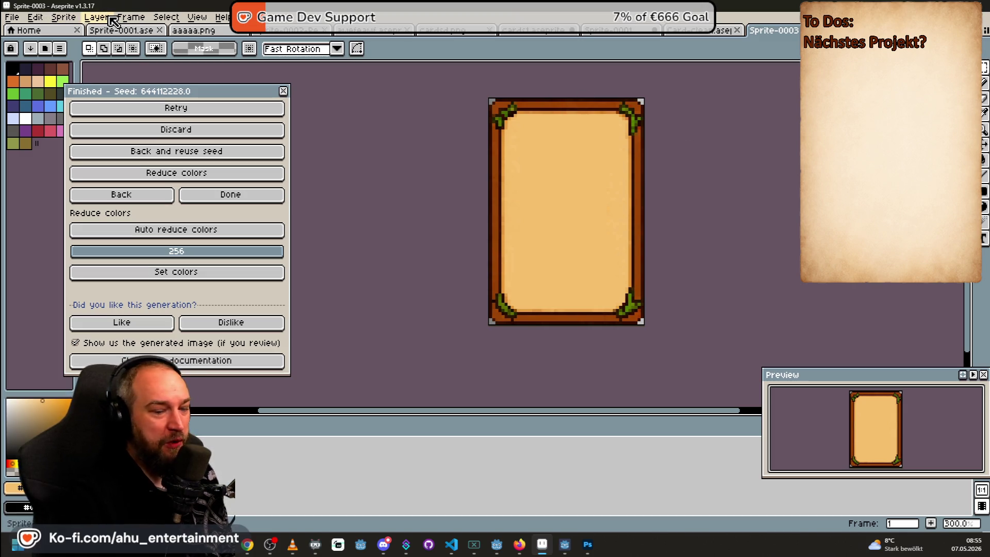
Start a Save As, cancel it, and close the open Card-clean document
click(12, 18)
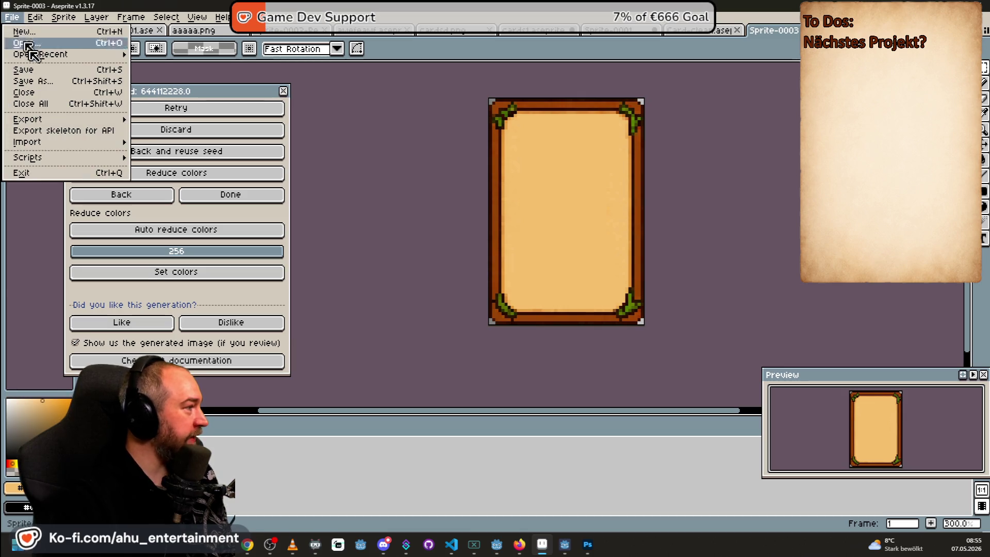
mouse_move(59, 121)
click(67, 81)
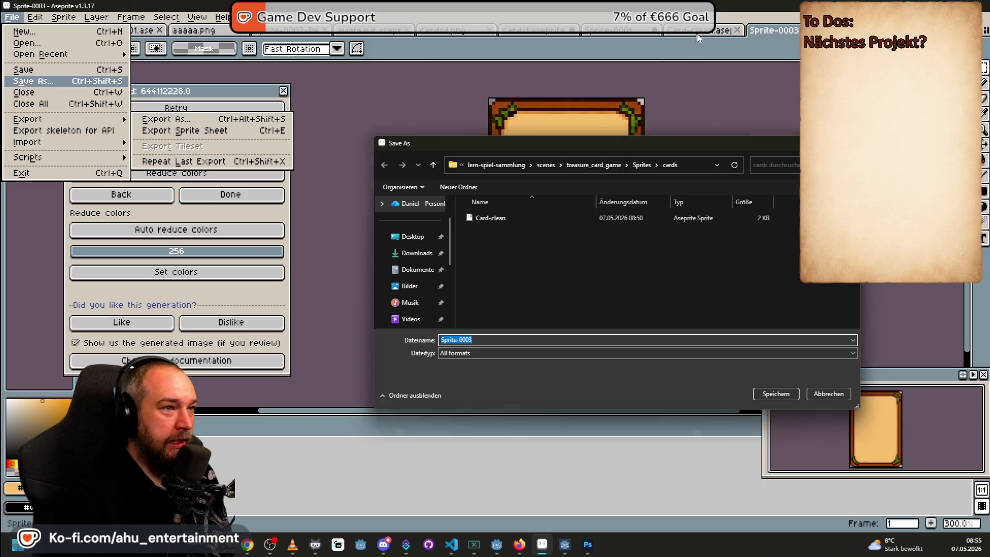
click(828, 394)
click(724, 35)
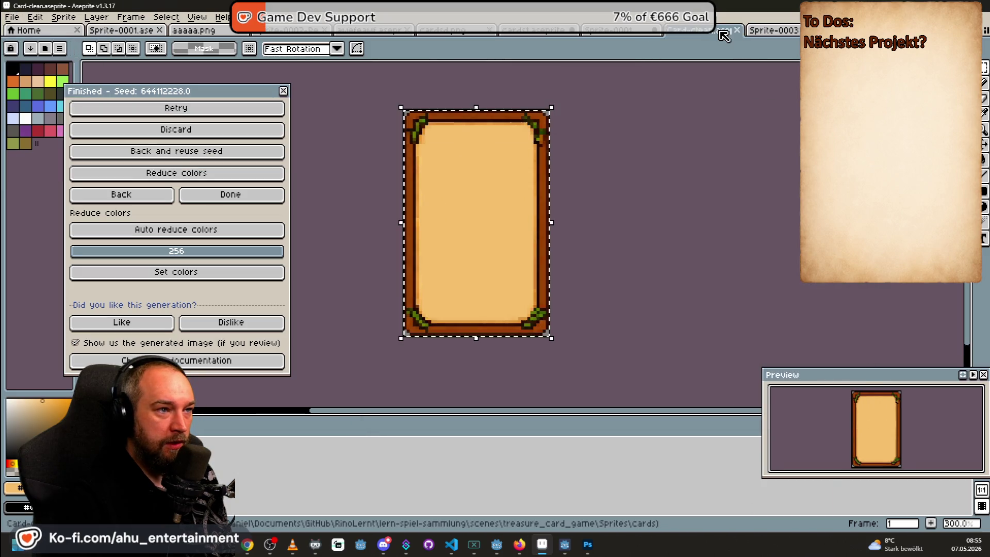
click(736, 30)
Save the sprite as Card-clean in the cards folder, overwriting the existing file
click(13, 18)
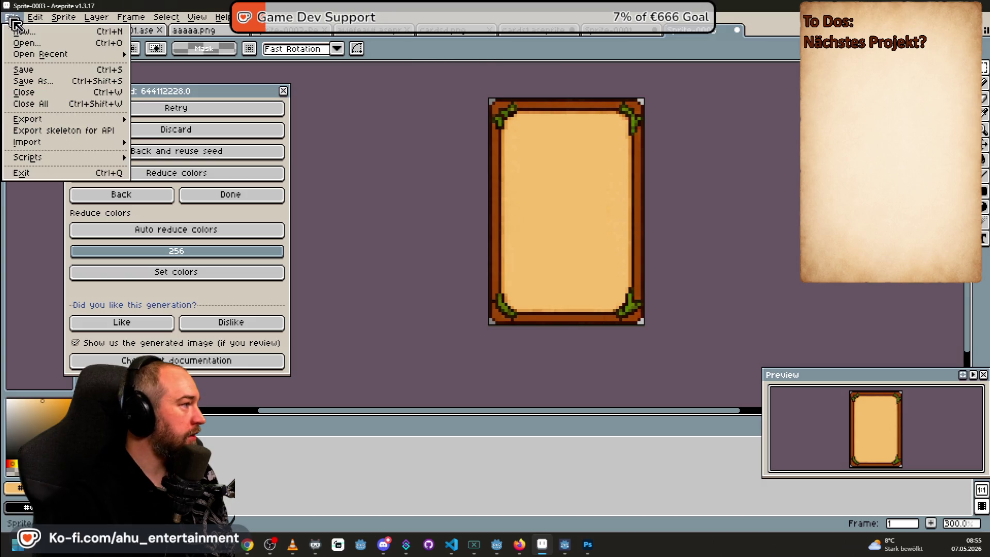
click(85, 80)
click(503, 214)
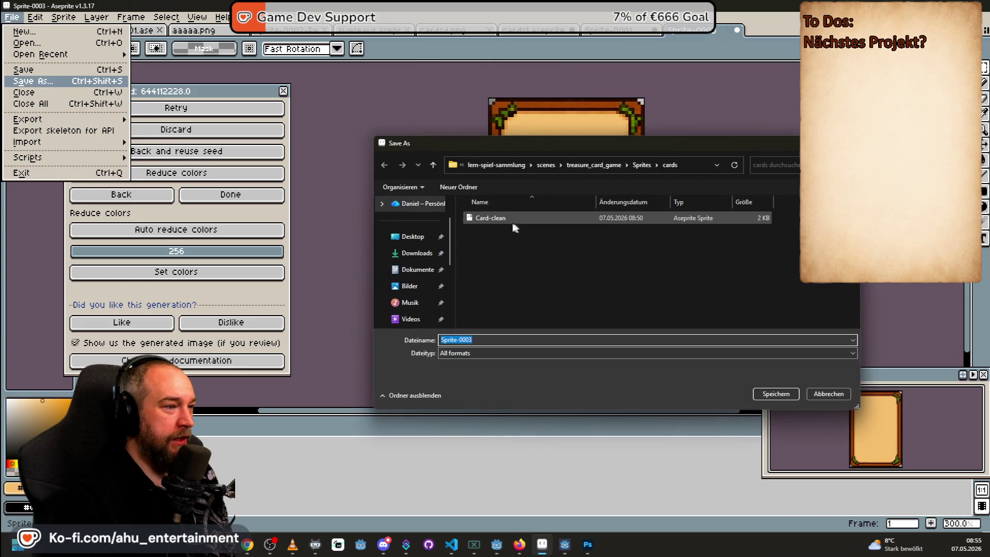
click(776, 393)
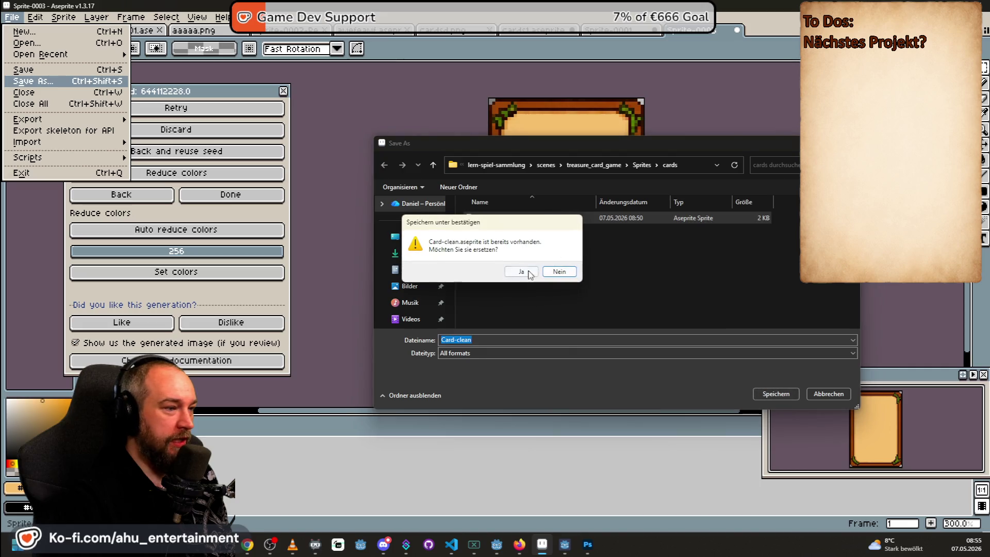
click(512, 272)
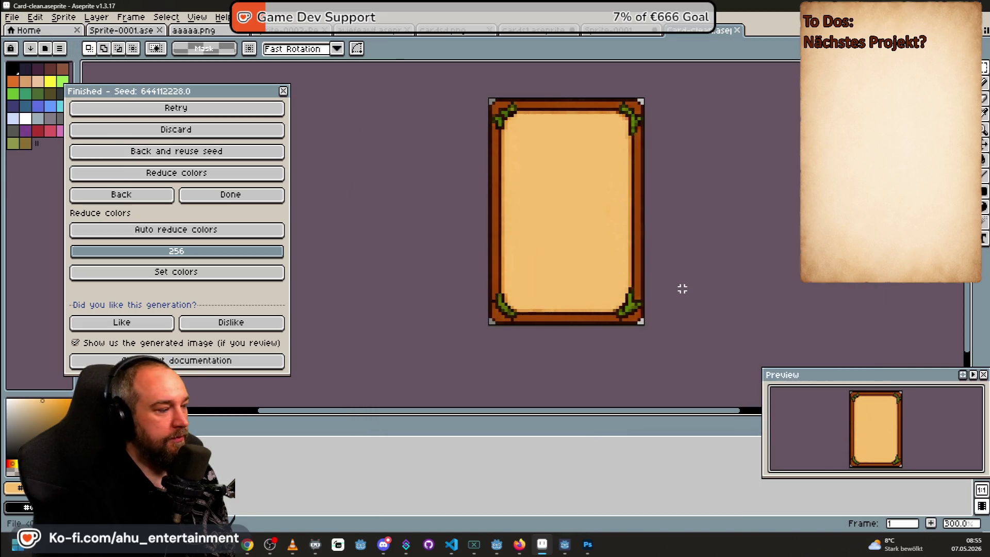
Check the Sprite-0001 and Card-clean documents, stepping Sprite-0001 back to the boar card frame
click(616, 31)
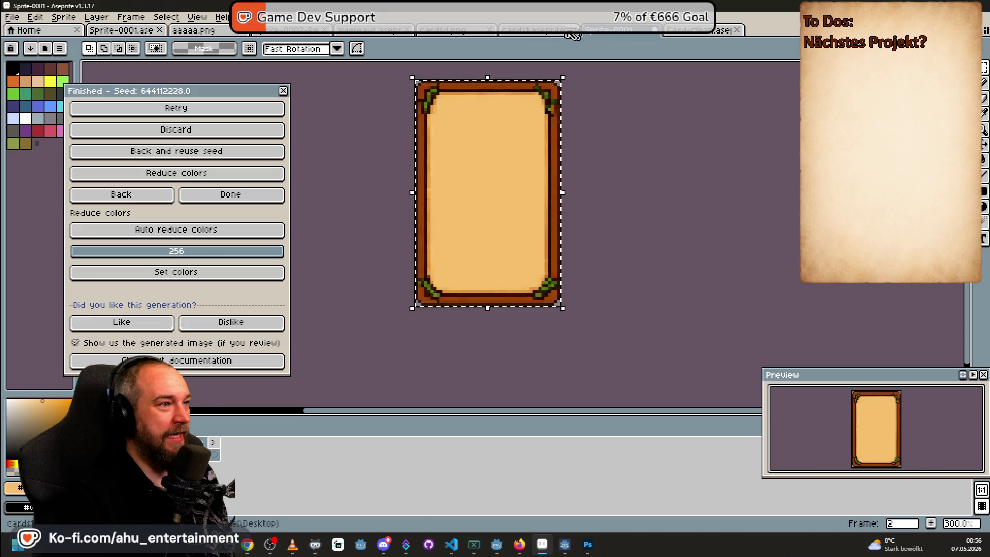
click(666, 31)
click(659, 31)
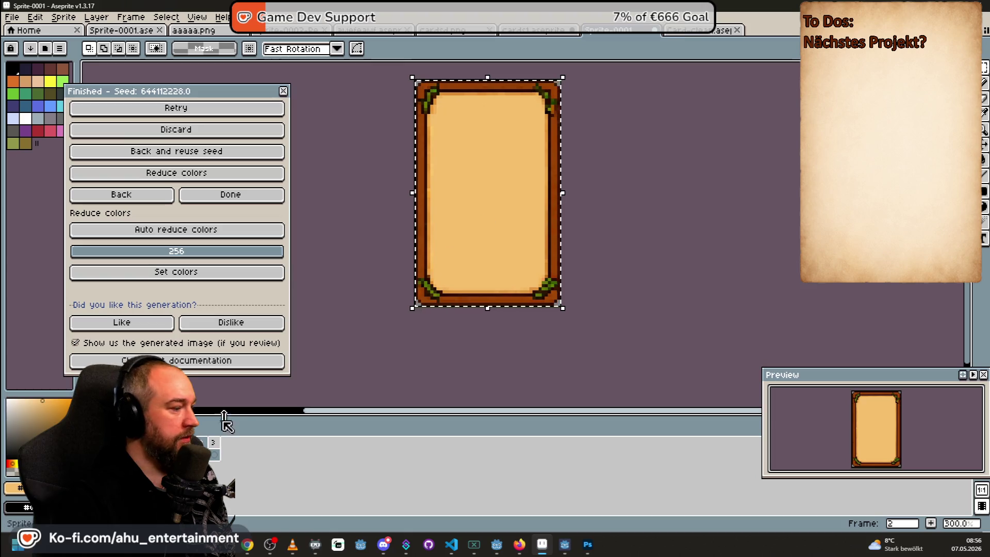
key(Left)
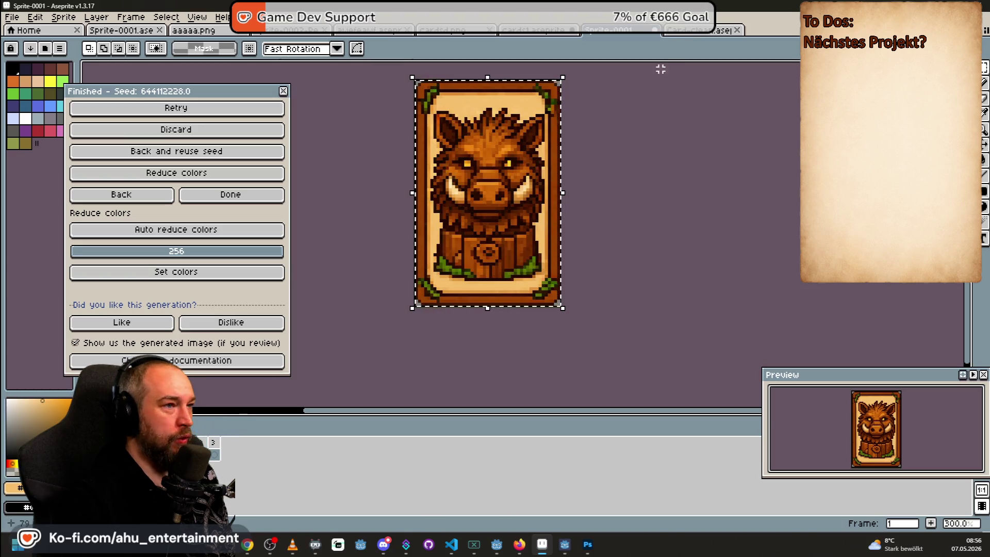
click(709, 31)
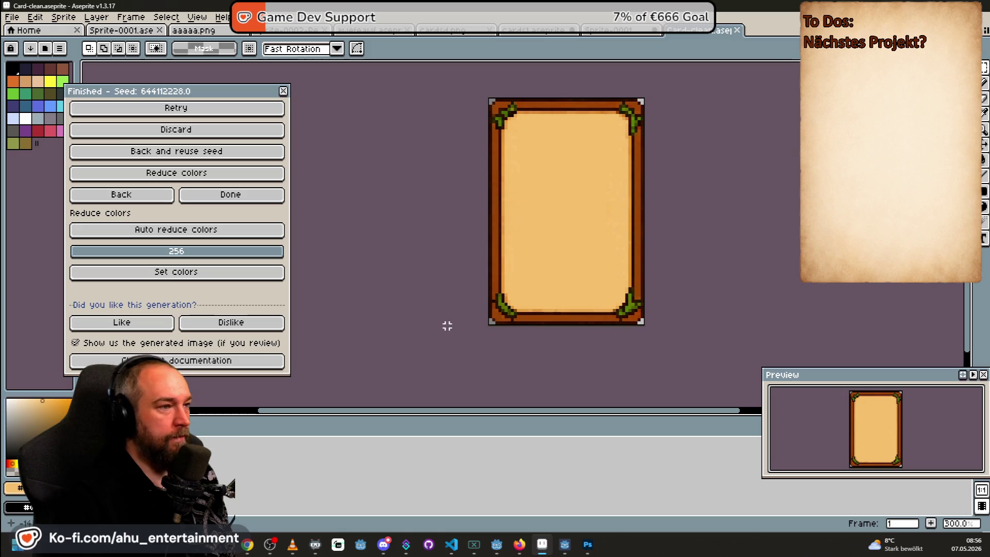
Switch to the cards1 card sheet and open its Export As settings, then cancel
click(515, 30)
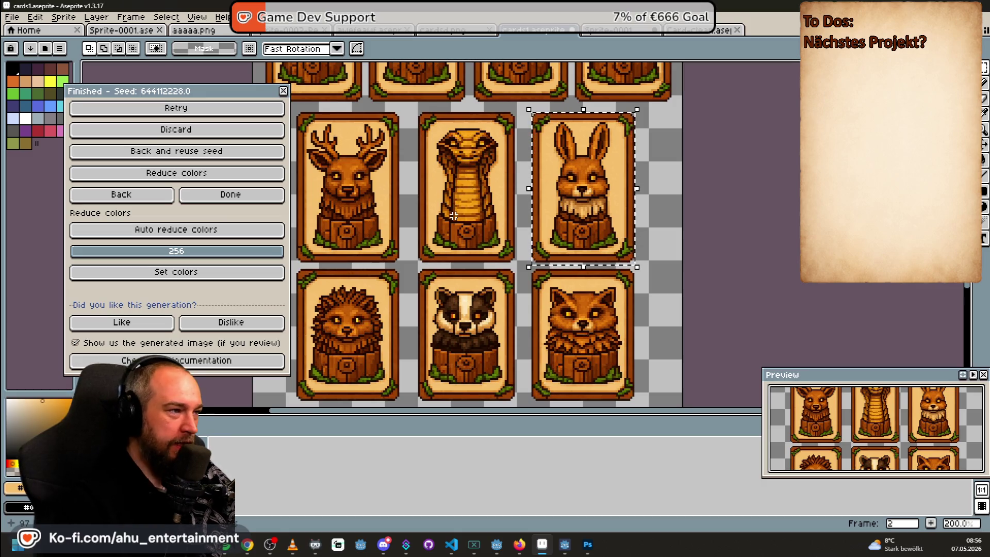
scroll(453, 216, down, 1)
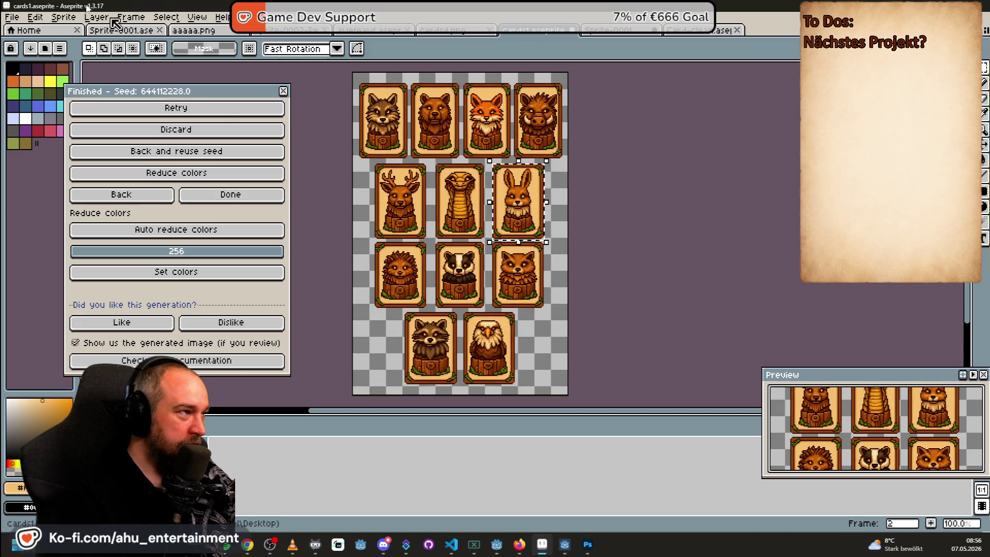
click(12, 17)
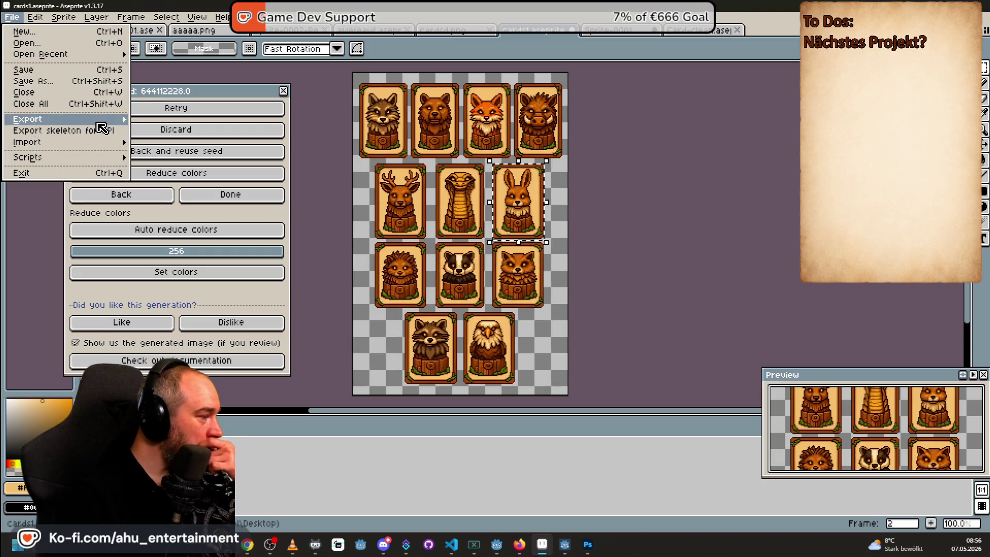
mouse_move(97, 121)
click(165, 119)
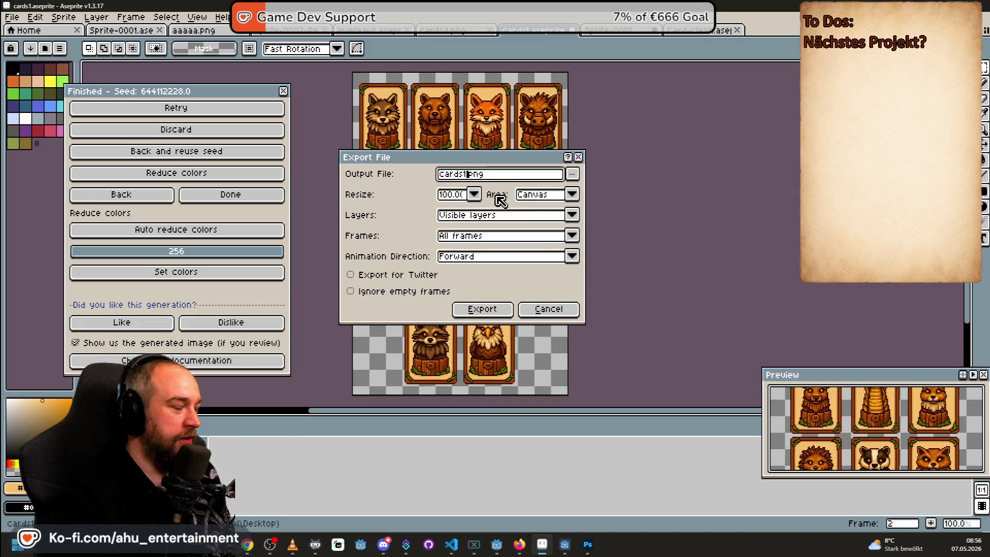
click(547, 309)
Export Card-clean as Card-clean.png with a relative path, then bring Photoshop forward
click(697, 33)
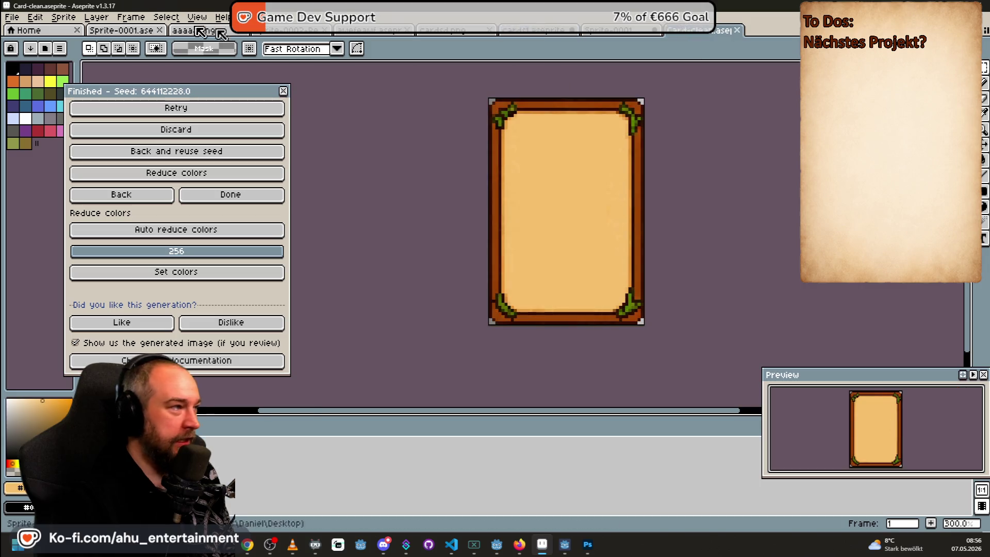
click(12, 17)
mouse_move(119, 119)
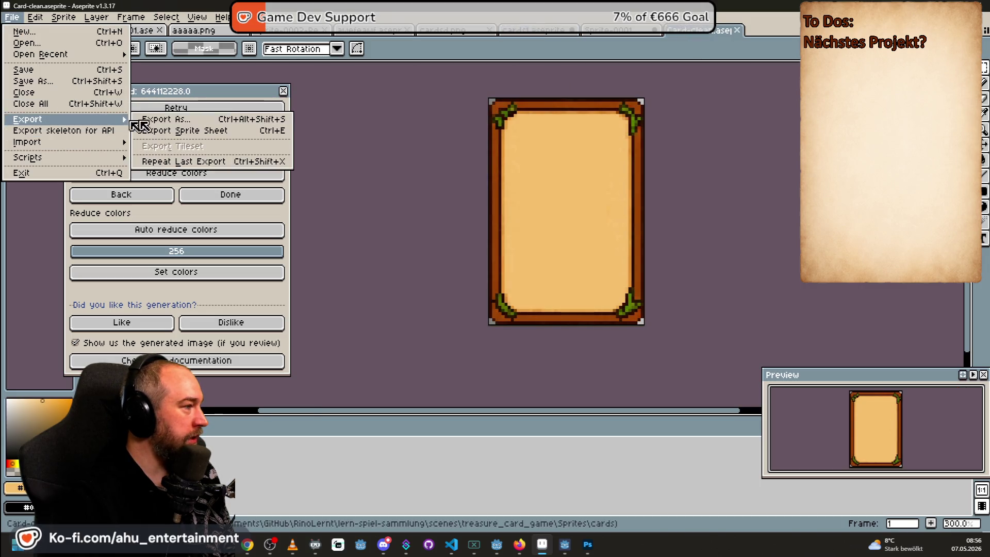
click(187, 120)
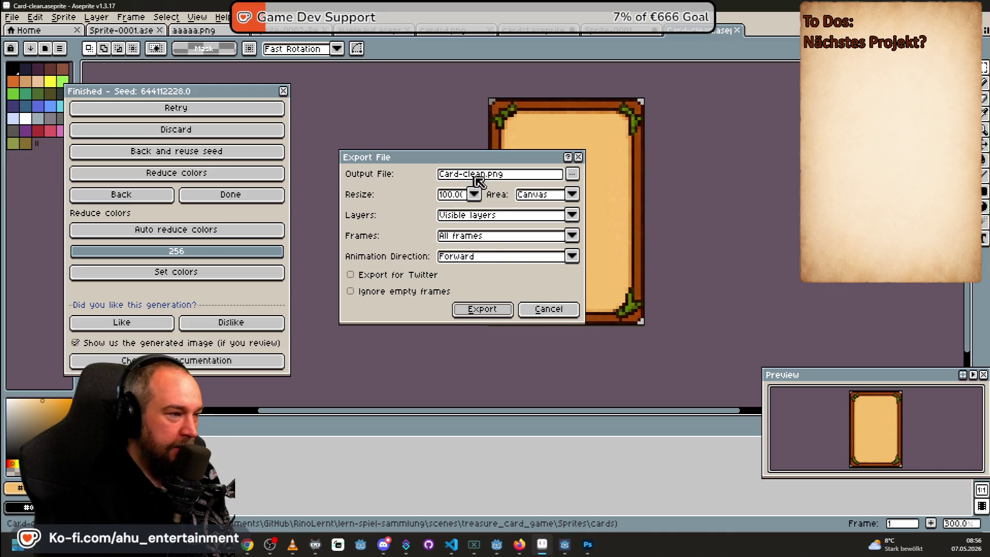
click(572, 174)
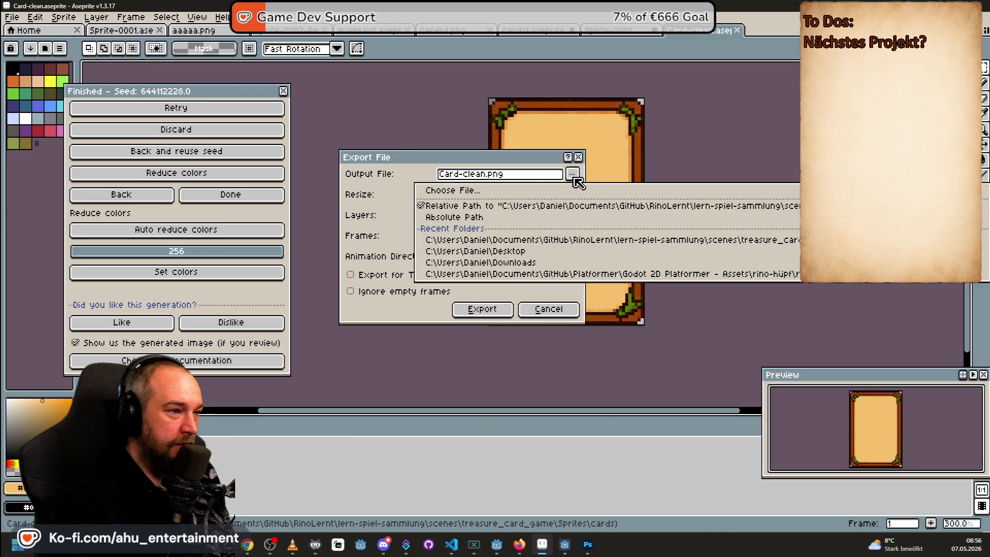
click(533, 206)
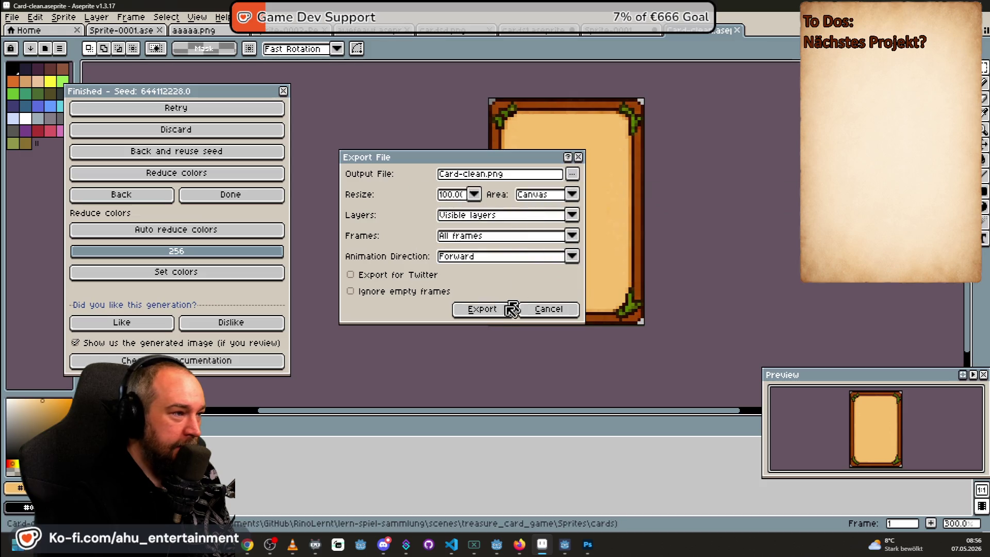
click(483, 309)
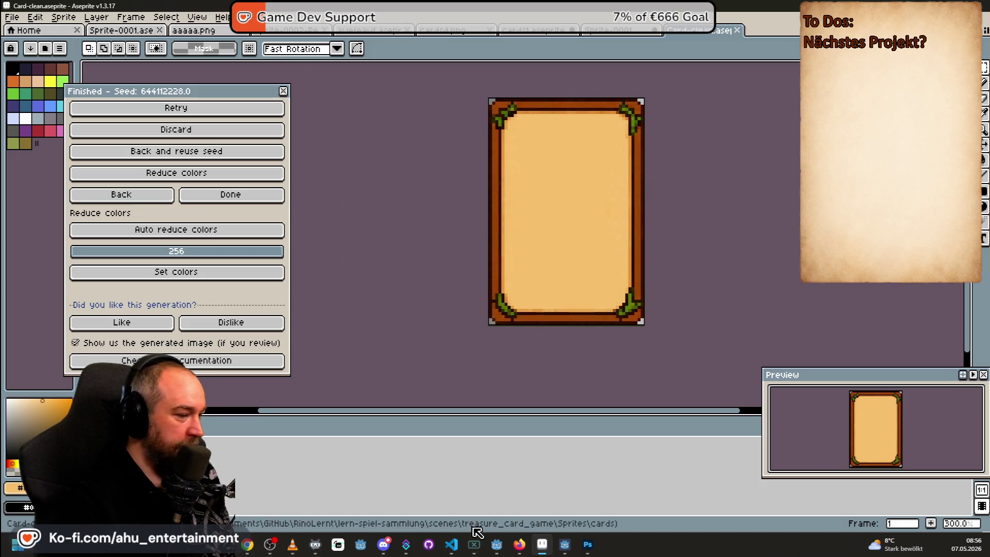
click(588, 545)
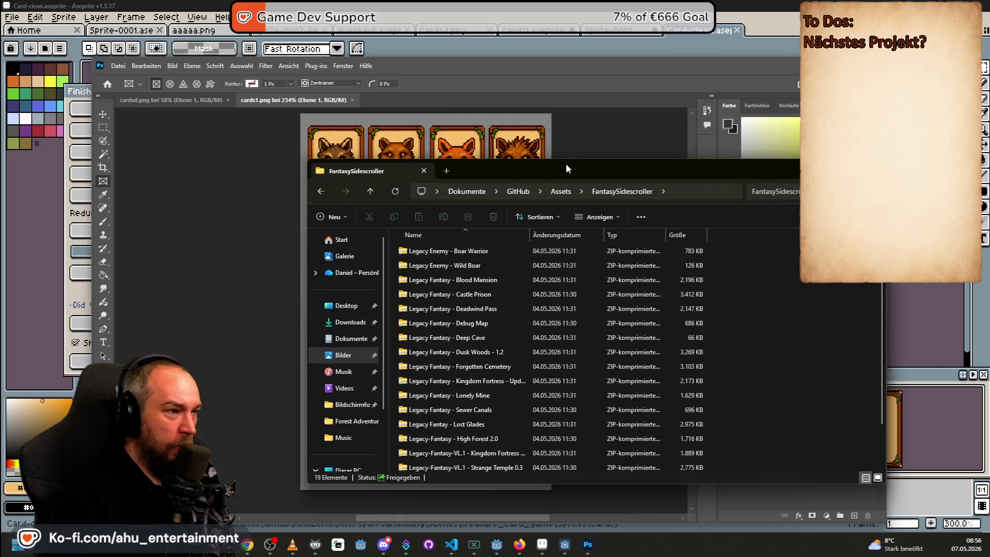
click(563, 164)
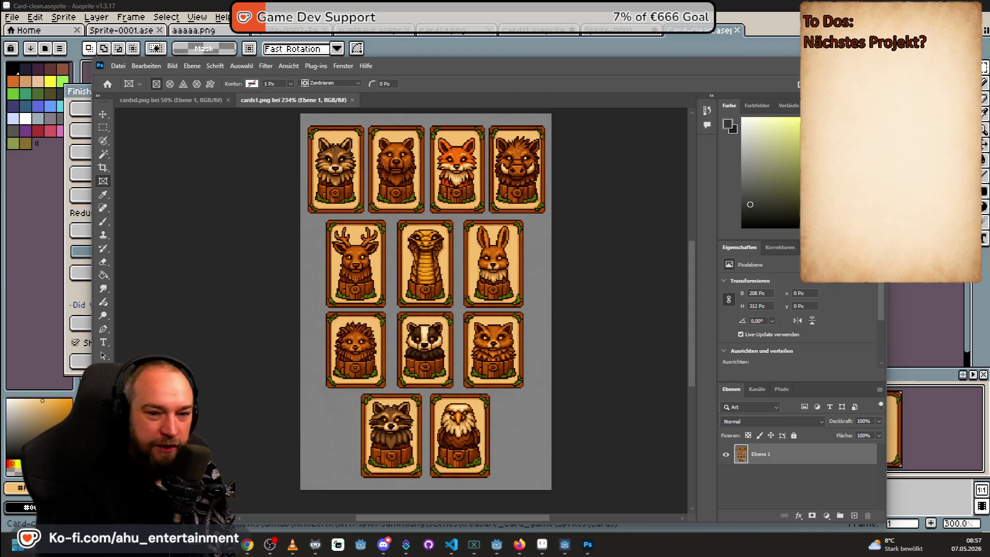
mouse_move(457, 281)
mouse_down()
mouse_move(457, 297)
mouse_move(440, 298)
mouse_move(465, 298)
mouse_move(458, 297)
mouse_up()
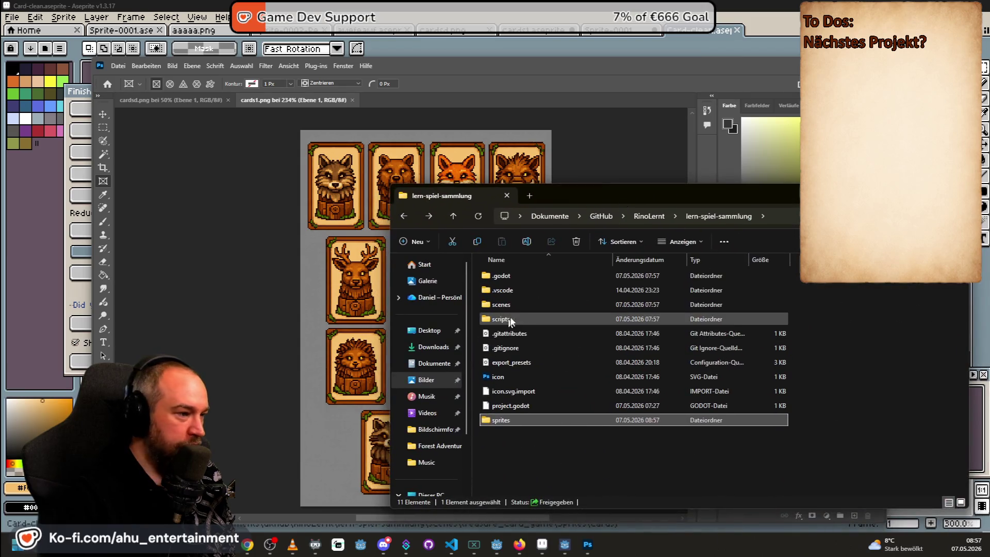
Browse scenes/treasure_card_game and its Sprites folder, then open the empty sprites folder
click(515, 306)
double_click(515, 306)
double_click(524, 277)
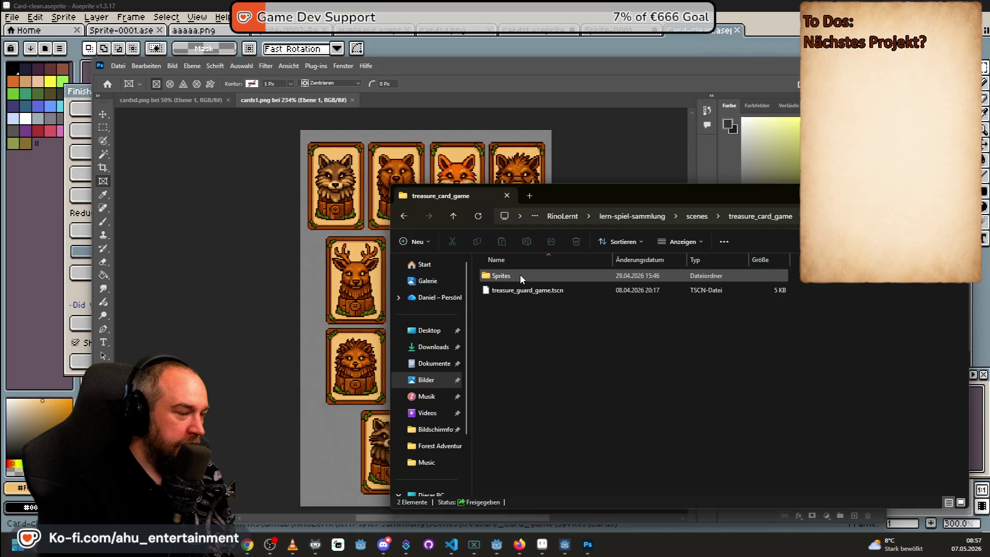
key(alt+Left)
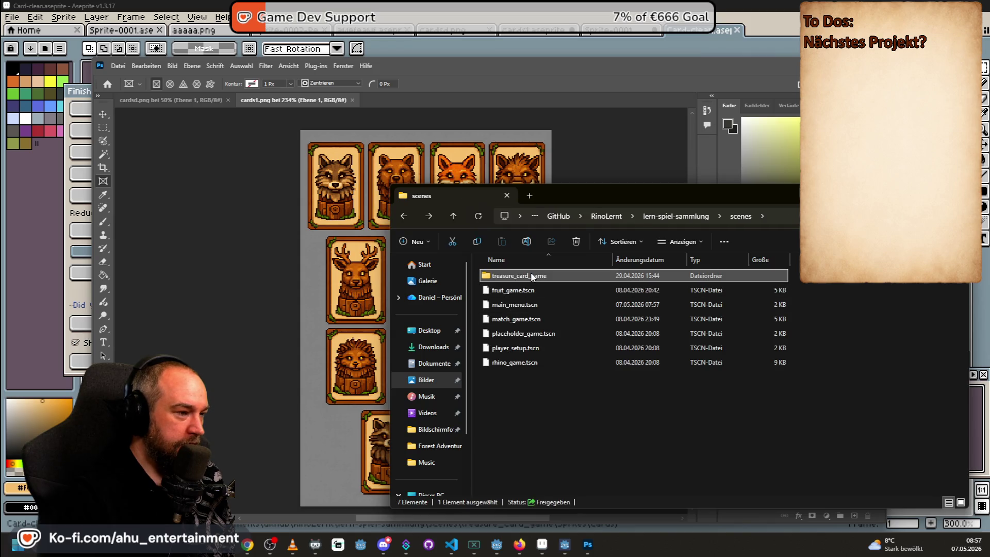
double_click(532, 275)
double_click(537, 276)
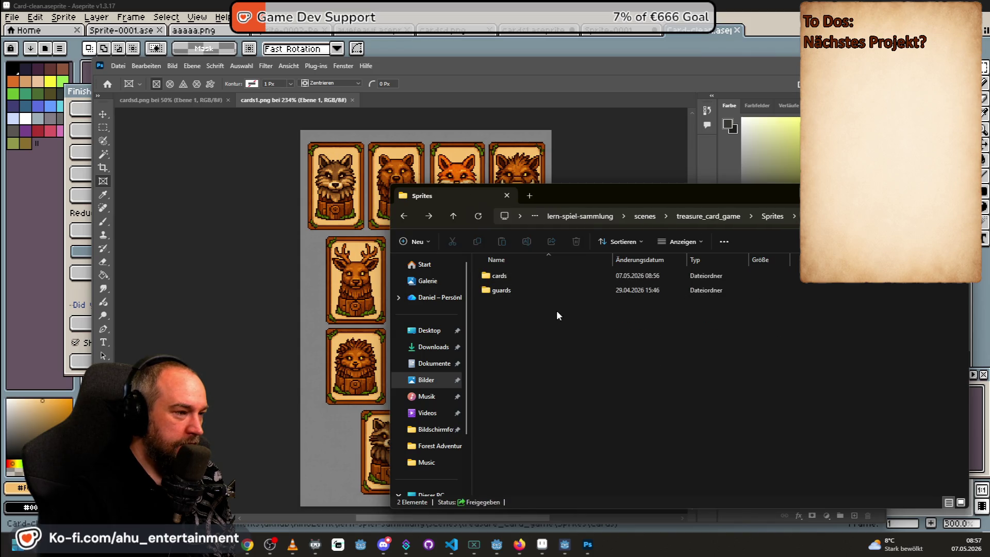
key(alt+Left)
key(alt+Left)
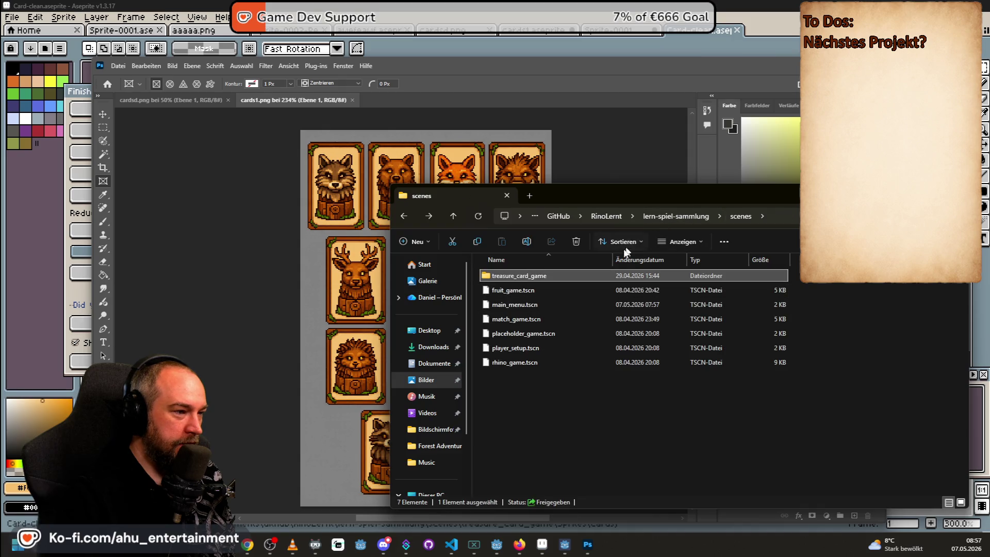
key(alt+Left)
double_click(513, 331)
Create a new folder in sprites named treasure_card_game
right_click(522, 311)
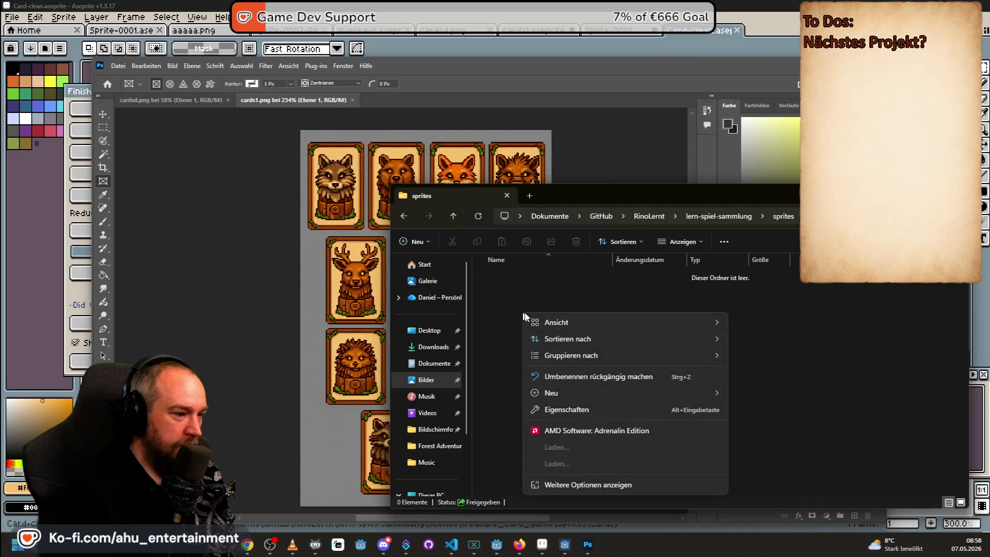
mouse_move(694, 390)
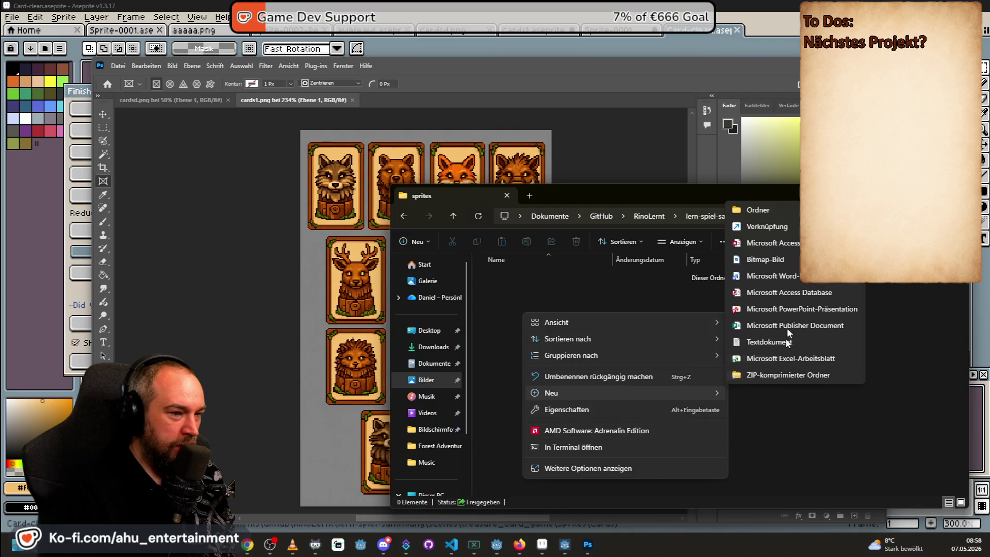
click(769, 213)
text(treasure)
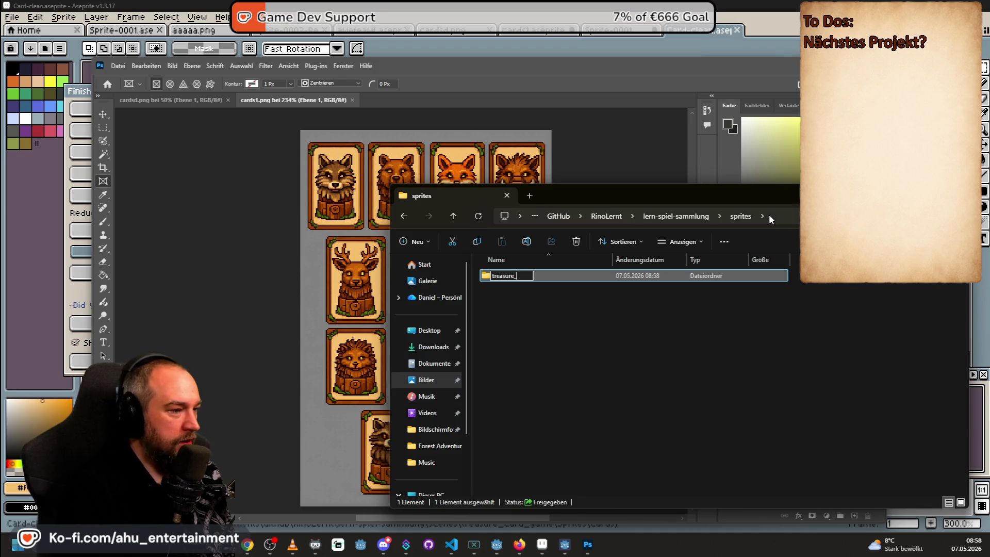
text(_card_Game)
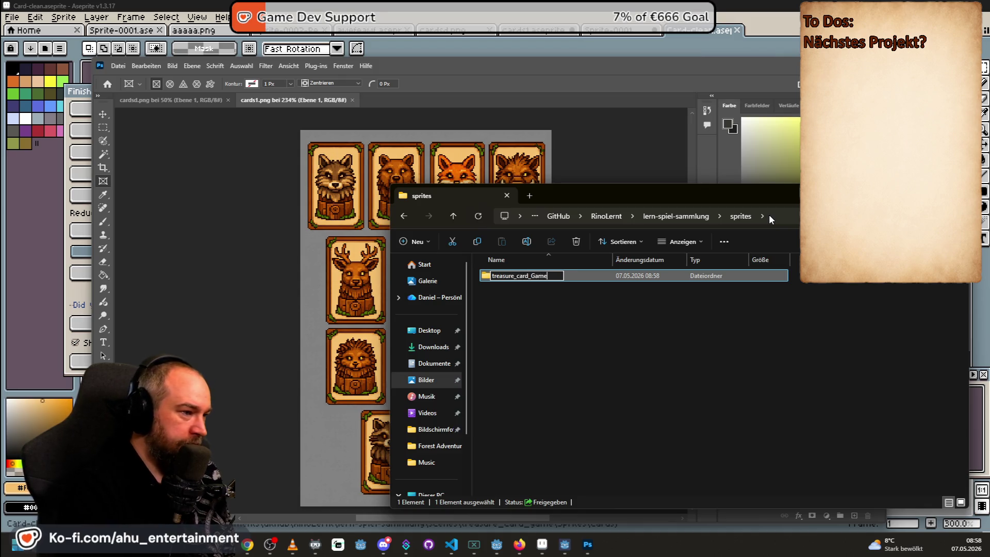
key(BackSpace)
key(BackSpace)
text(ga)
key(Return)
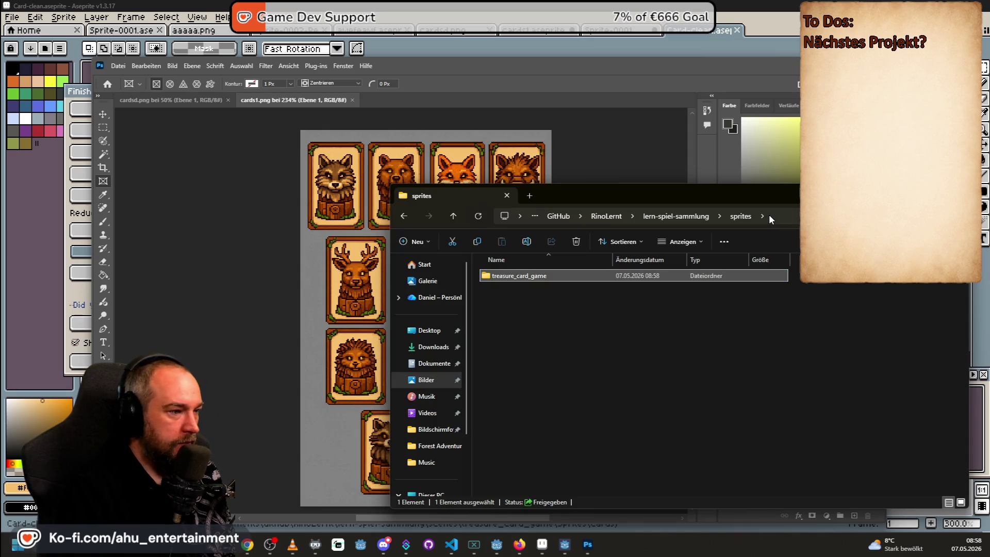
Go to sprites/treasure_card_game/Sprites/cards and pick card.tscn to move
click(677, 215)
double_click(517, 306)
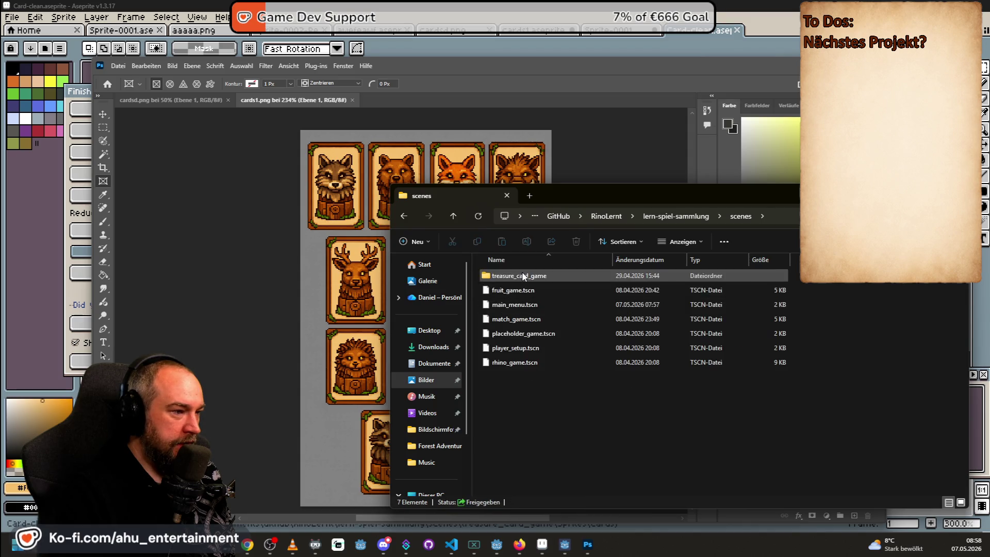
double_click(519, 274)
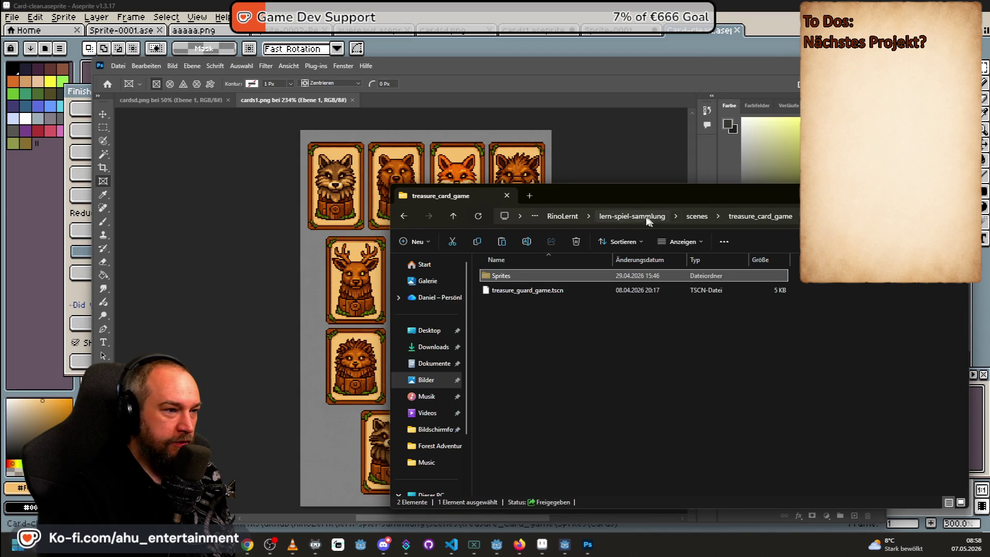
click(620, 217)
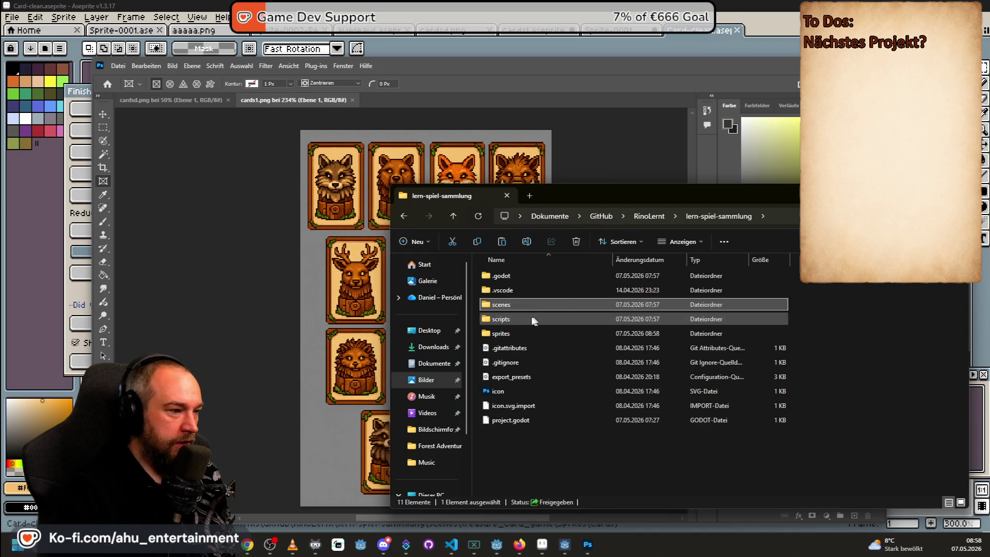
double_click(562, 333)
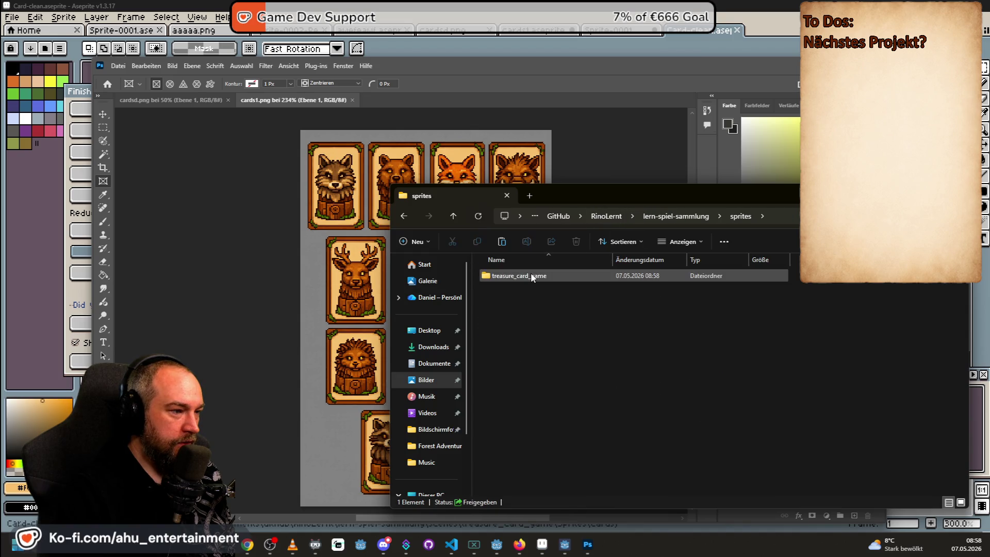
double_click(531, 273)
click(517, 276)
double_click(518, 274)
double_click(535, 277)
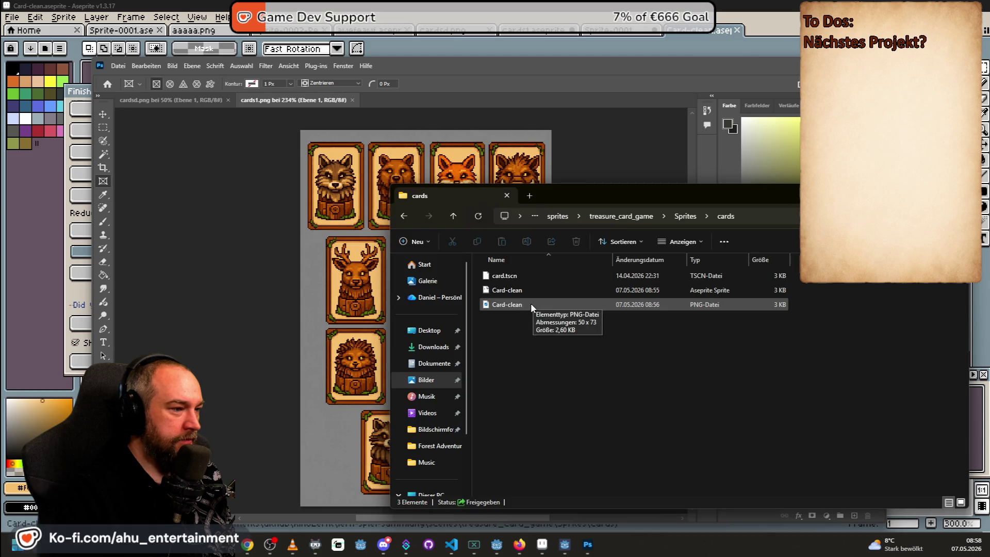
click(518, 274)
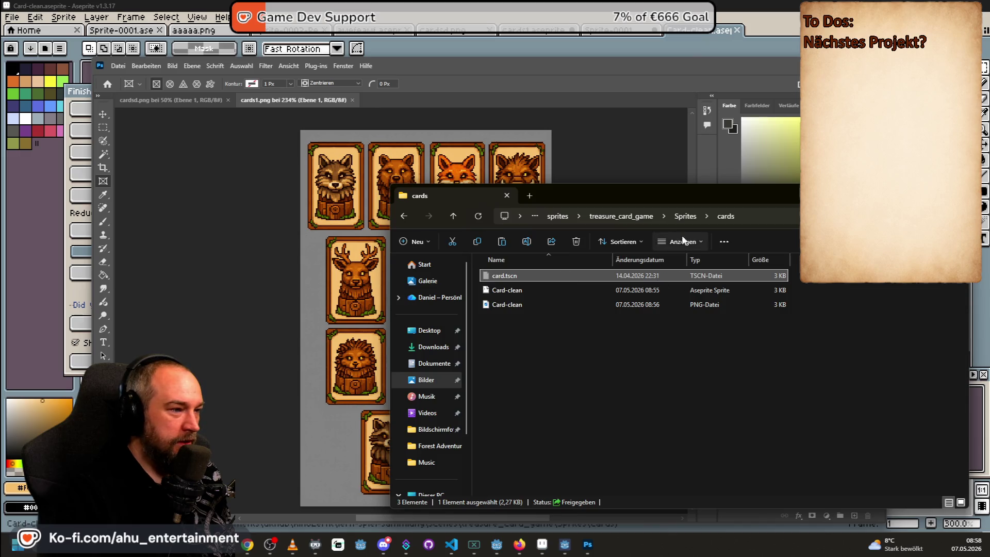
Navigate to sprites/treasure_card_game/Sprites/guards and pick guard_slot.tscn to move
click(619, 217)
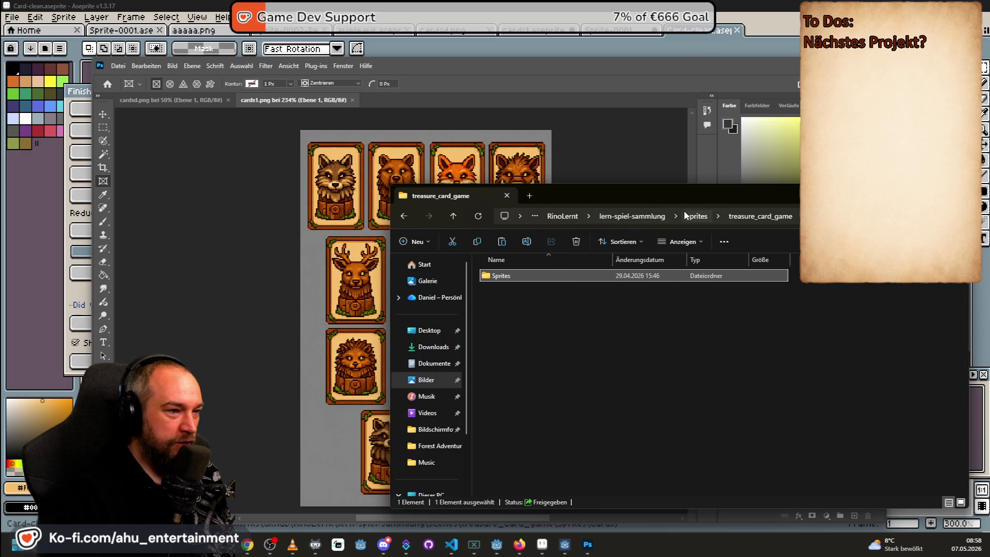
click(644, 214)
double_click(506, 303)
double_click(515, 275)
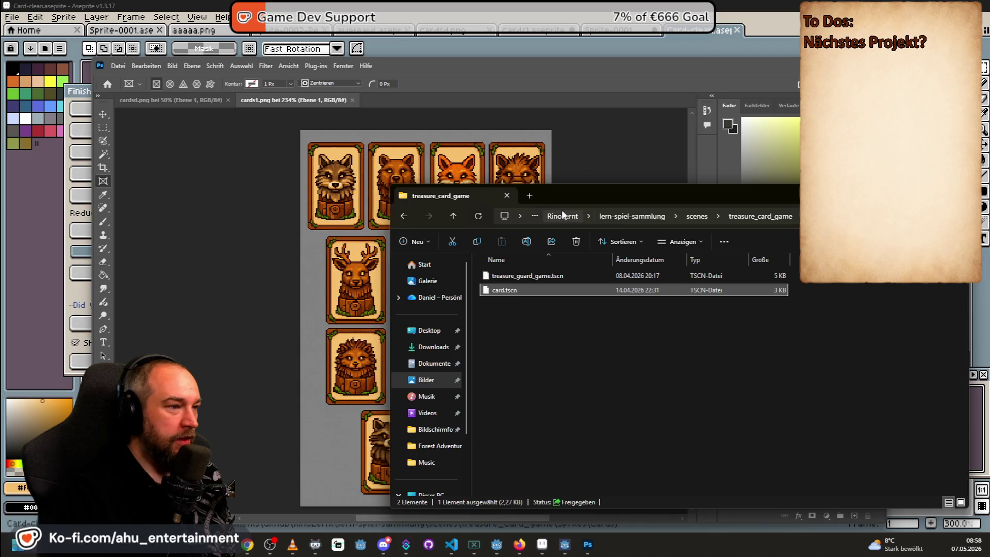
click(624, 217)
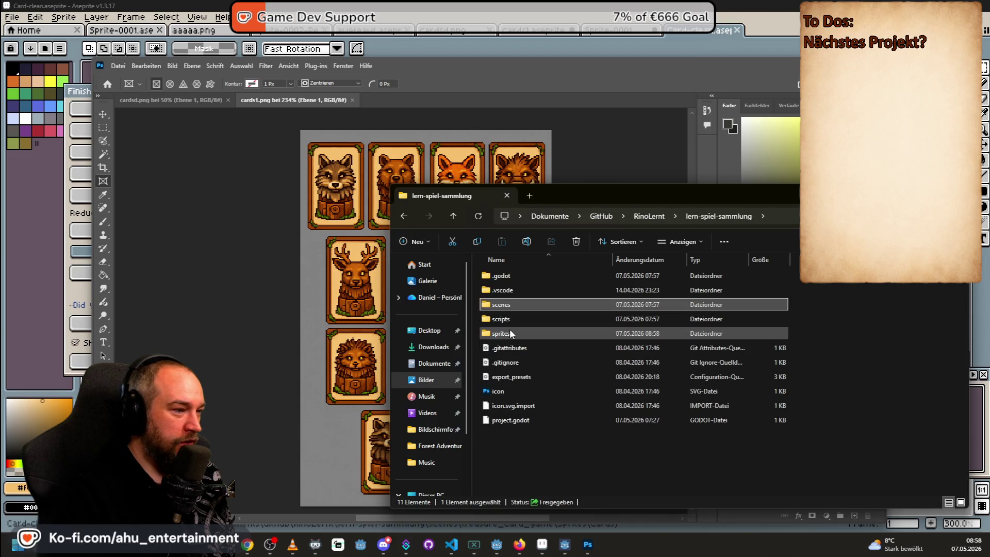
double_click(510, 332)
double_click(523, 276)
double_click(518, 280)
double_click(517, 287)
click(562, 277)
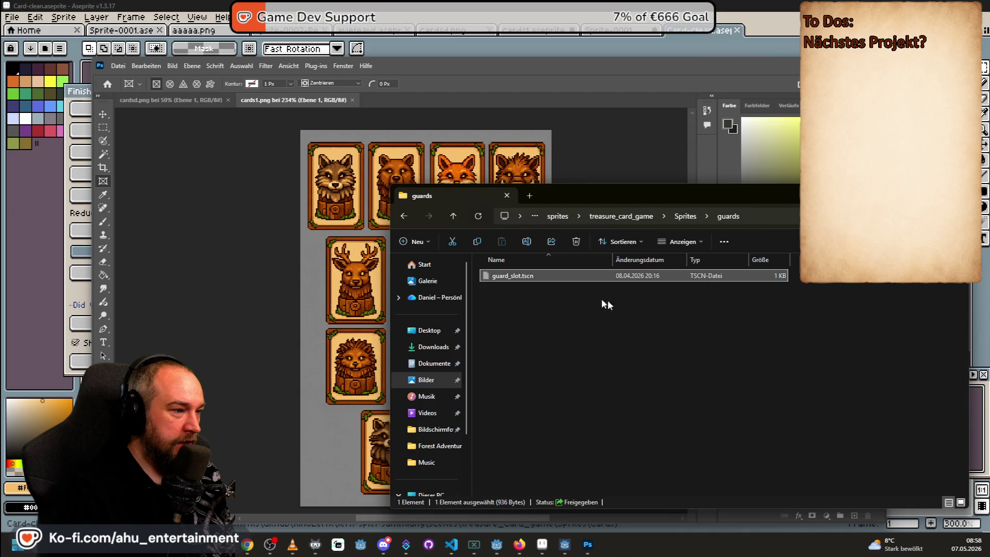
Go to scenes/treasure_card_game and select guard_slot.tscn in its new folder
click(558, 216)
click(660, 216)
click(662, 203)
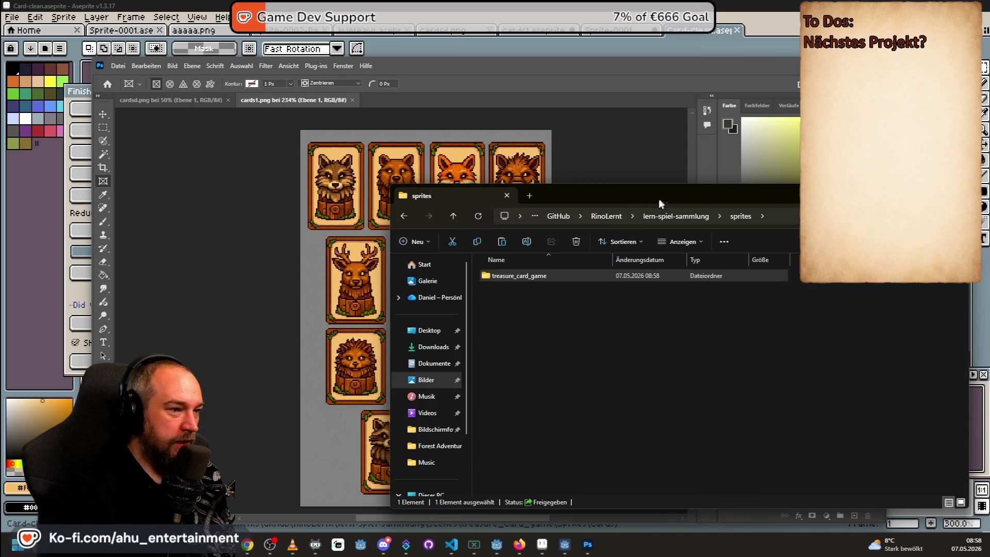
click(614, 217)
double_click(525, 290)
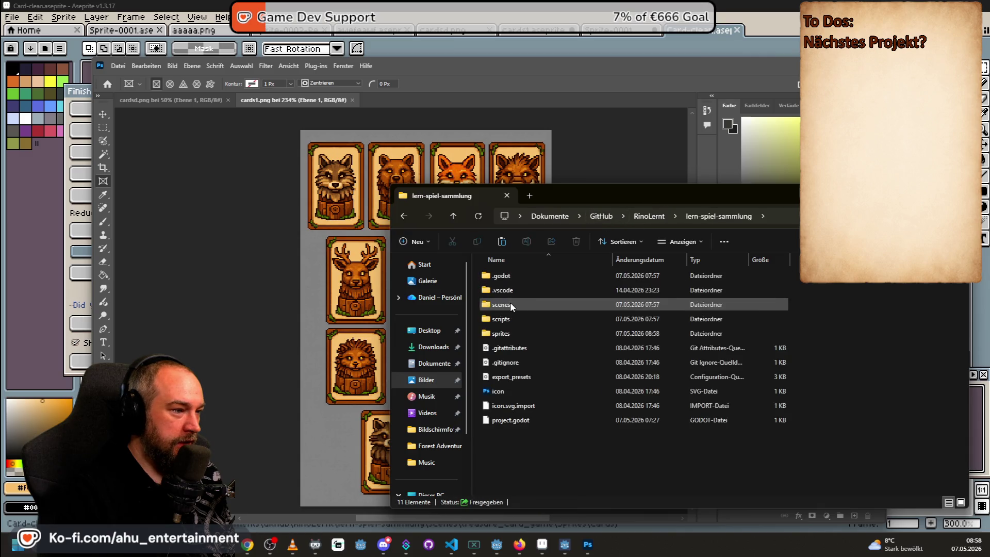
double_click(509, 301)
double_click(521, 281)
click(557, 304)
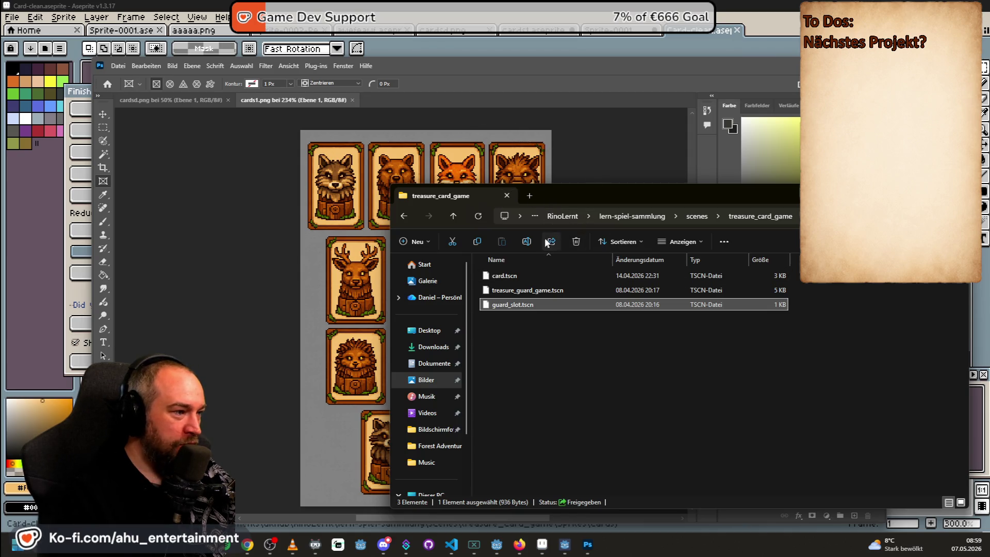
Return to Aseprite and bring up the cards1 sprite sheet
click(622, 64)
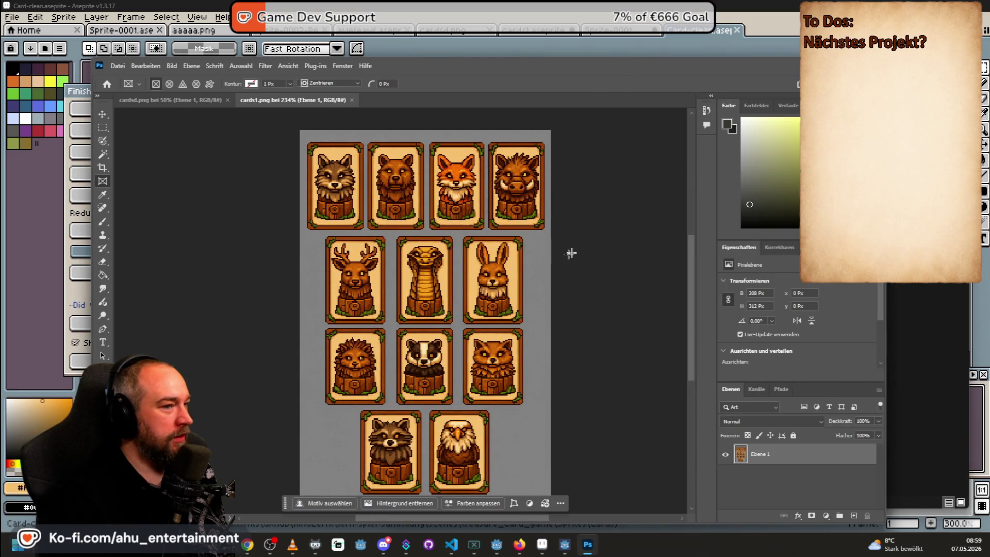
key(alt+Tab)
click(538, 29)
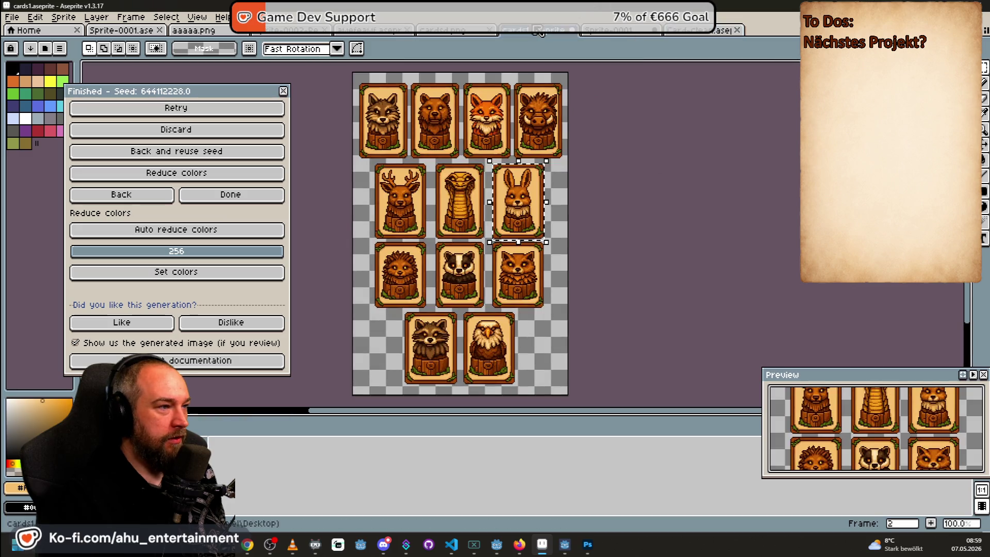
Clear the selection and start exporting the sheet to the recent project folder
click(711, 194)
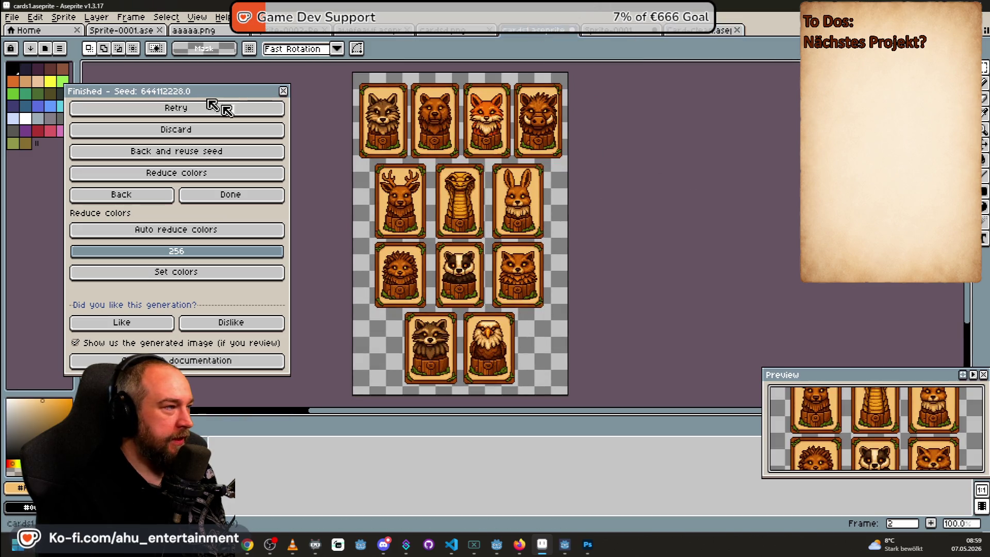
click(11, 17)
mouse_move(81, 143)
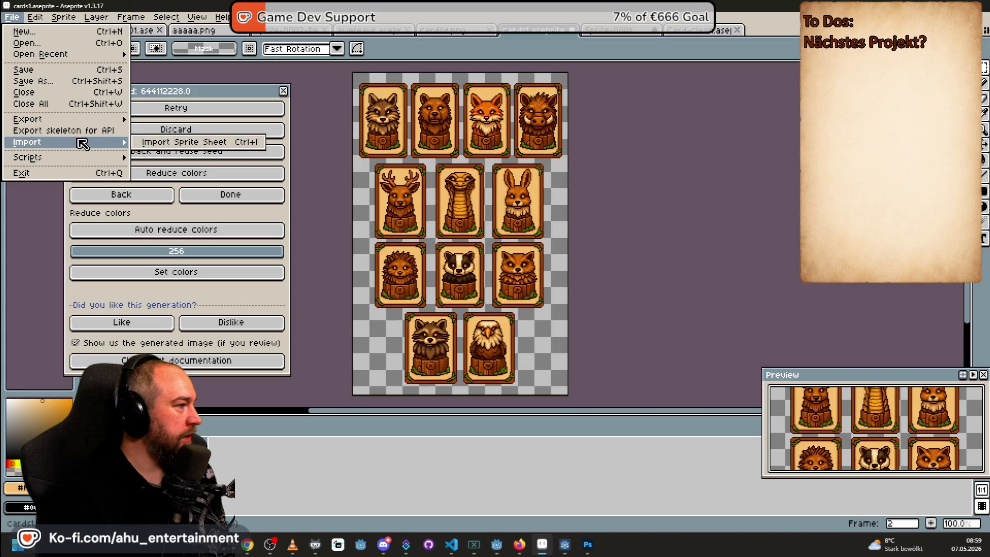
mouse_move(82, 122)
click(182, 122)
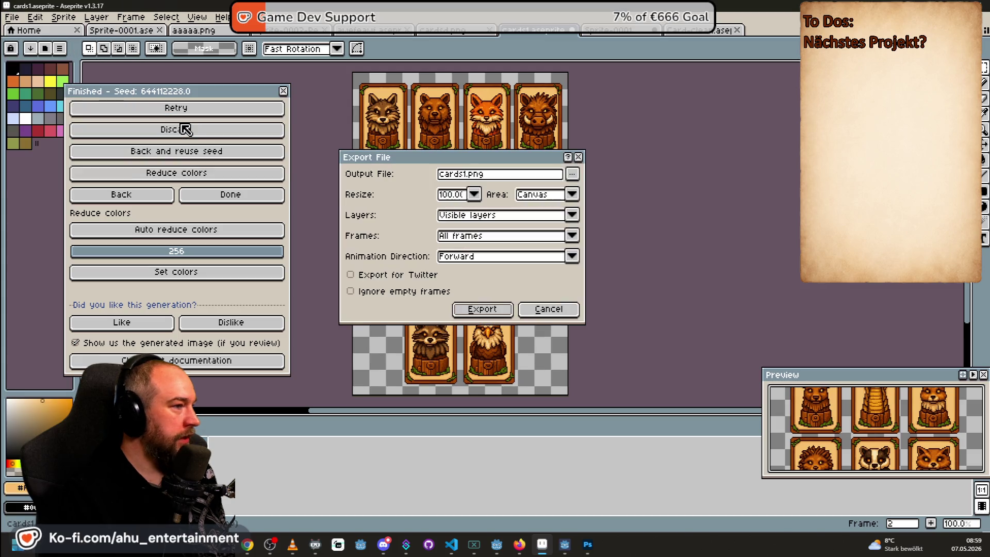
click(572, 176)
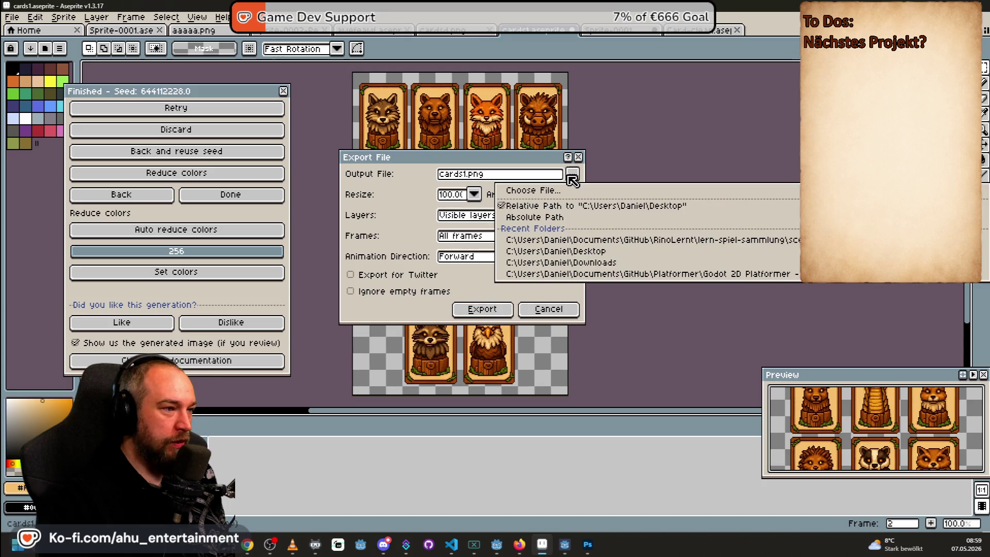
click(575, 243)
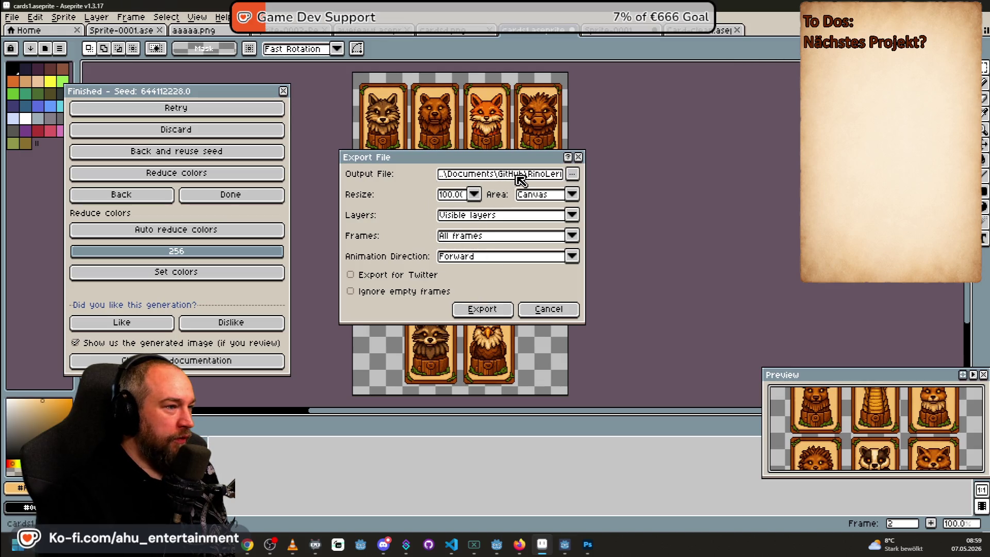
Rename the output to allcards-before.png, export, and dismiss the two-file warning
drag(520, 177, 615, 177)
drag(537, 176, 519, 176)
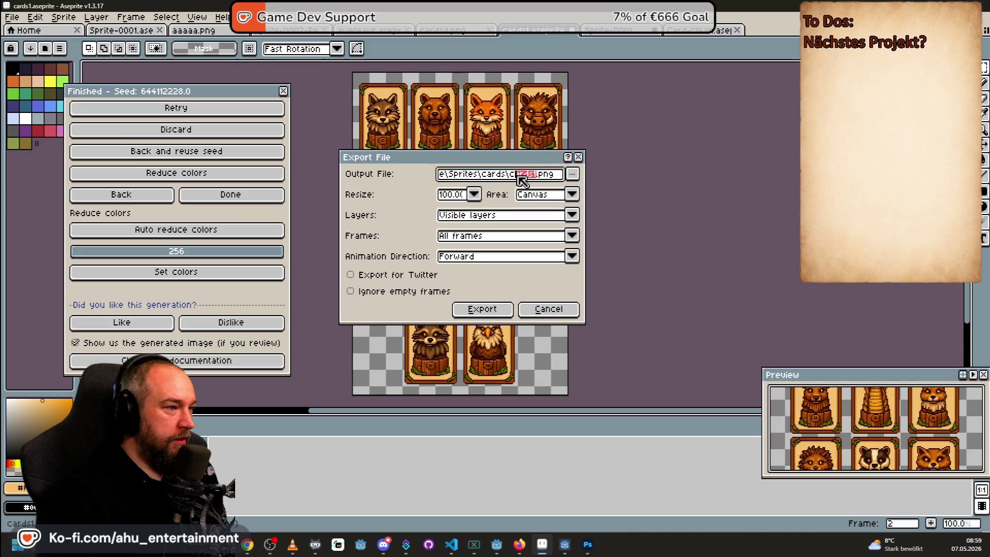
text(ards)
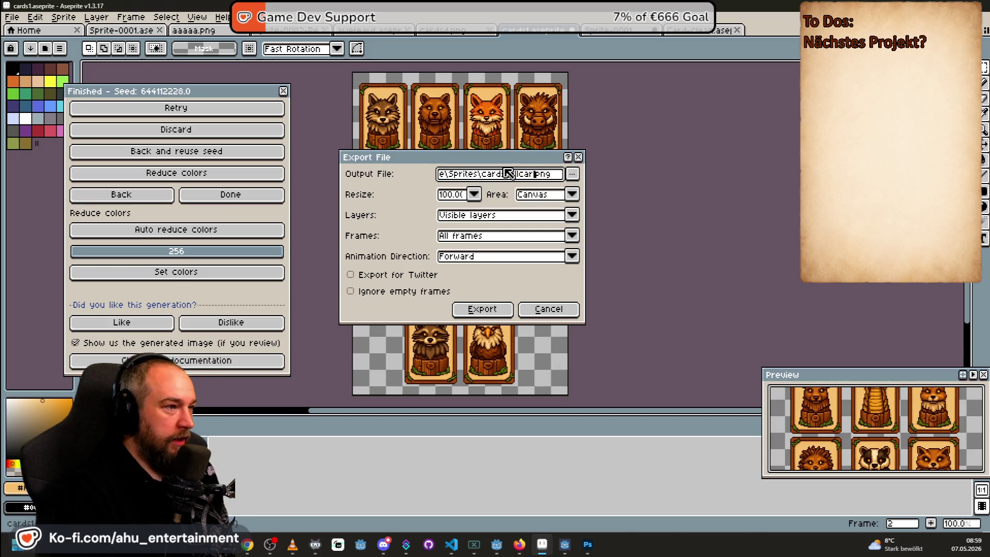
text(-before)
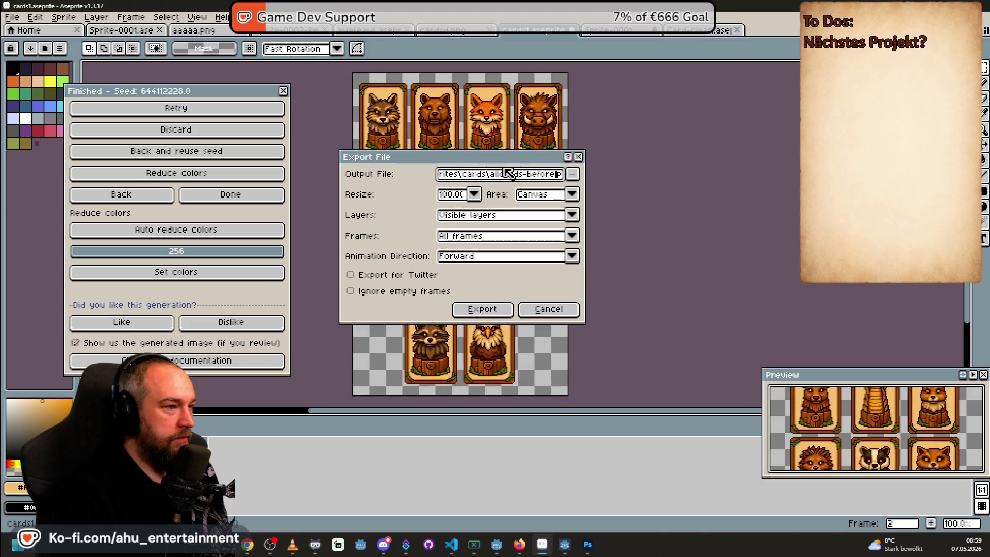
click(483, 309)
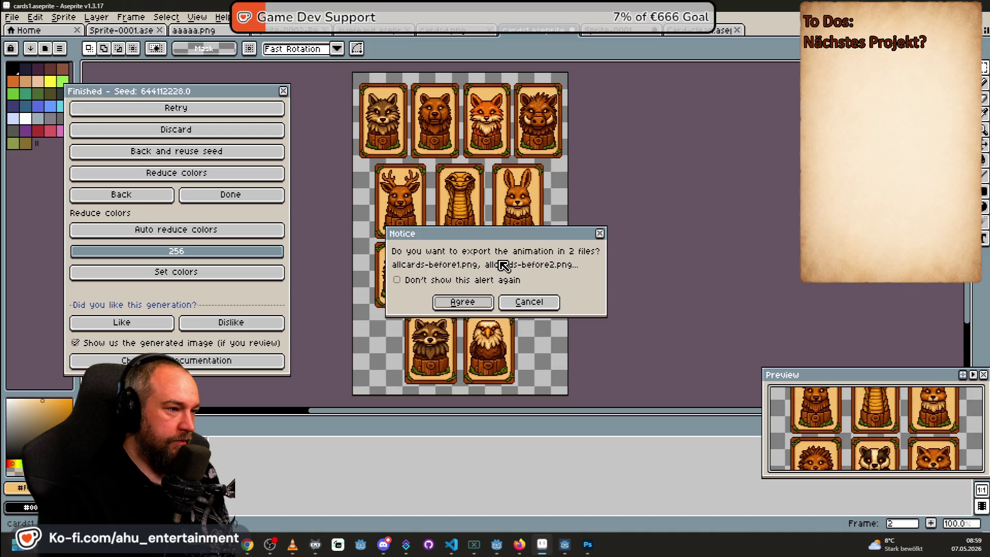
click(533, 304)
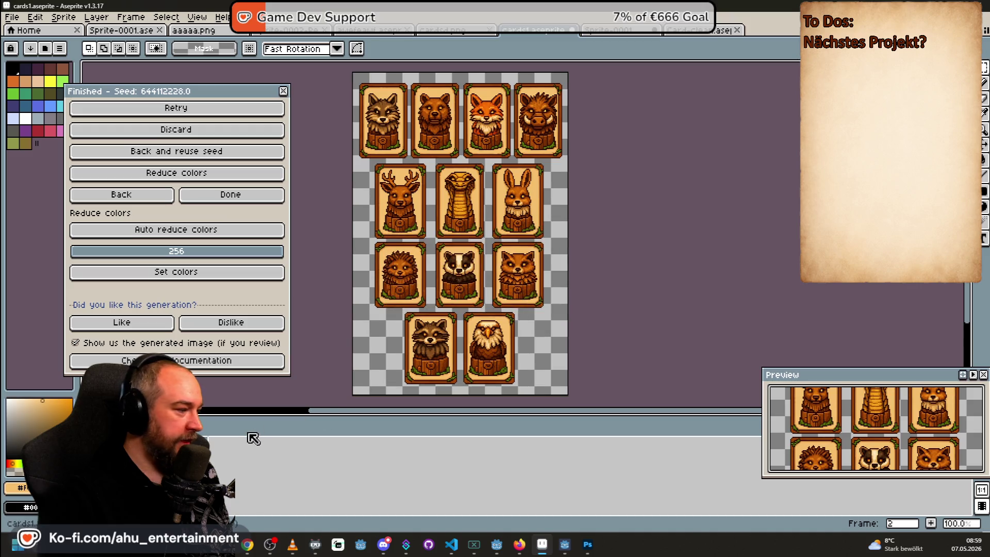
click(200, 435)
Remove the grey first frame, export the sheet as allcards-before.png, and bring Photoshop forward
right_click(200, 435)
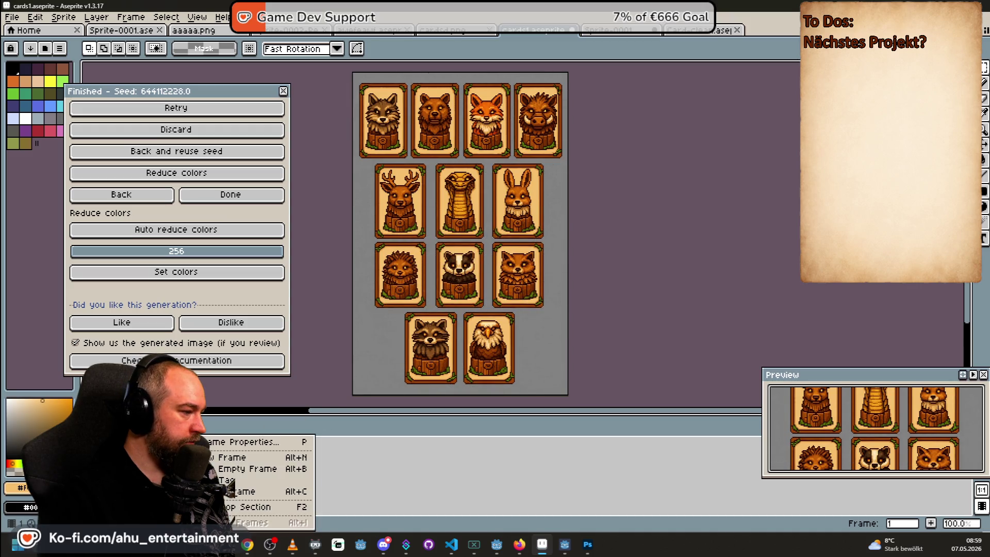
click(261, 491)
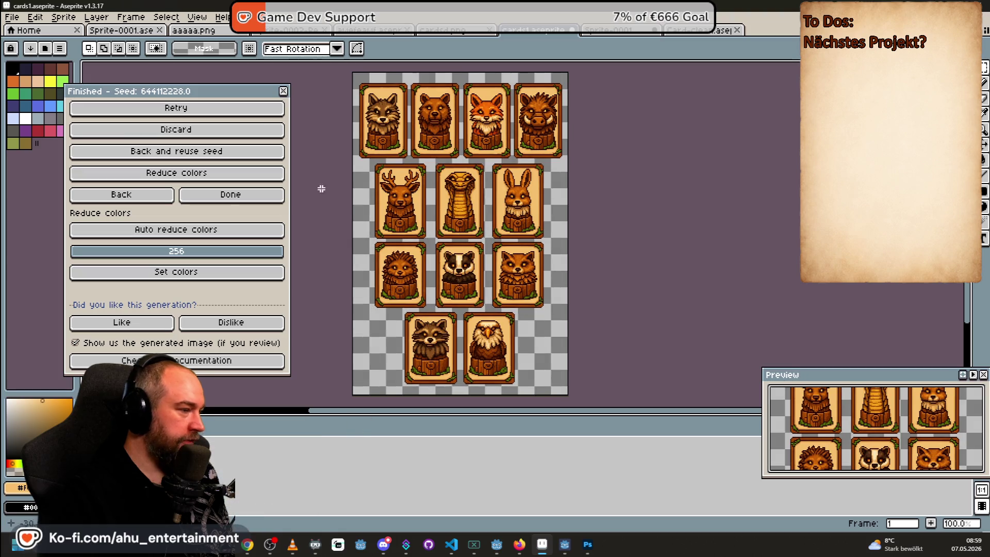
click(12, 17)
mouse_move(103, 119)
click(159, 126)
click(539, 174)
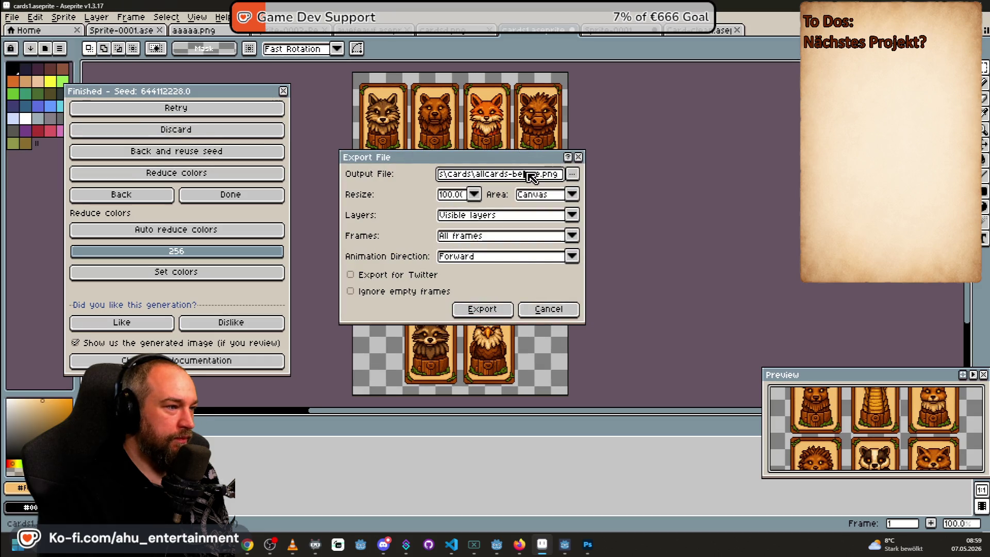
click(503, 310)
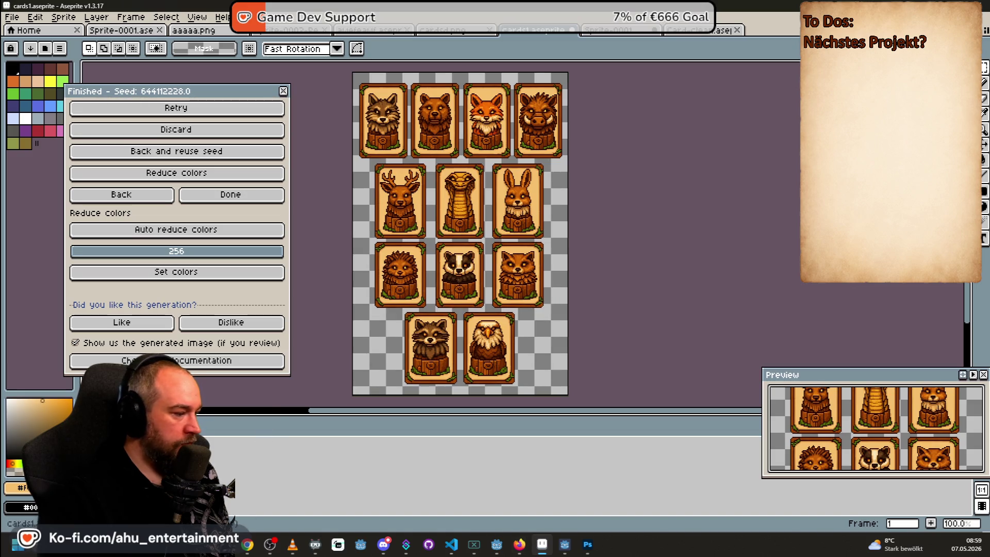
click(587, 545)
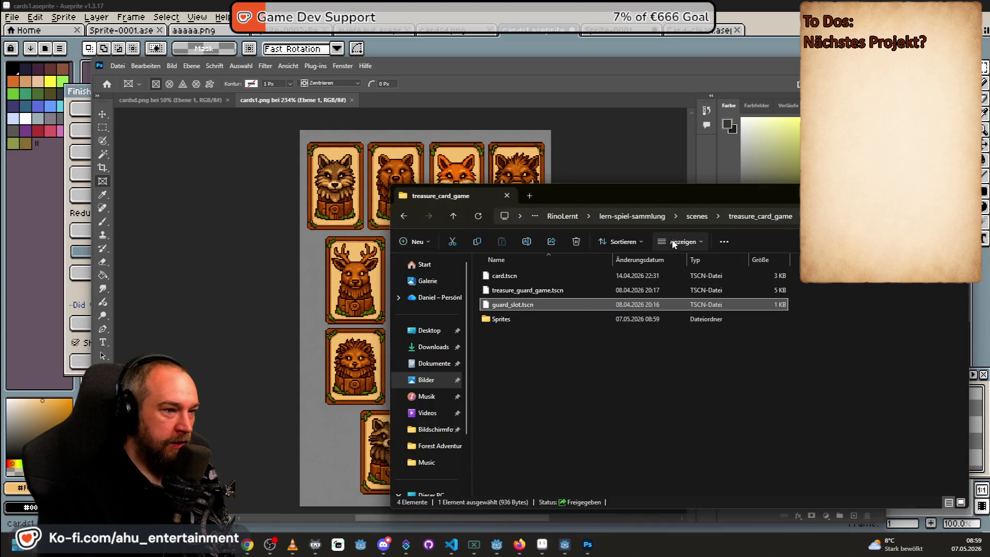
Select the allcards-before image in the scenes treasure_card_game Sprites/cards folder
double_click(515, 316)
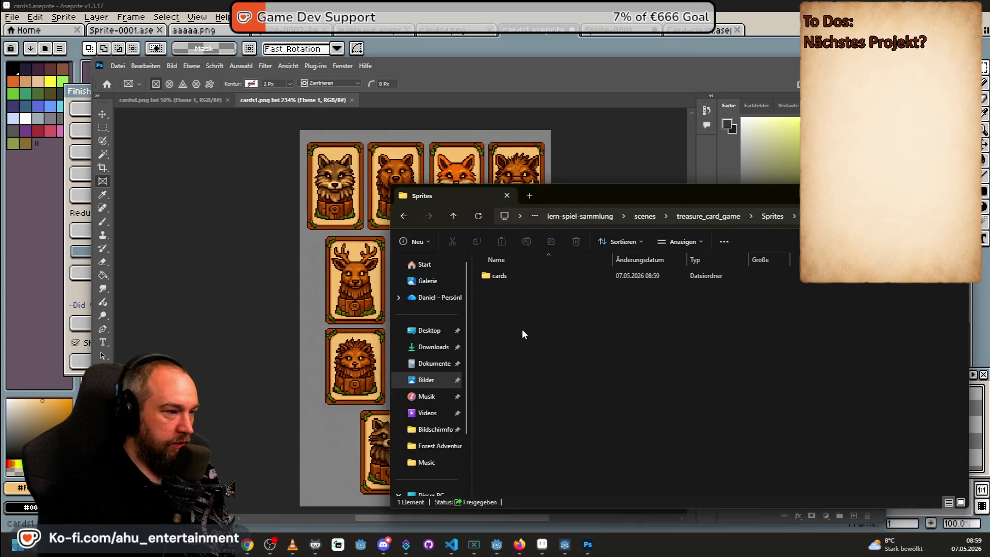
double_click(546, 276)
key(alt+Left)
key(alt+Left)
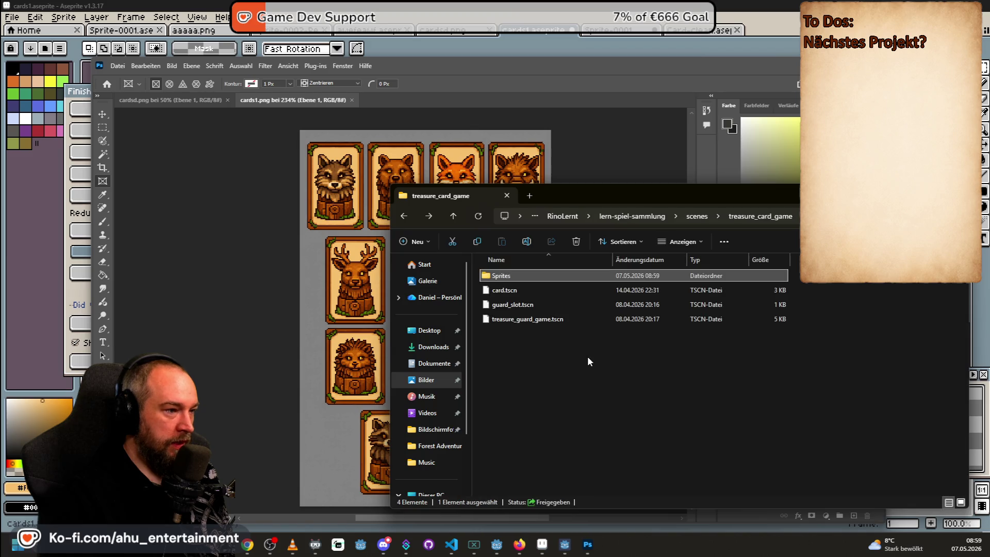
double_click(569, 276)
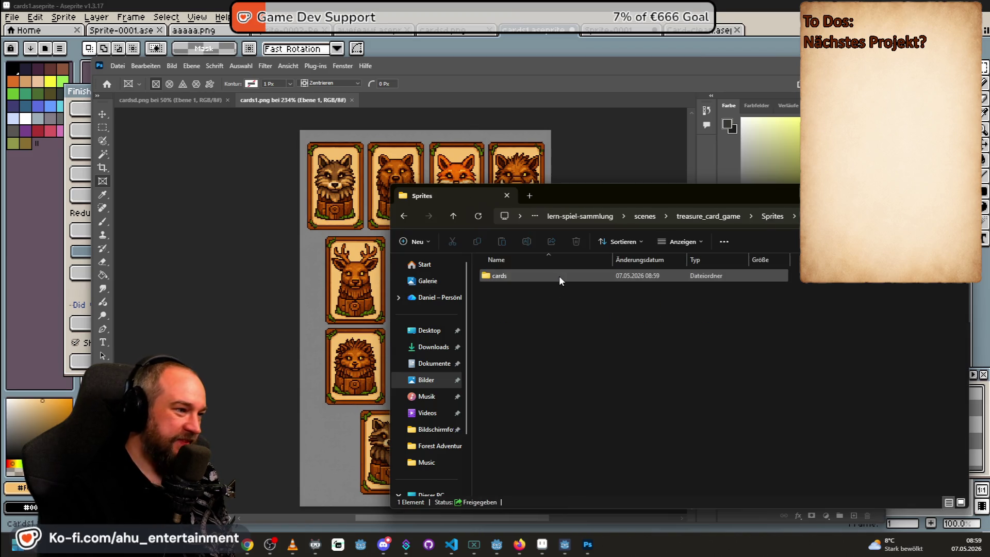
double_click(562, 275)
click(526, 295)
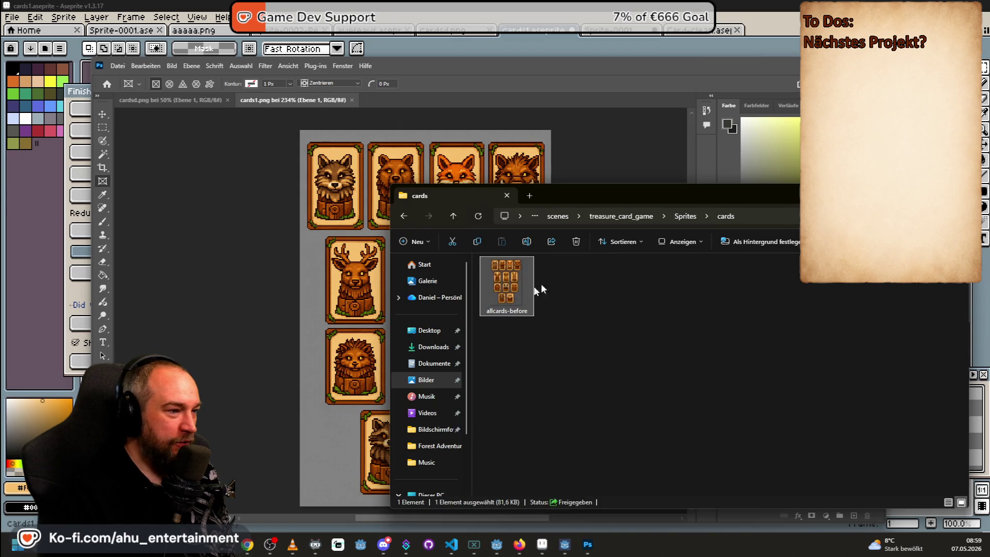
Paste allcards-before into lern-spiel-sammlung's sprites/treasure_card_game/Sprites/cards folder
click(552, 216)
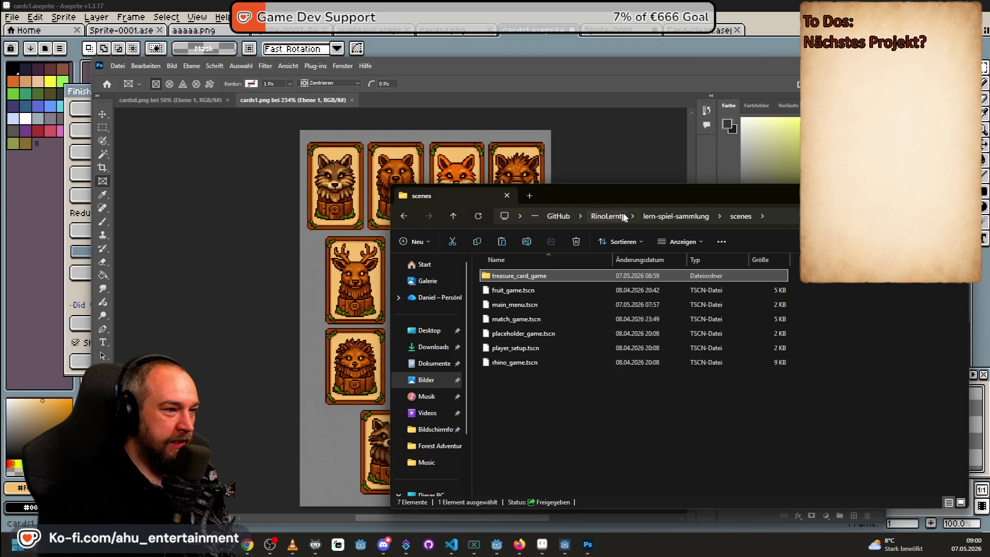
click(657, 215)
double_click(524, 328)
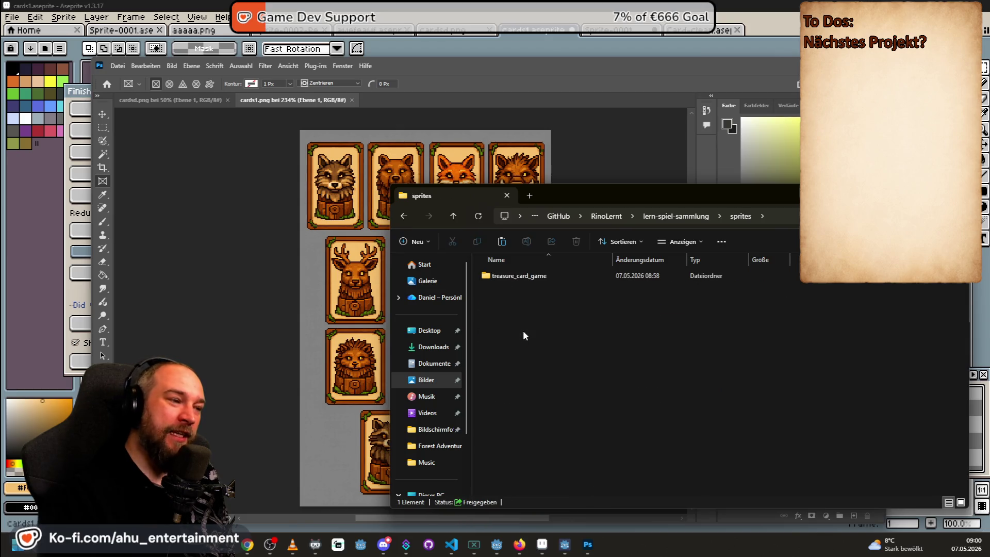
double_click(550, 280)
double_click(552, 277)
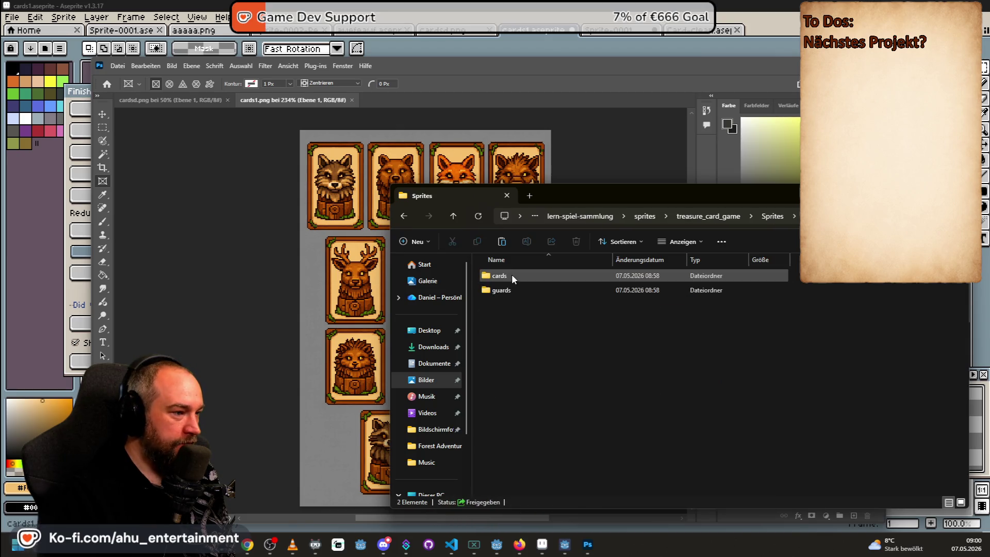
double_click(509, 279)
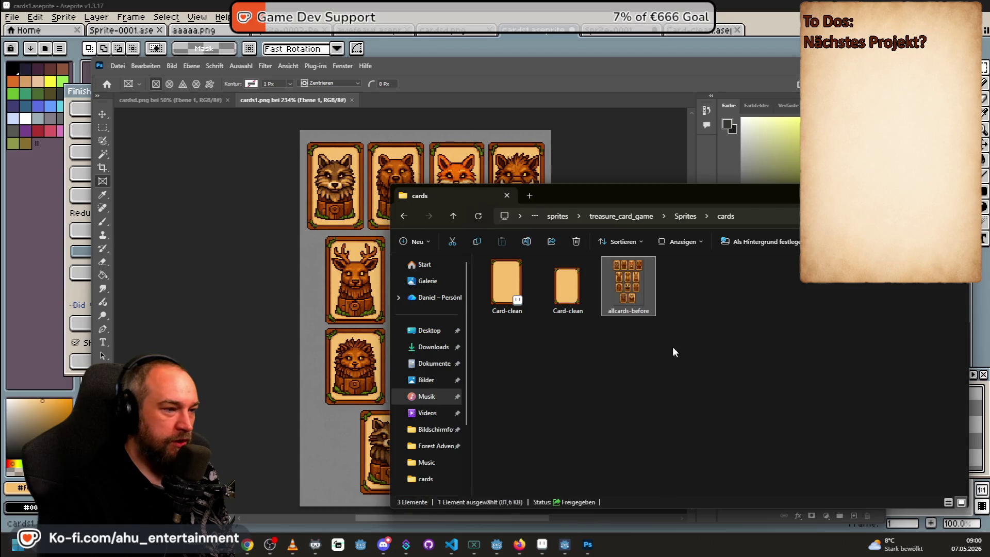
key(BackSpace)
key(BackSpace)
key(BackSpace)
key(BackSpace)
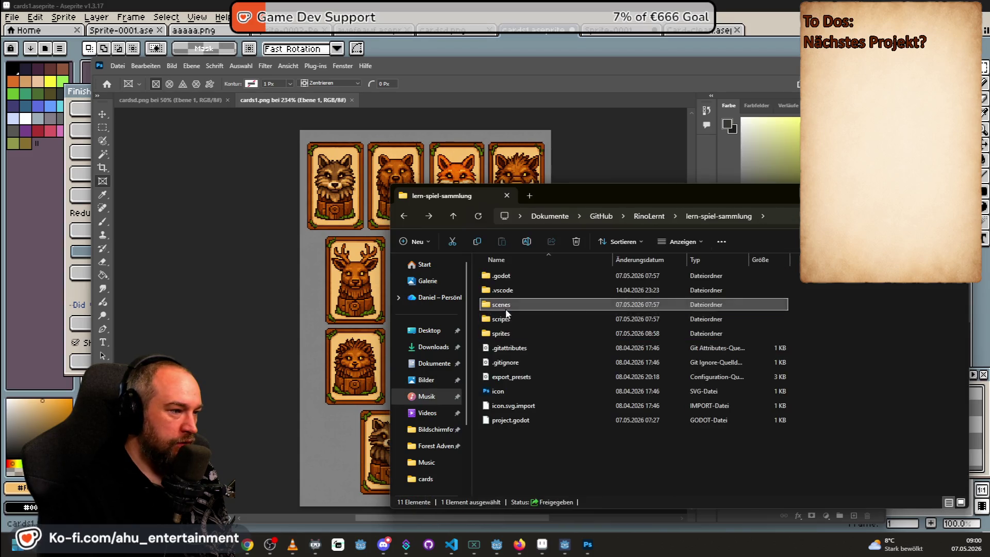
Delete the misplaced Sprites folder from scenes/treasure_card_game
double_click(510, 305)
double_click(511, 277)
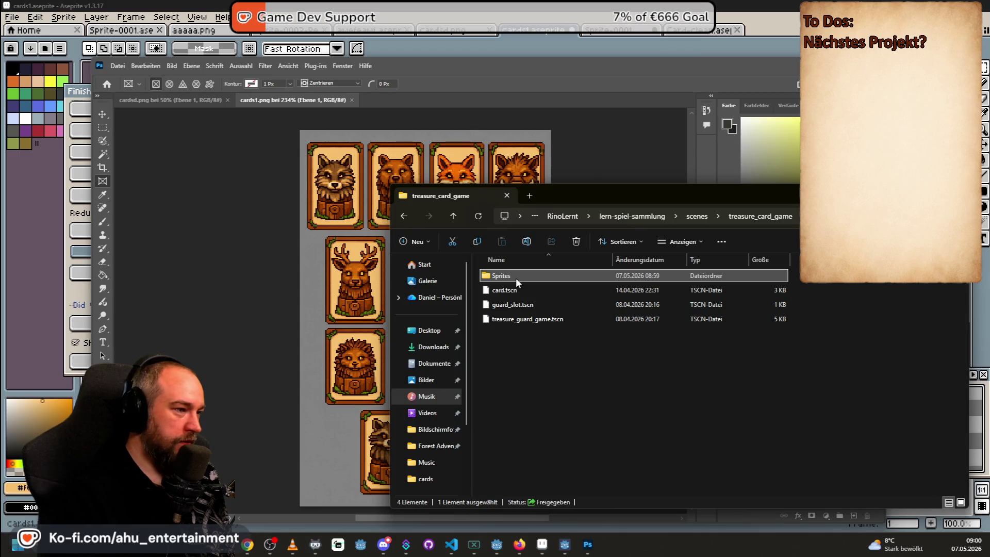
key(Delete)
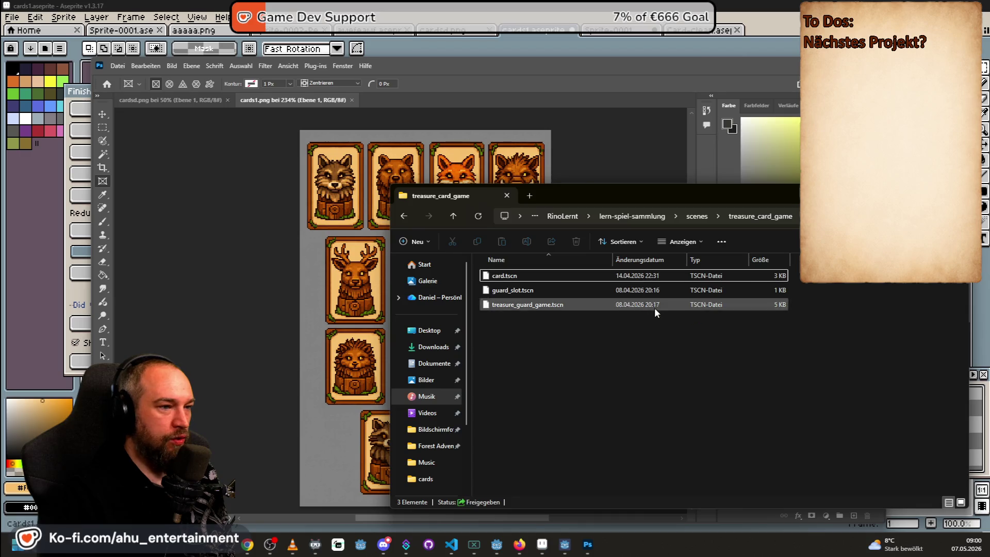
Move the cards and guards folders from Sprites up into sprites/treasure_card_game
key(alt+Left)
key(alt+Left)
double_click(548, 331)
double_click(525, 277)
double_click(525, 277)
key(alt+Left)
key(alt+Left)
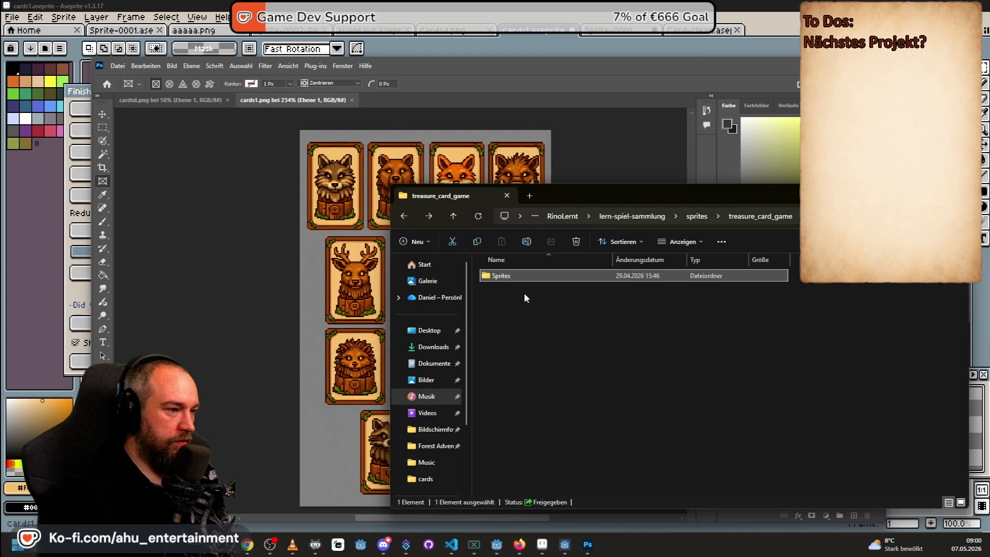
double_click(531, 276)
double_click(527, 276)
key(ctrl+a)
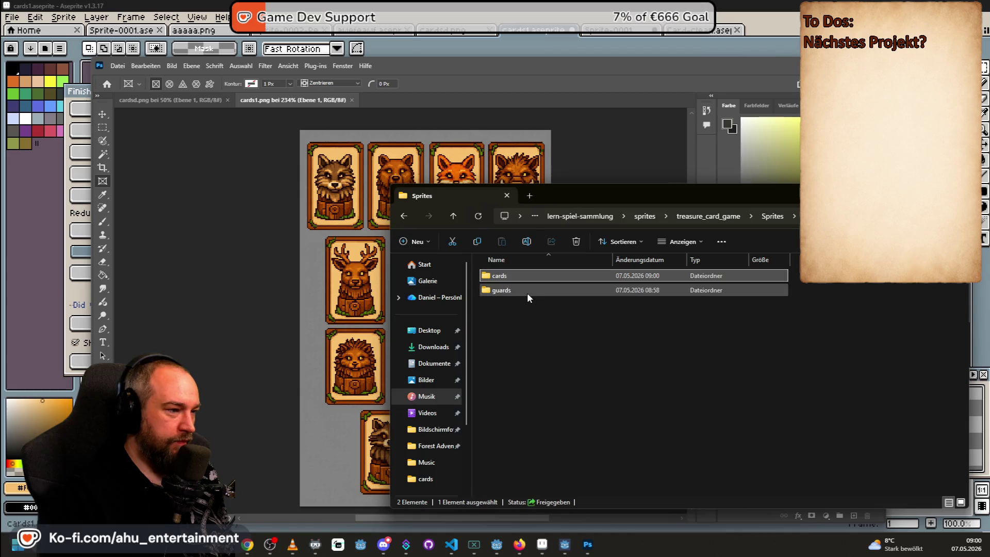
click(696, 219)
key(ctrl+v)
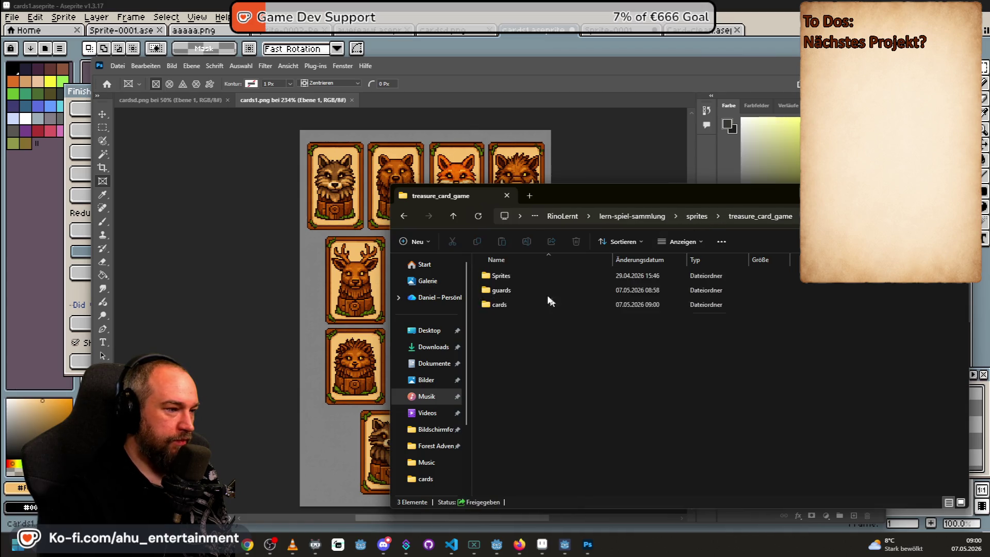
Delete the empty Sprites folder, check the cards folder, and return to Photoshop
key(Delete)
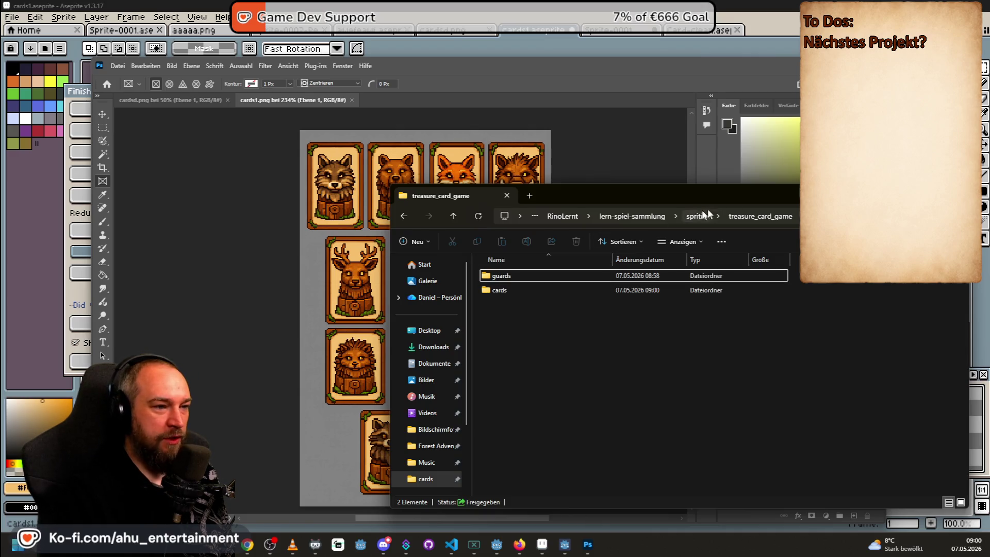
double_click(499, 290)
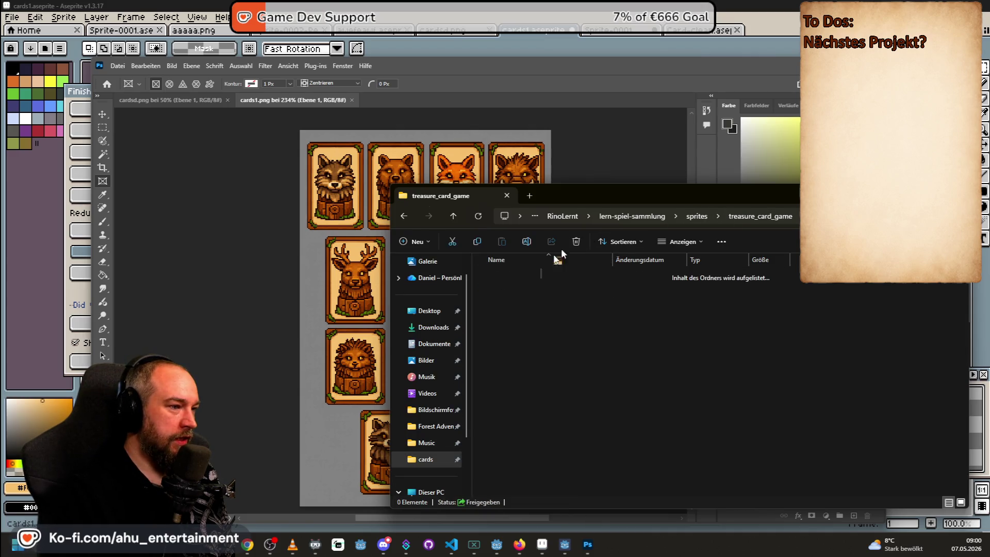
key(alt+Tab)
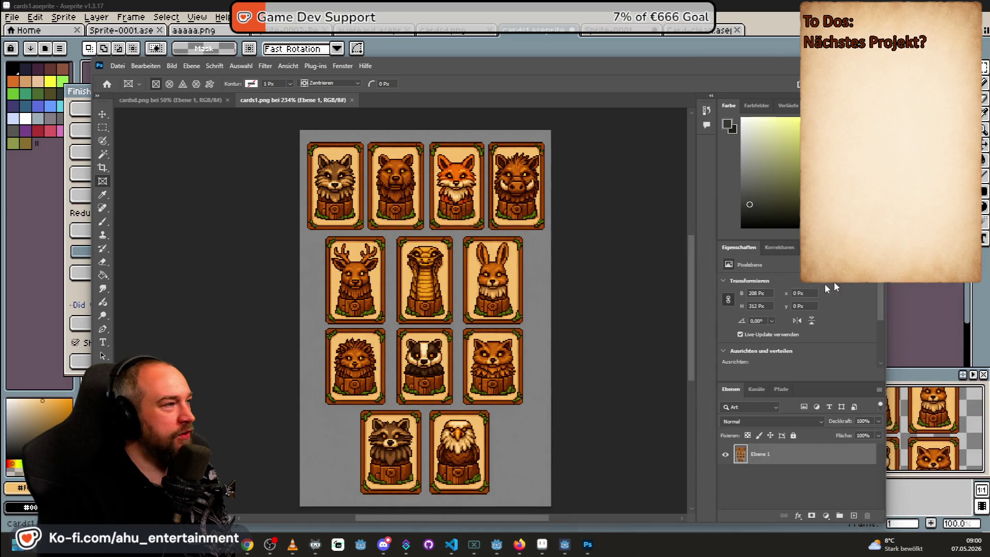
Open allcards-before.png and Card-clean.png as documents and zoom into the card sheet
mouse_move(753, 175)
mouse_down()
mouse_move(521, 100)
mouse_move(471, 97)
mouse_up()
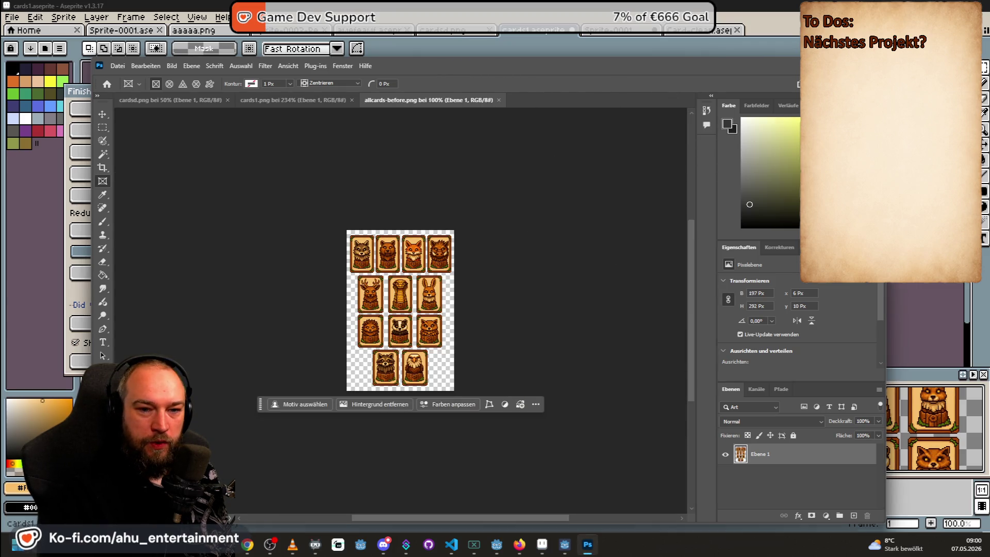
mouse_move(753, 176)
mouse_down()
mouse_move(604, 191)
mouse_move(561, 96)
mouse_up()
click(490, 103)
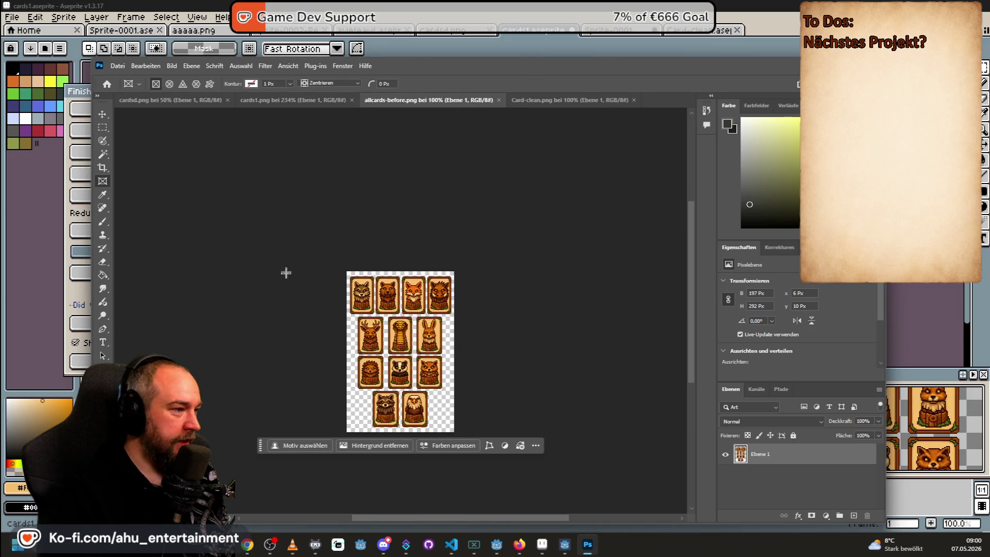
scroll(369, 275, up, 3)
scroll(369, 275, up, 4)
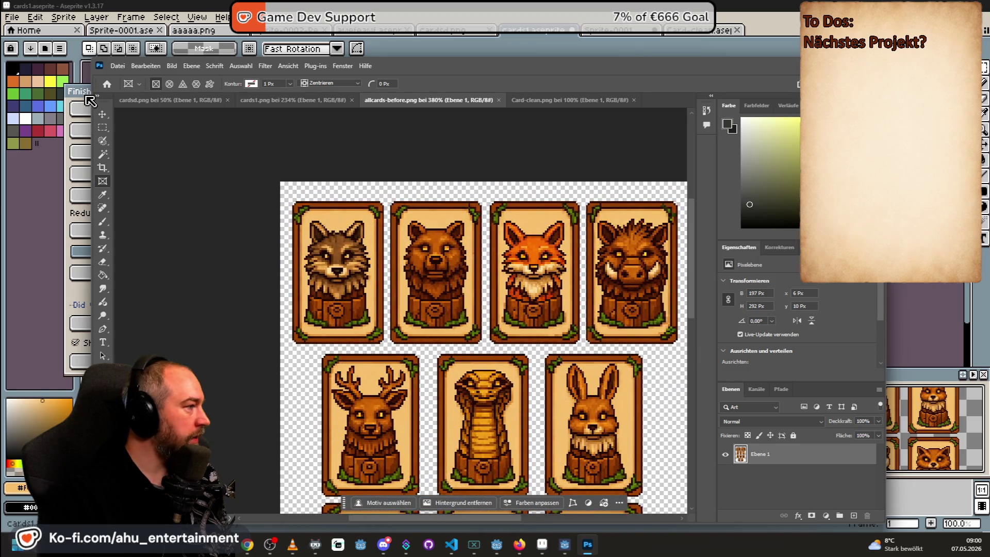
Try Object Selection and Quick Selection on the wolf card, then deselect
click(103, 142)
click(158, 156)
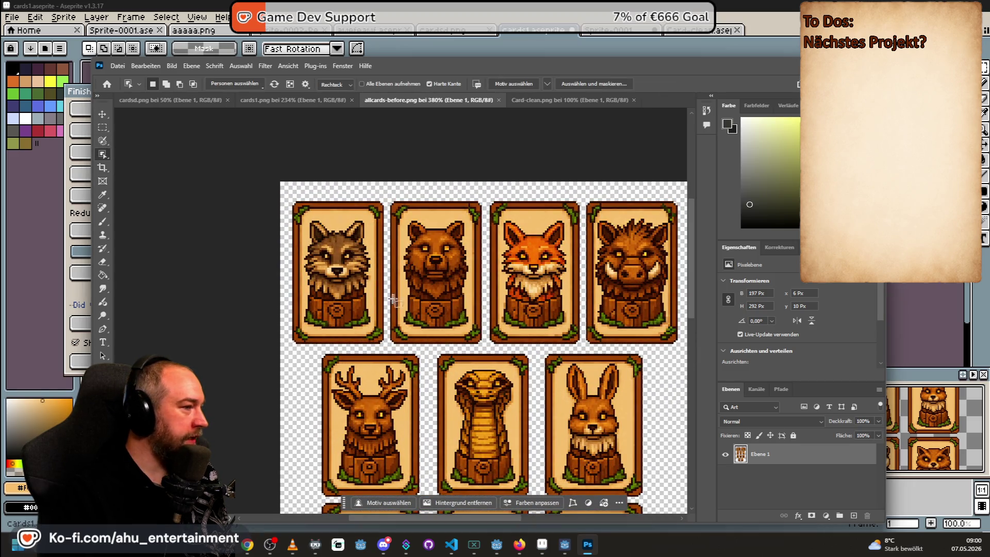
click(363, 235)
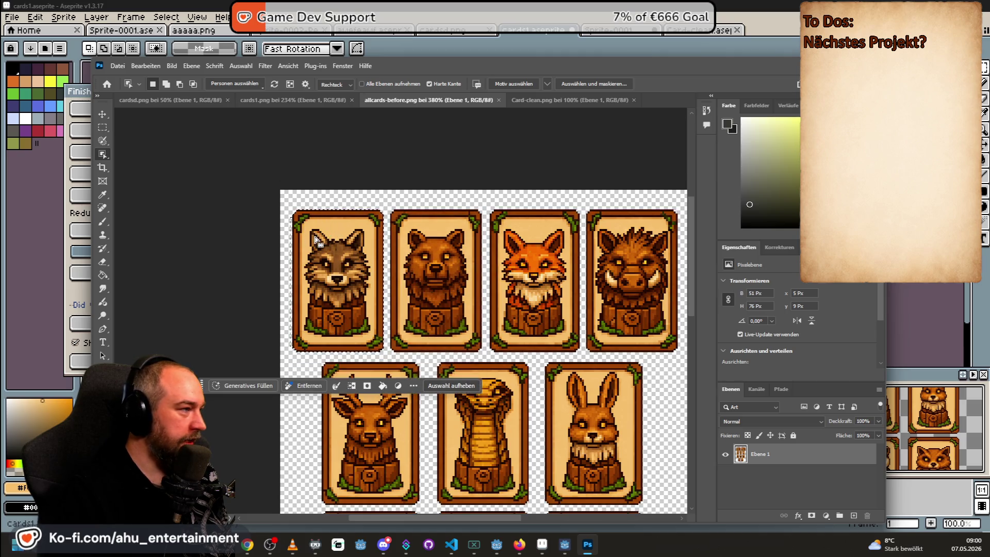
scroll(323, 257, up, 2)
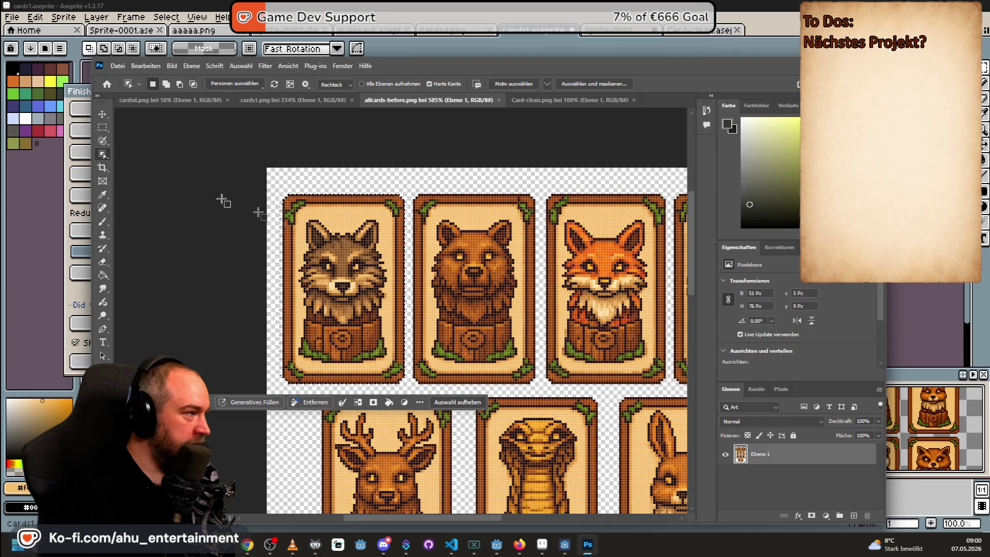
right_click(103, 154)
click(141, 165)
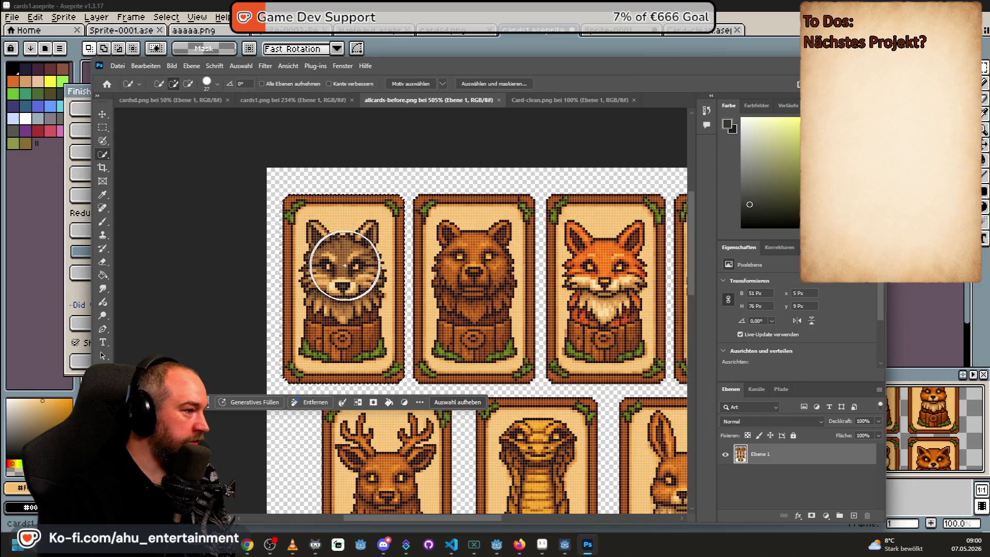
click(338, 256)
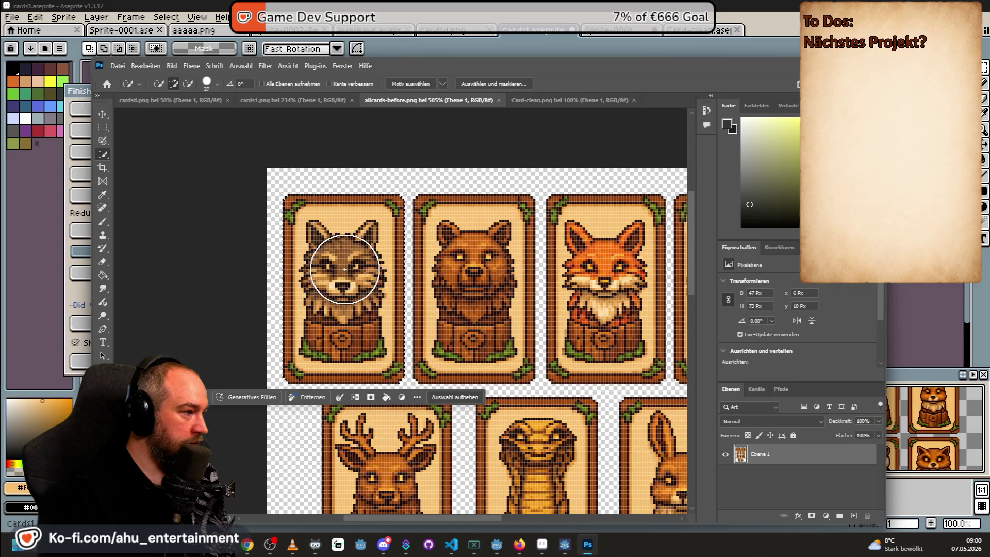
key(ctrl+d)
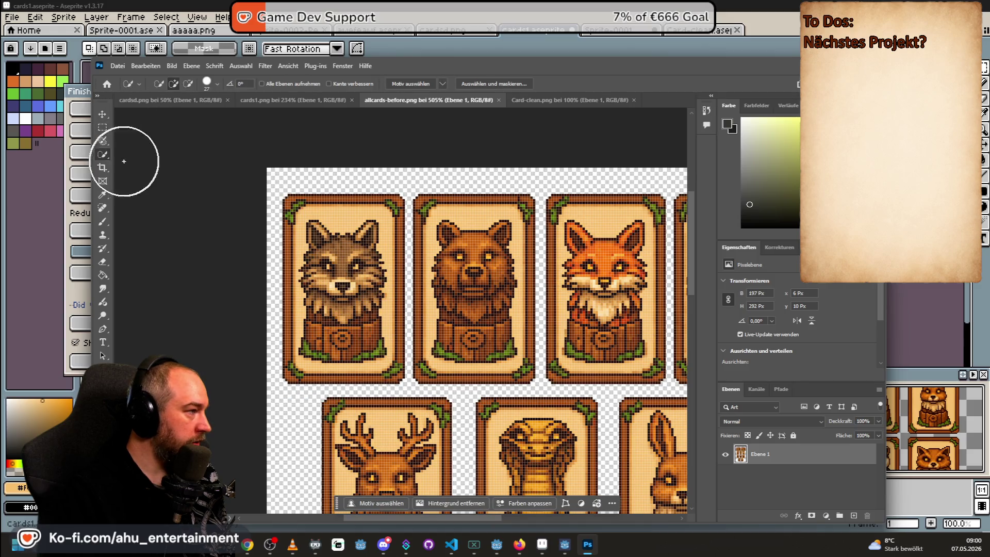
right_click(104, 153)
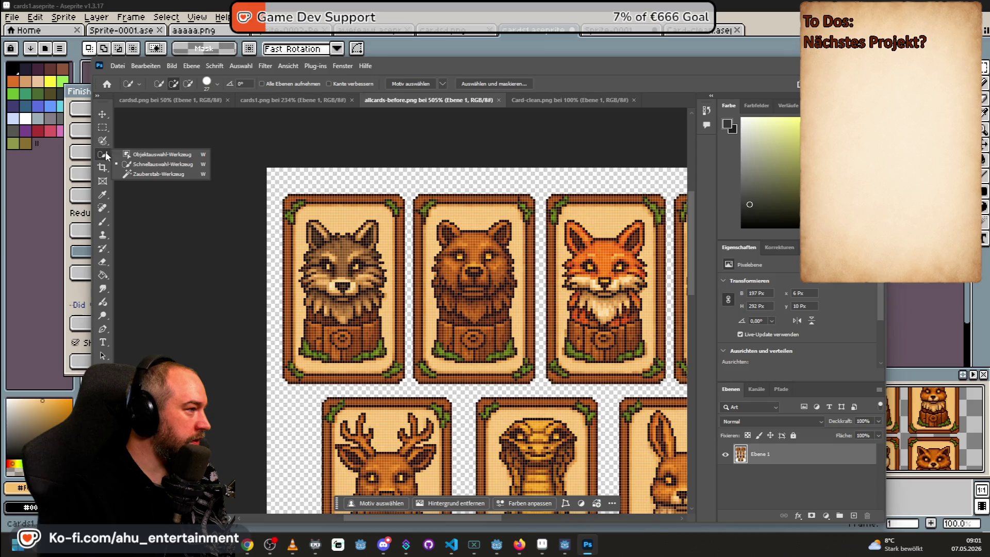